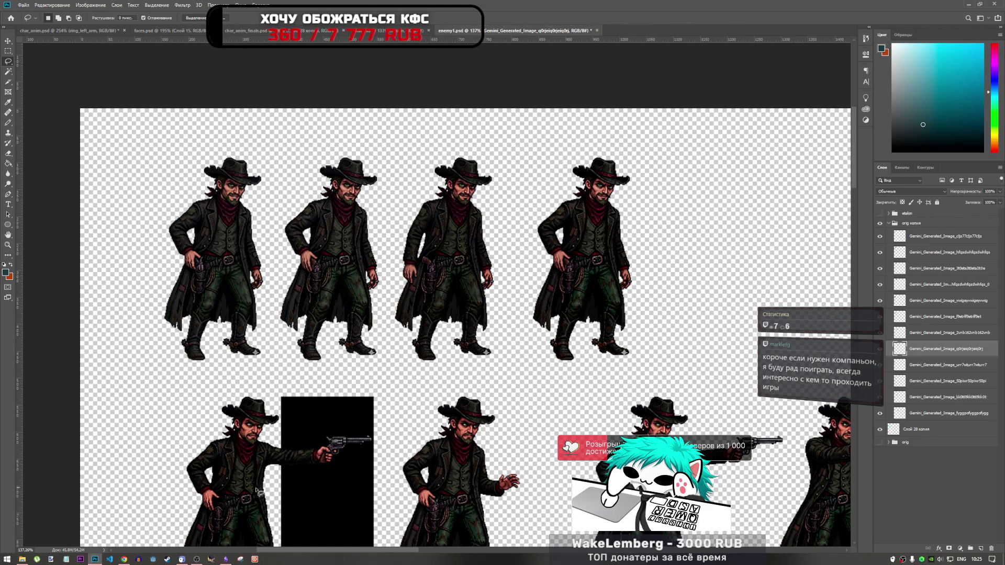
- Bring up the Obsidian 'Current Tasks' note for print_cowboys beside the Photoshop sprite sheet
left_click(225, 560)
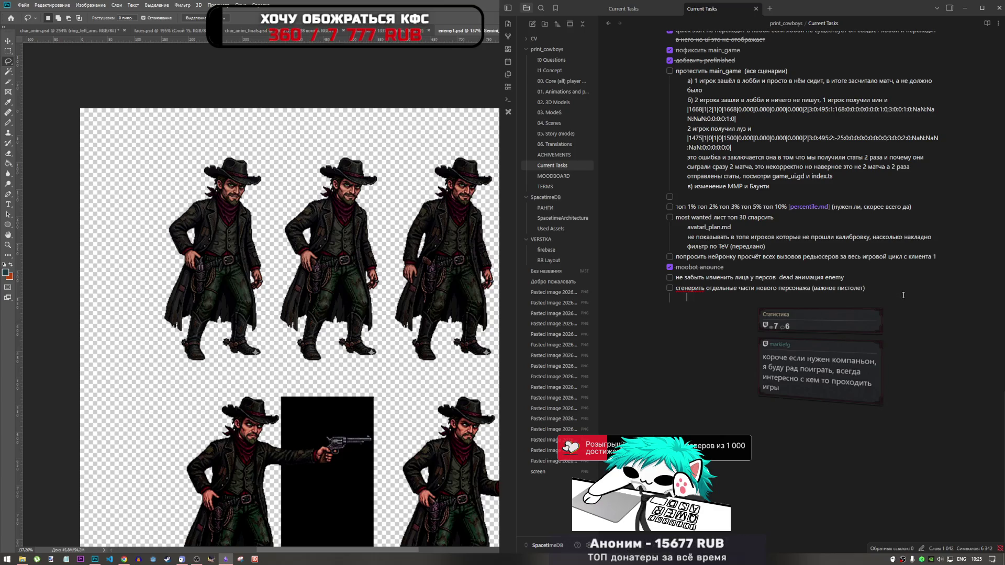
- Add the line 'также лица' under the last task, switching the keyboard layout to Russian
type("mr")
key("alt+shift")
type("также лица")
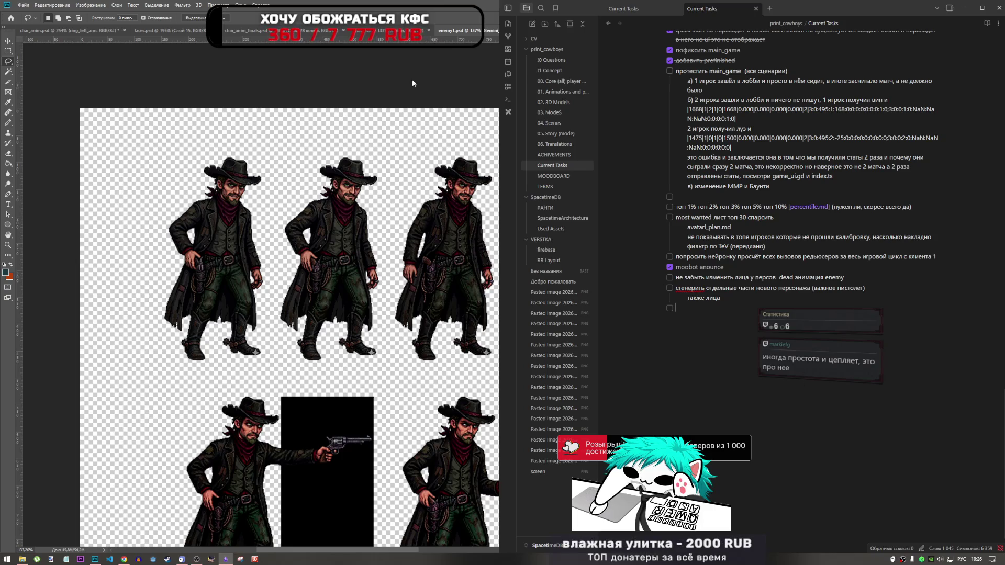
- Leave the notes and bring the YouTube 'Prey' video forward to pause it
left_click(429, 30)
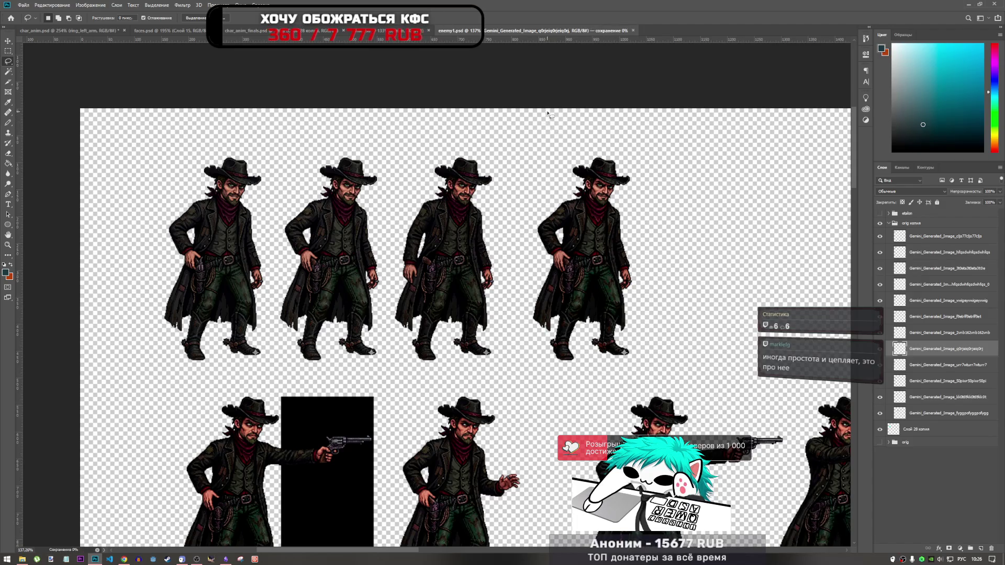
scroll(481, 269, "down", 3)
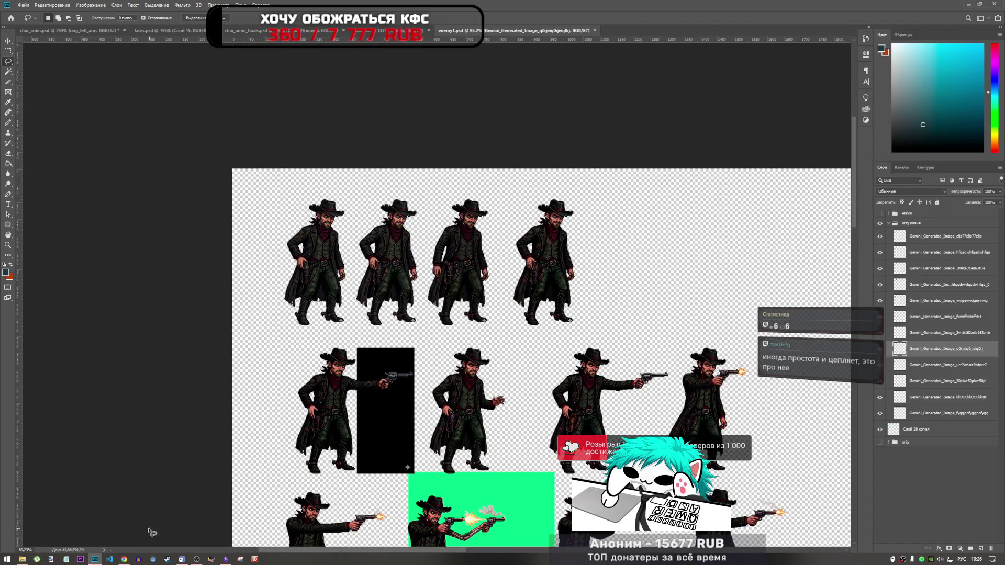
left_click(124, 559)
left_click(415, 329)
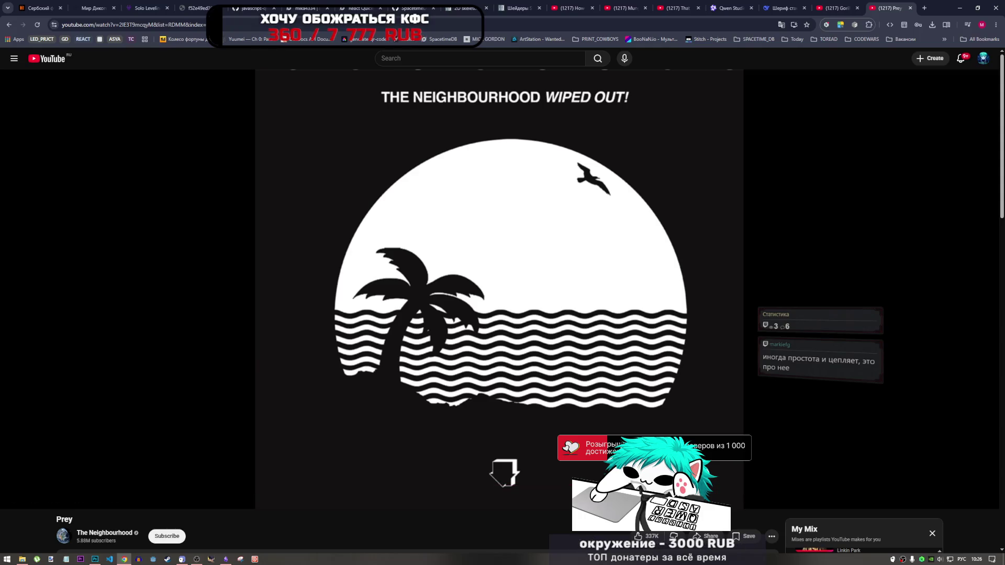
- Return from the paused 'Prey' video to the Photoshop cowboy sprite sheet
mouse_move(602, 495)
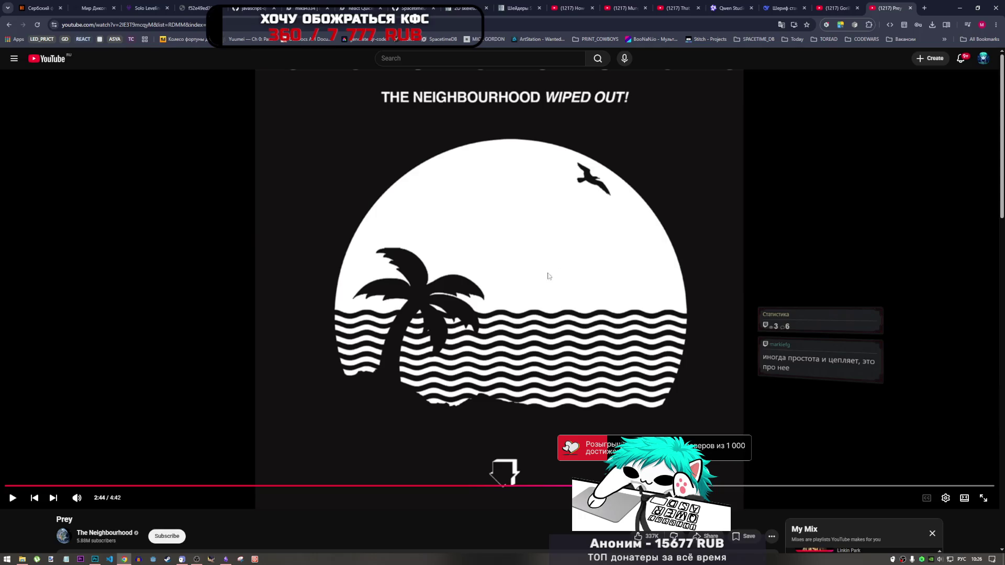
left_click(94, 559)
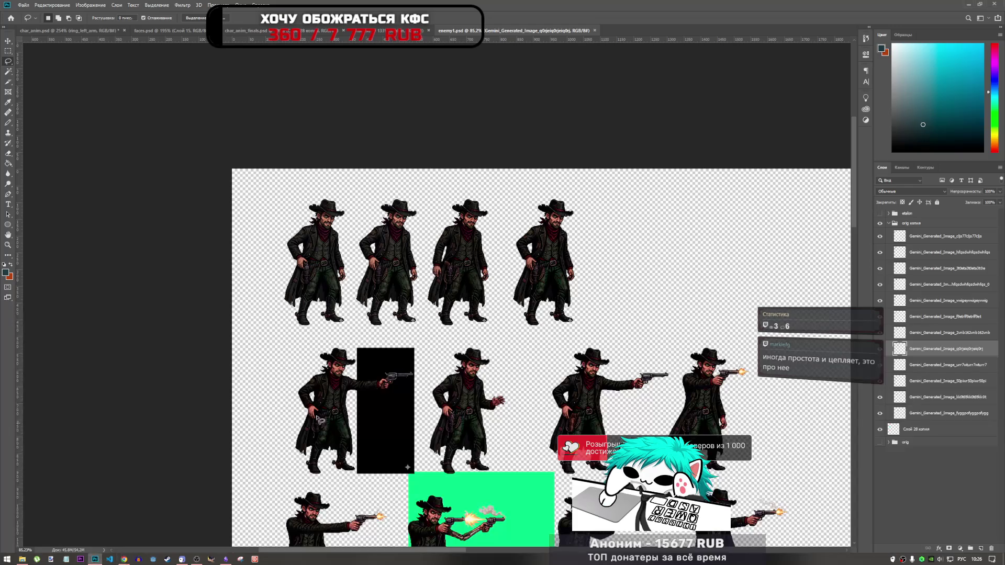
- Select the Blur tool and zoom around to inspect the enemy1 cowboy frames
scroll(355, 225, "up", 3)
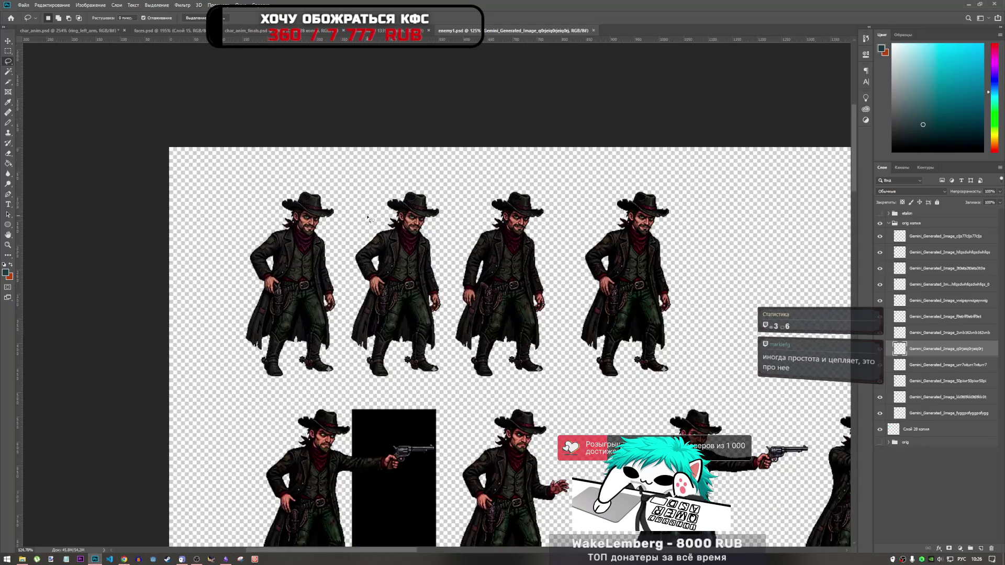
scroll(408, 262, "down", 3)
scroll(497, 340, "up", 4)
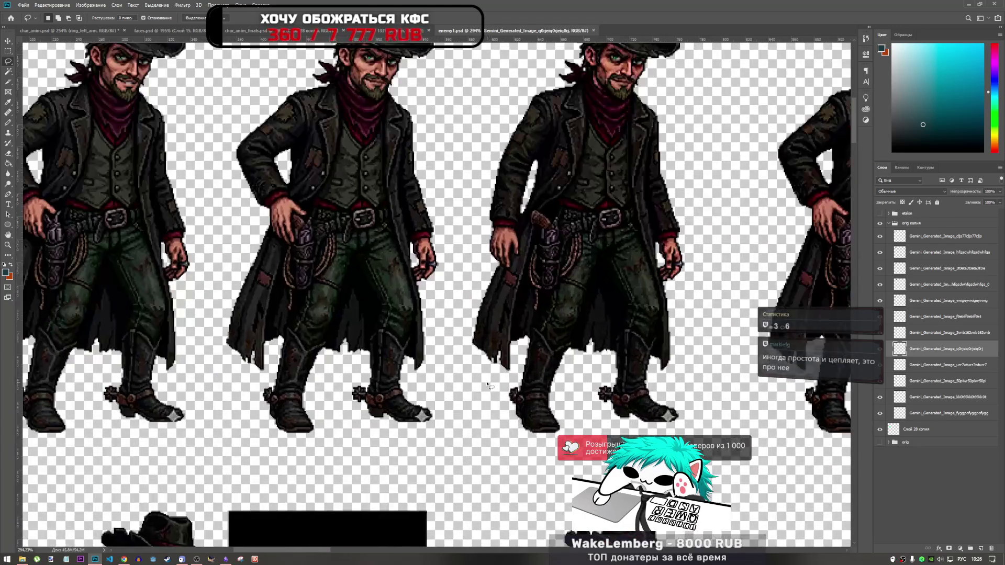
scroll(570, 403, "down", 2)
scroll(576, 403, "up", 3)
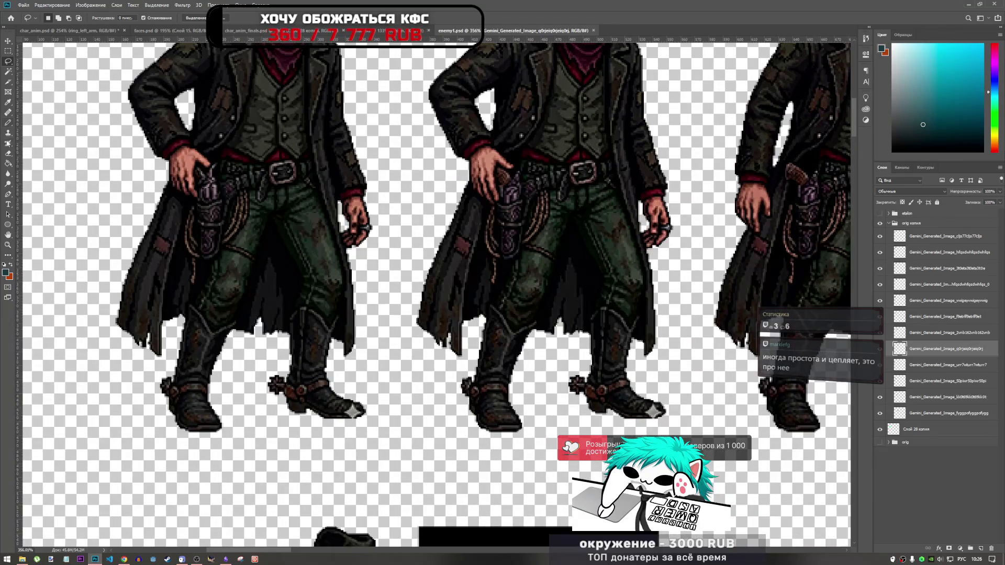
left_click(9, 173)
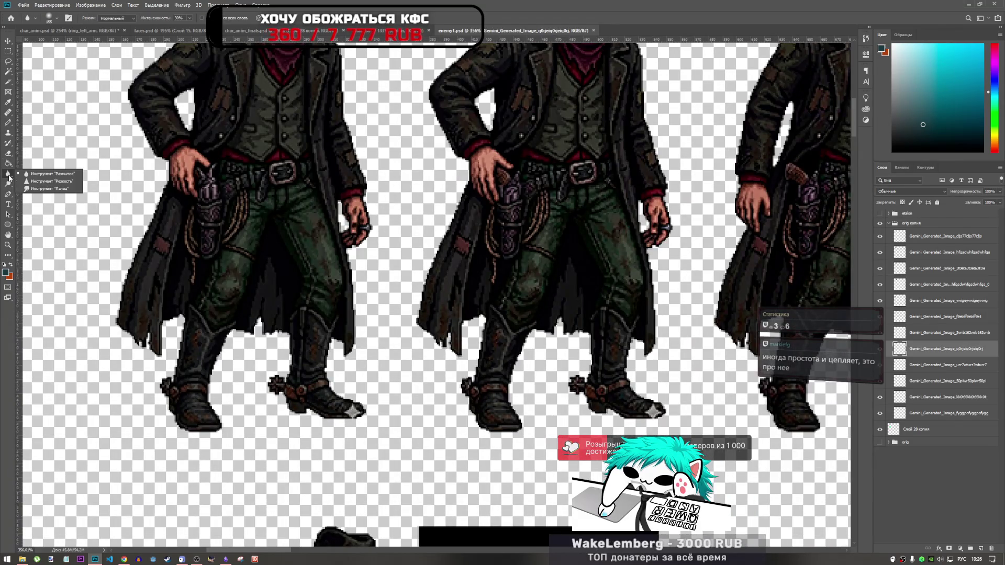
scroll(487, 295, "down", 4)
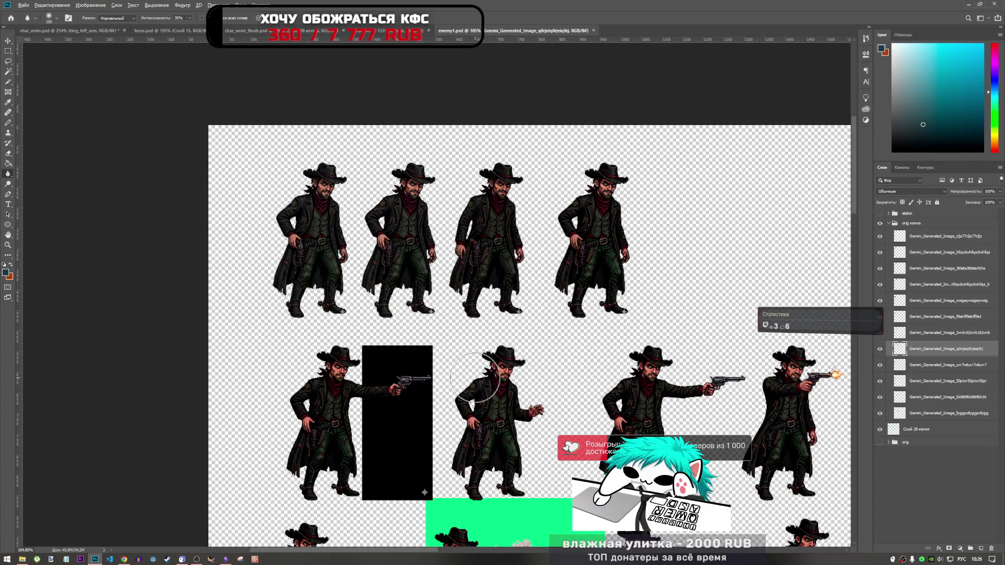
scroll(370, 390, "down", 1)
scroll(371, 391, "up", 5)
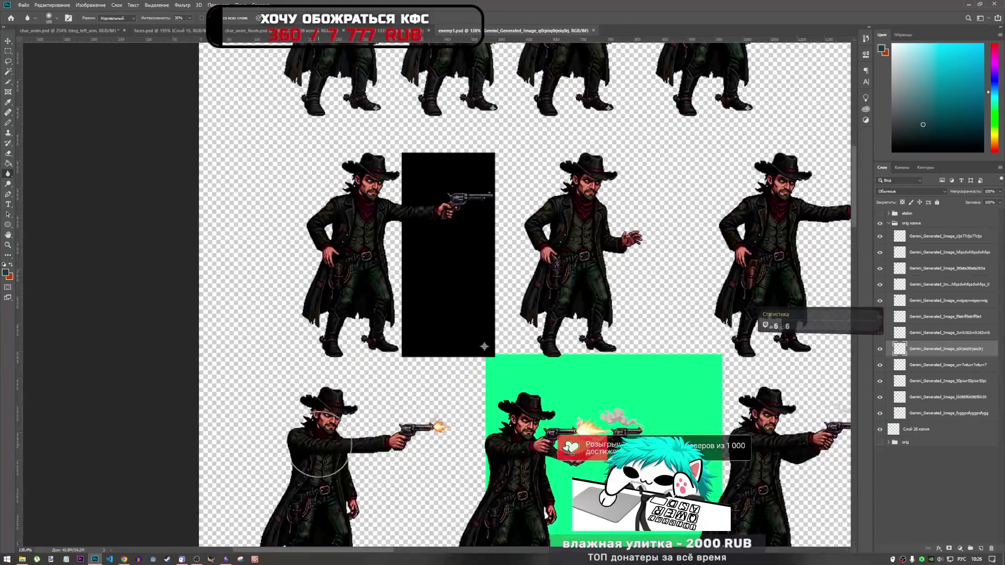
scroll(347, 298, "down", 3)
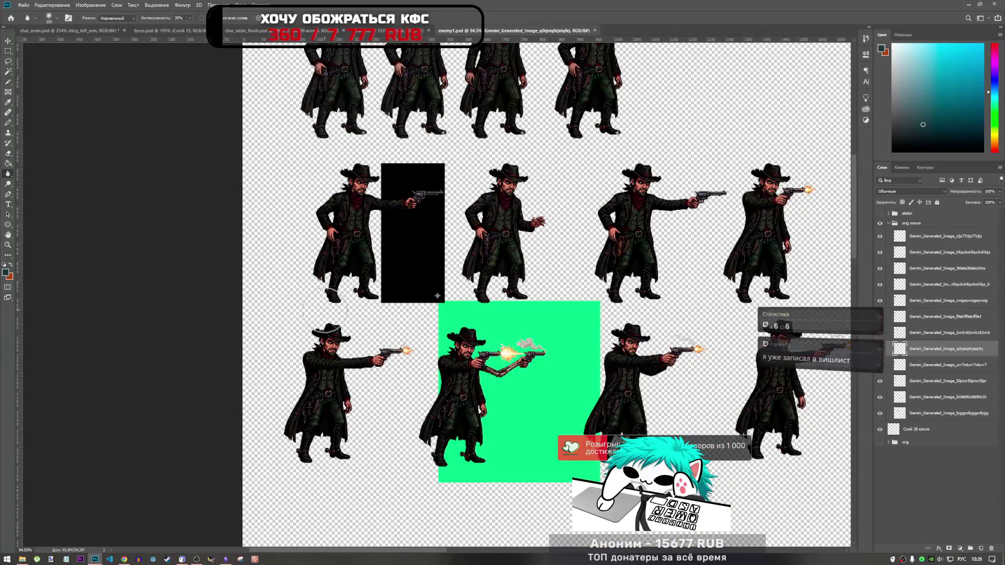
scroll(320, 314, "down", 1)
scroll(320, 314, "up", 4)
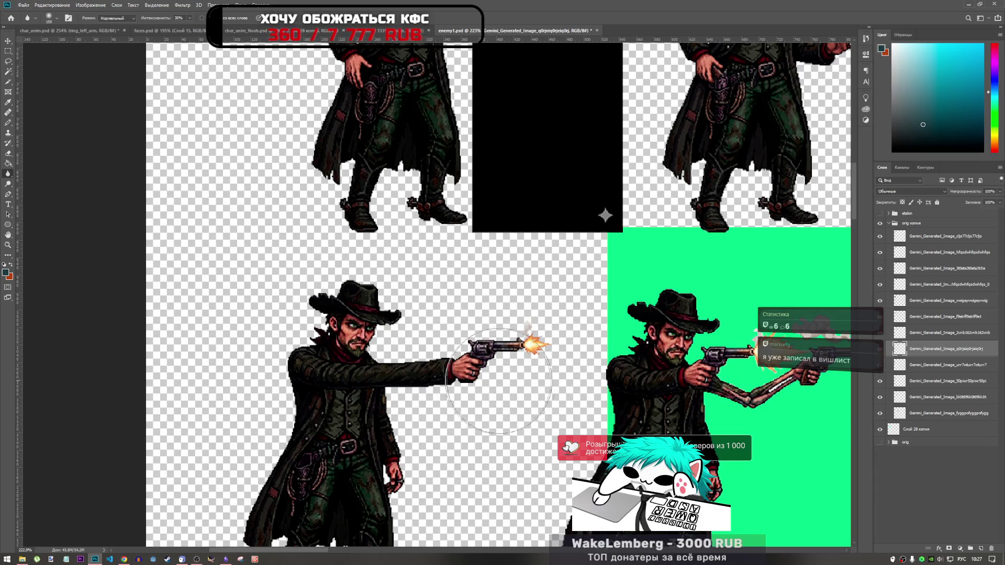
- Finish looking over the frames, save enemy1.psd and switch to char_anim.psd
scroll(411, 353, "down", 2)
scroll(411, 353, "down", 3)
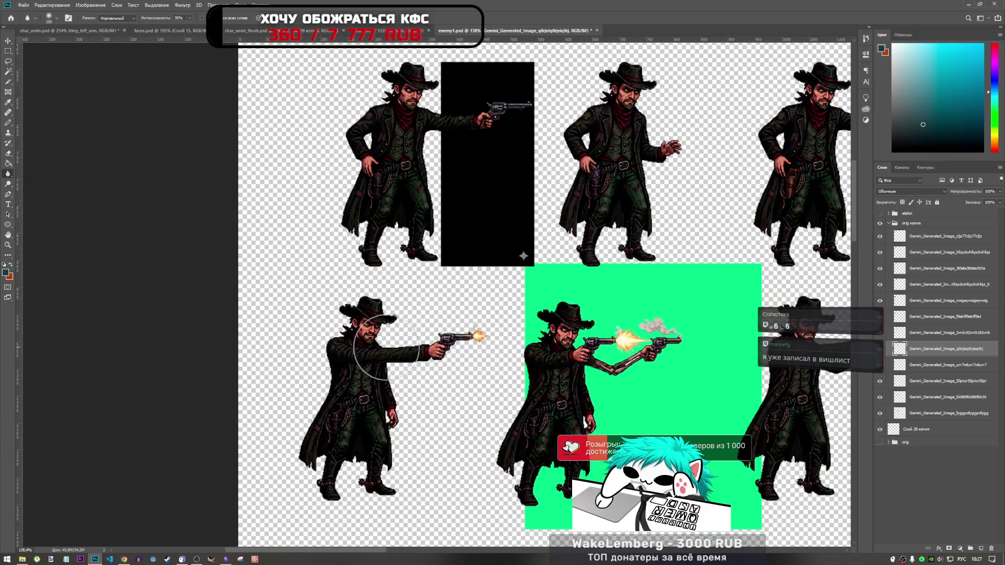
scroll(379, 421, "up", 3)
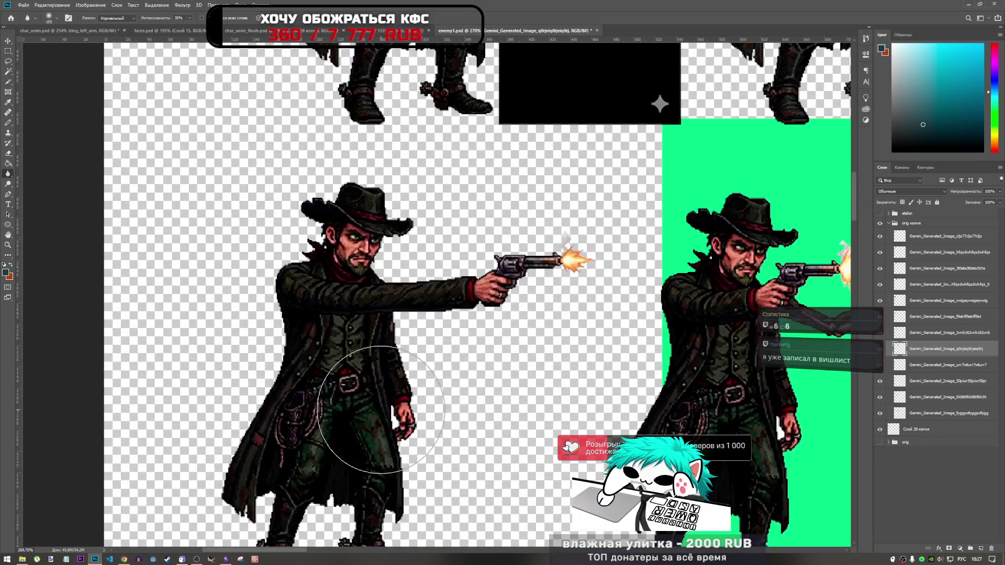
scroll(380, 410, "down", 2)
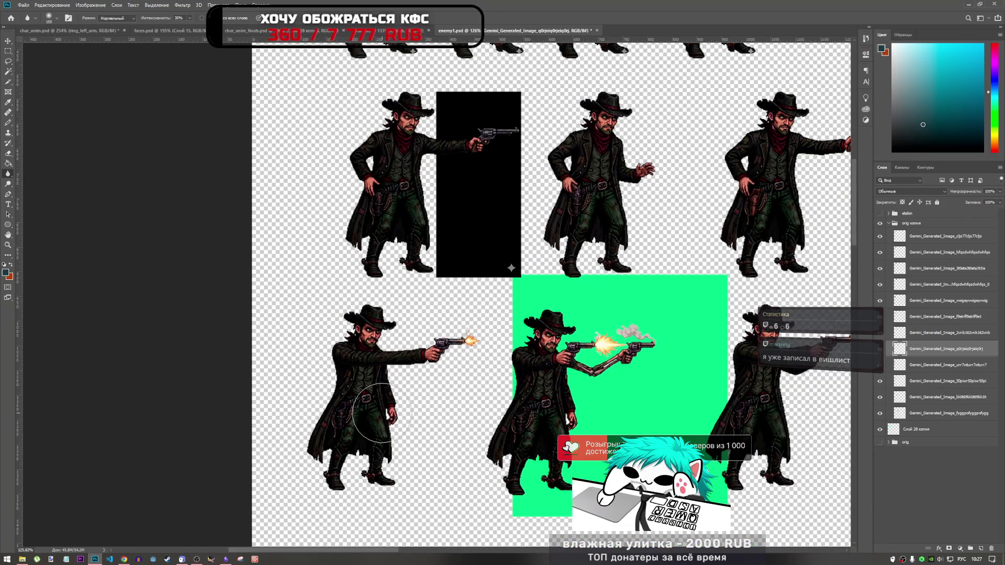
scroll(380, 413, "up", 1)
scroll(366, 489, "down", 3)
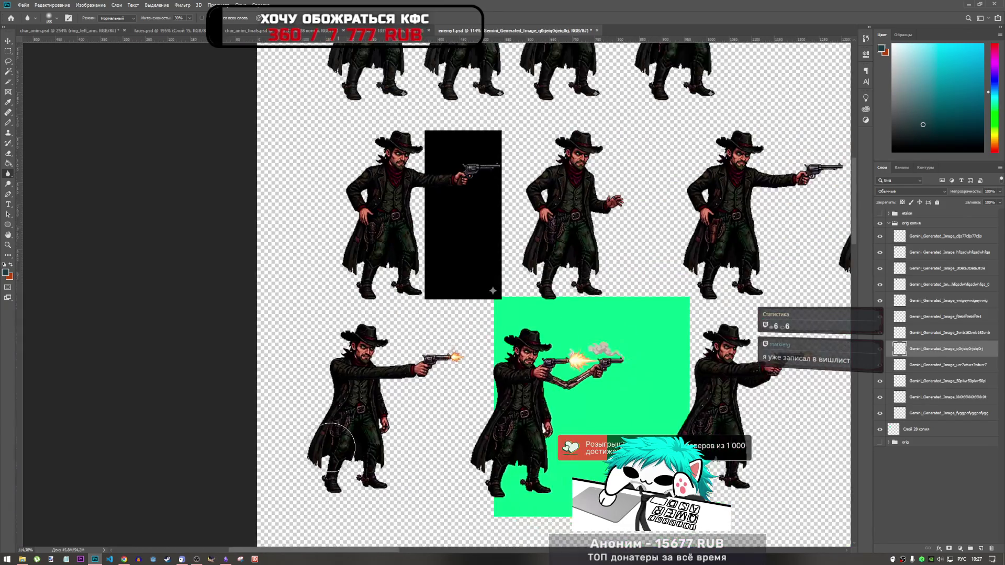
scroll(366, 490, "up", 2)
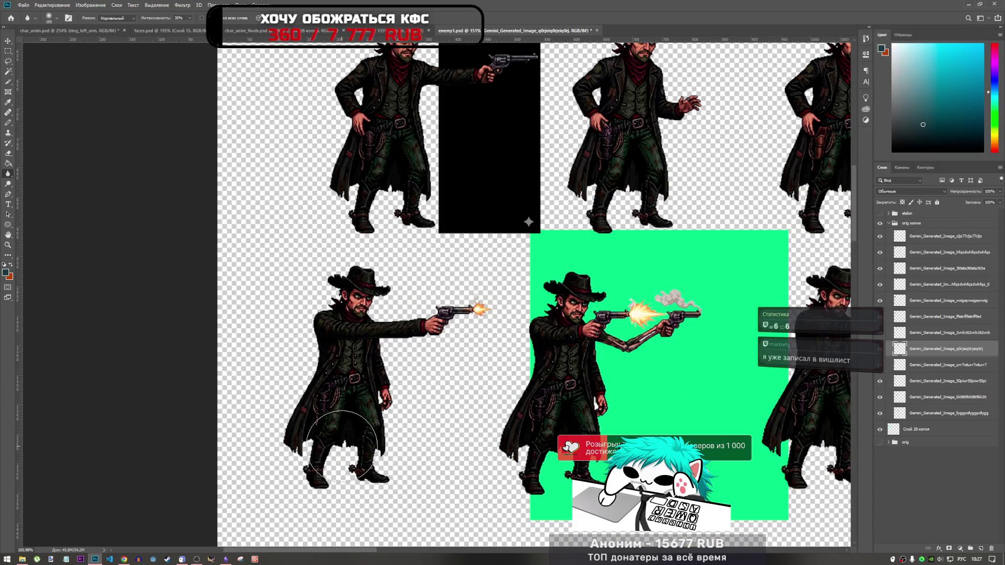
scroll(341, 445, "down", 2)
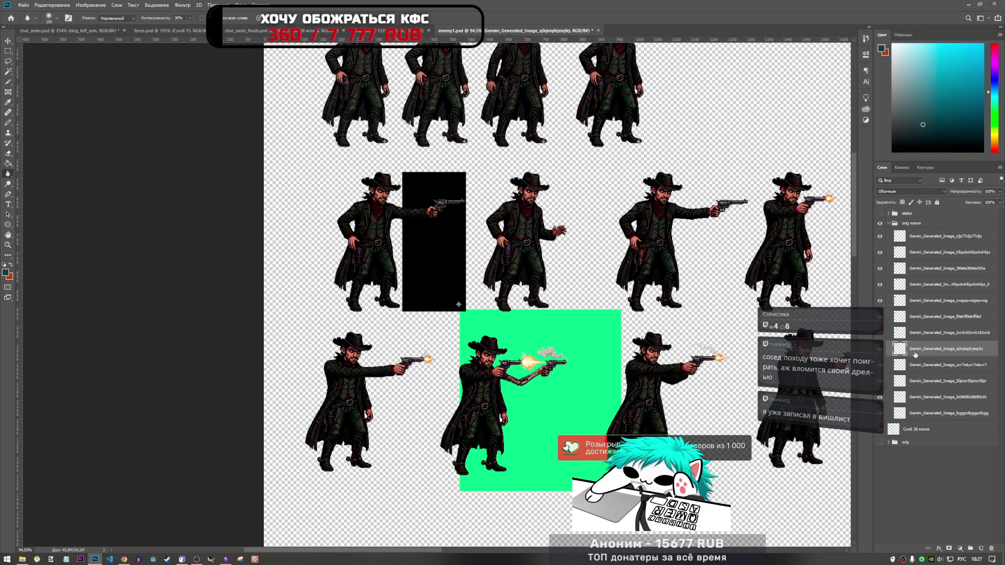
key("ctrl+s")
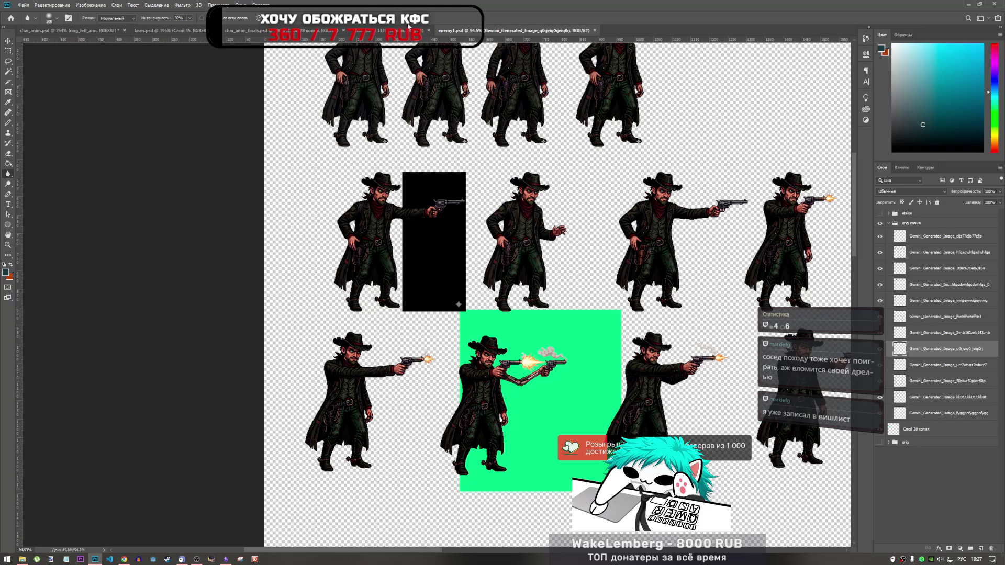
left_click(68, 31)
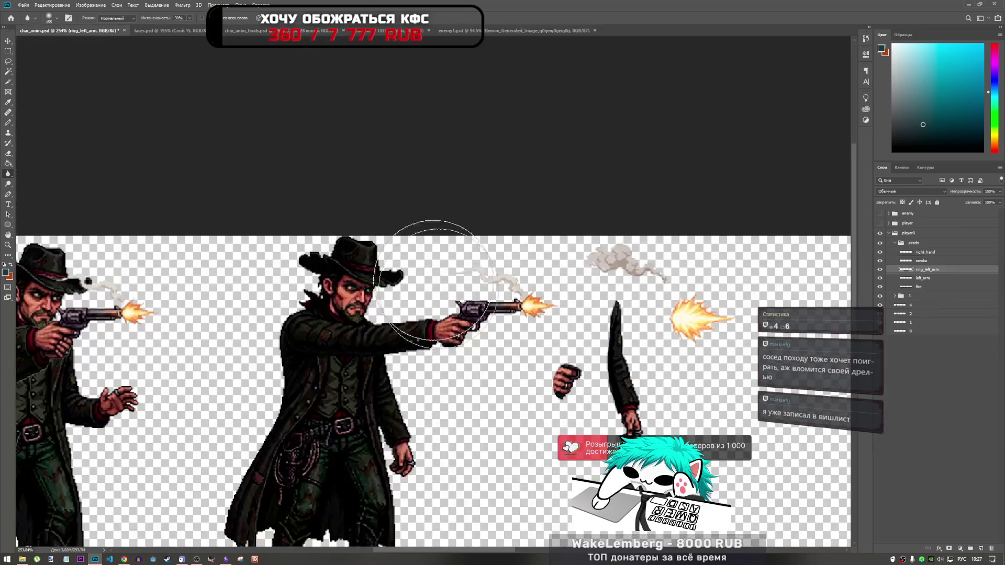
- Save char_anim.psd, fit the sheet in view and select the assets group
key("ctrl+s")
key("ctrl+0")
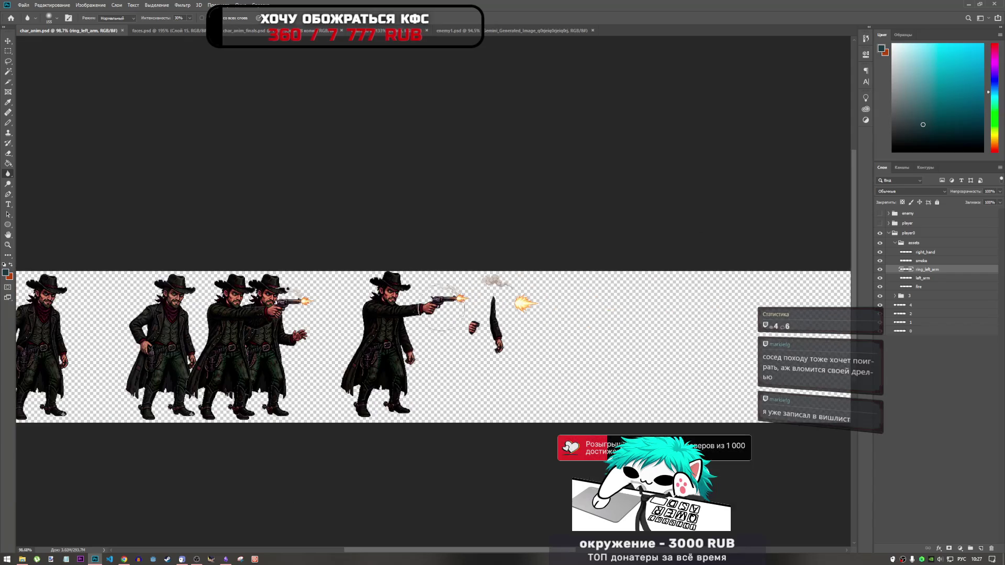
scroll(209, 280, "up", 5)
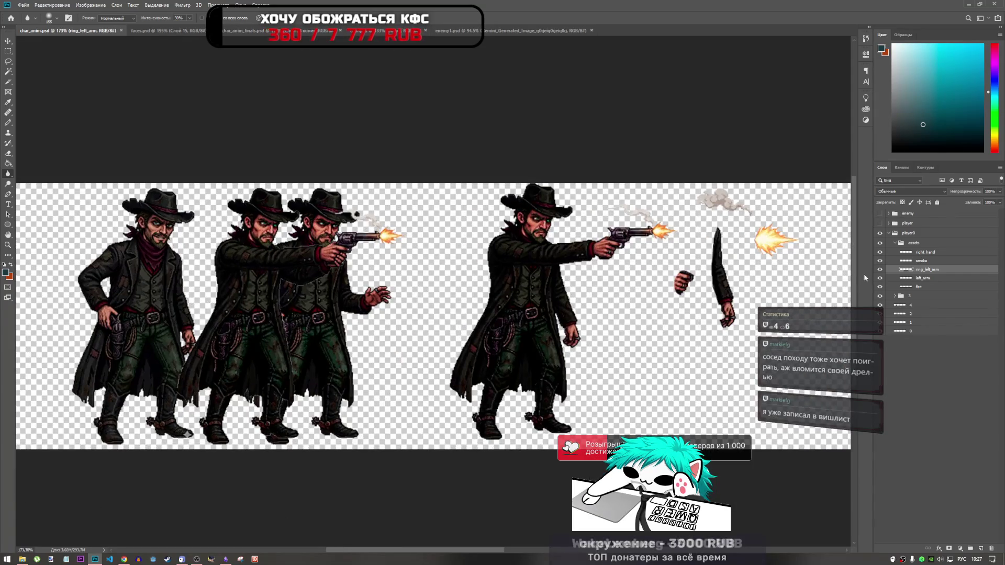
left_click(914, 298)
key("ctrl+t")
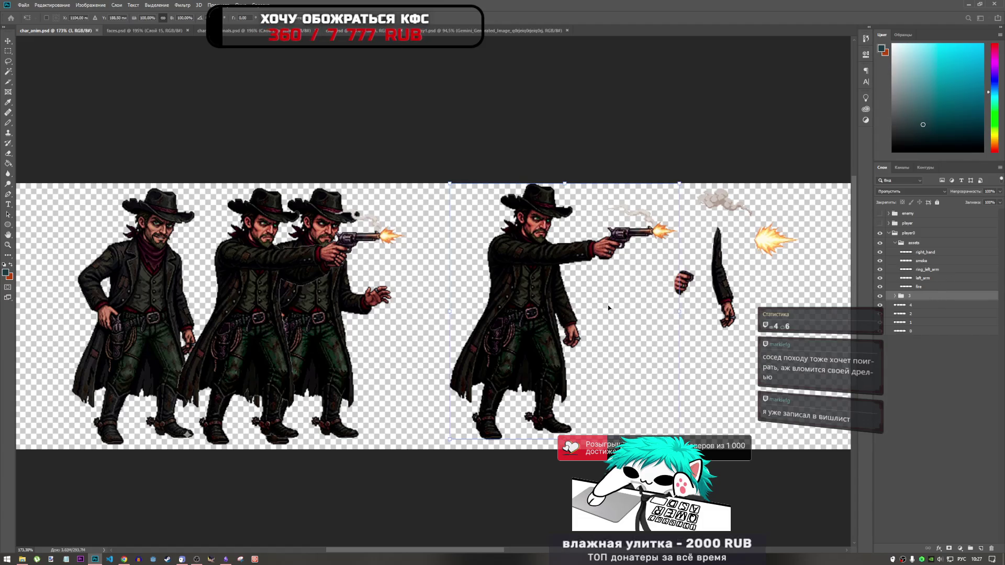
left_click(925, 252)
left_click(894, 244)
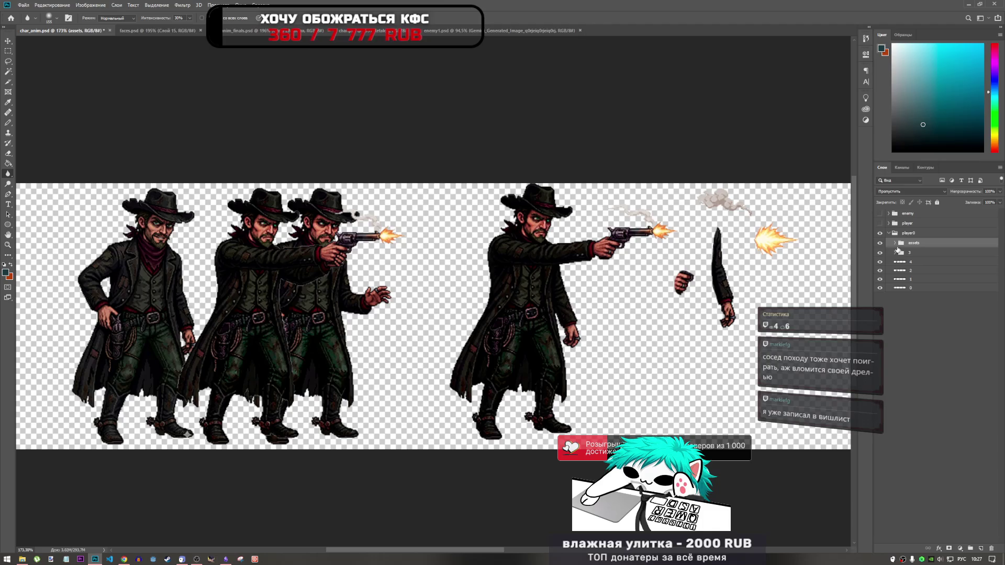
left_click(880, 243)
left_click(880, 243)
- Free-transform the assets group, shifting the loose arm, smoke and flash pieces right
key("ctrl+t")
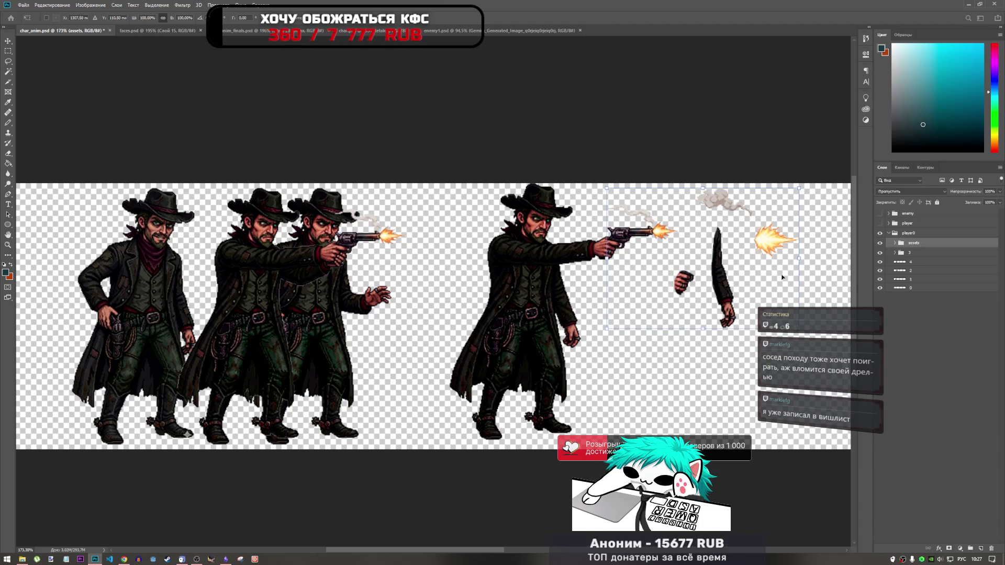
scroll(376, 286, "down", 1)
scroll(375, 287, "down", 4)
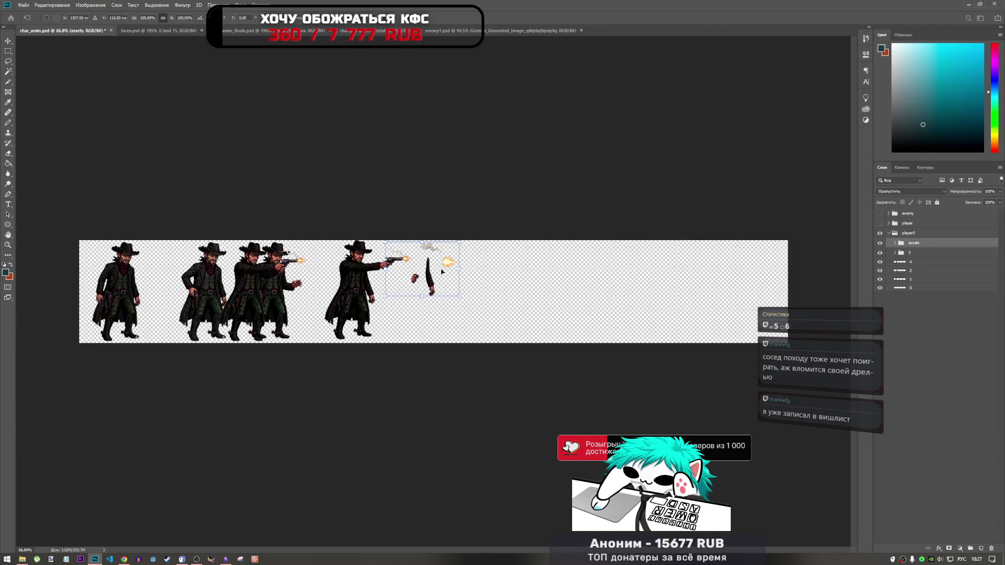
left_click_drag(422, 271, 484, 271)
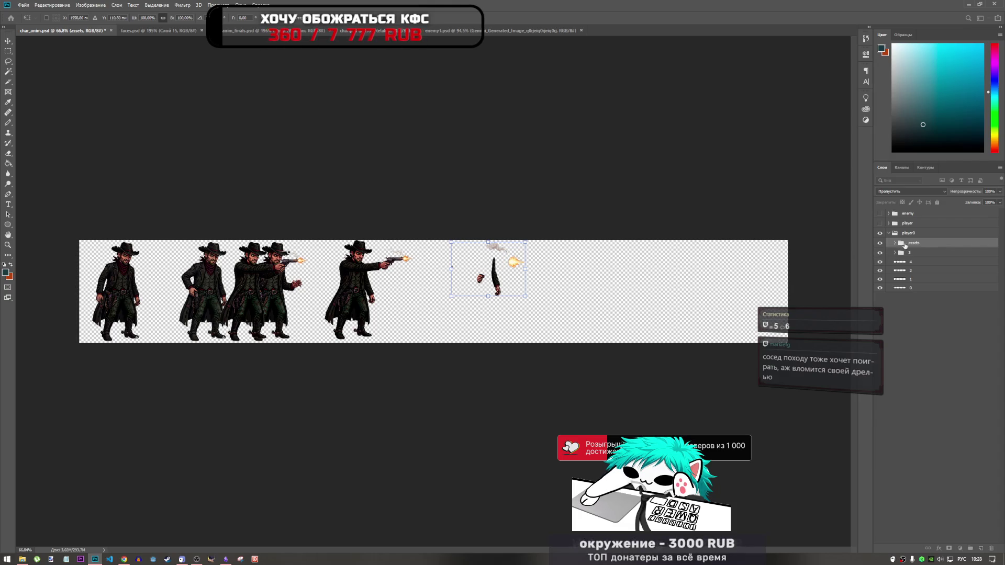
scroll(465, 270, "up", 3)
scroll(453, 278, "up", 4)
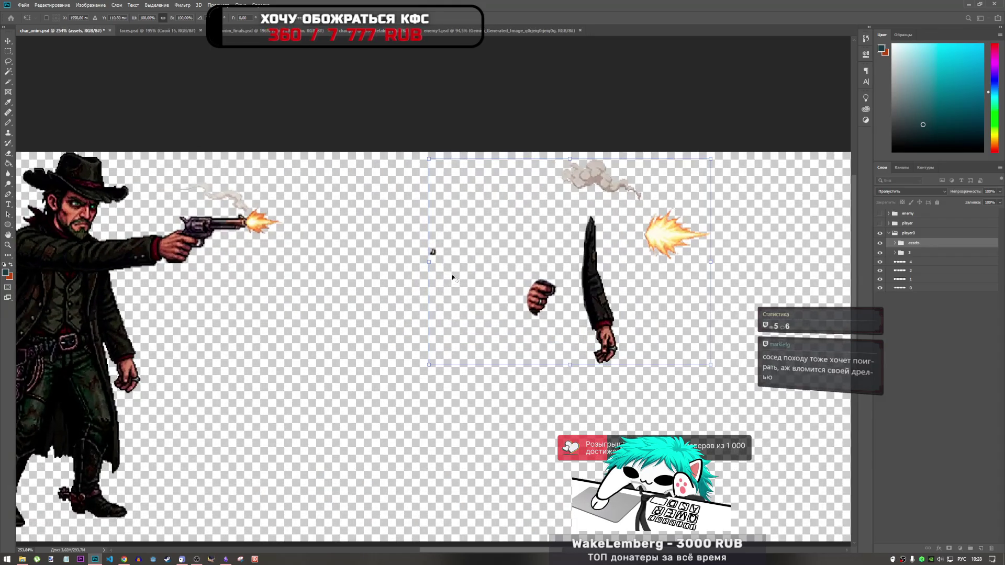
key("r")
- Undo and redo the move to compare, then expand the assets group
key("ctrl+z")
key("ctrl+z")
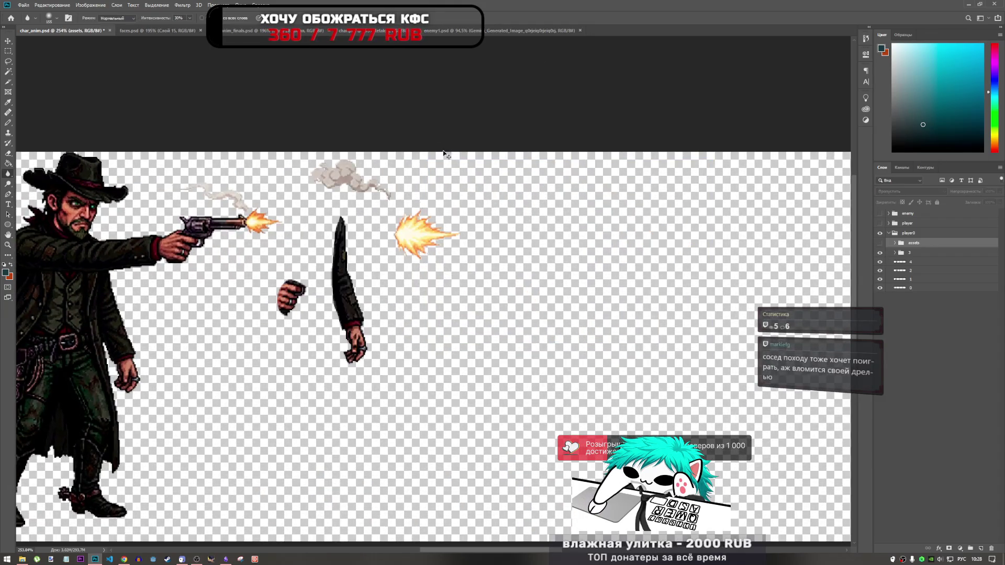
scroll(495, 298, "down", 3)
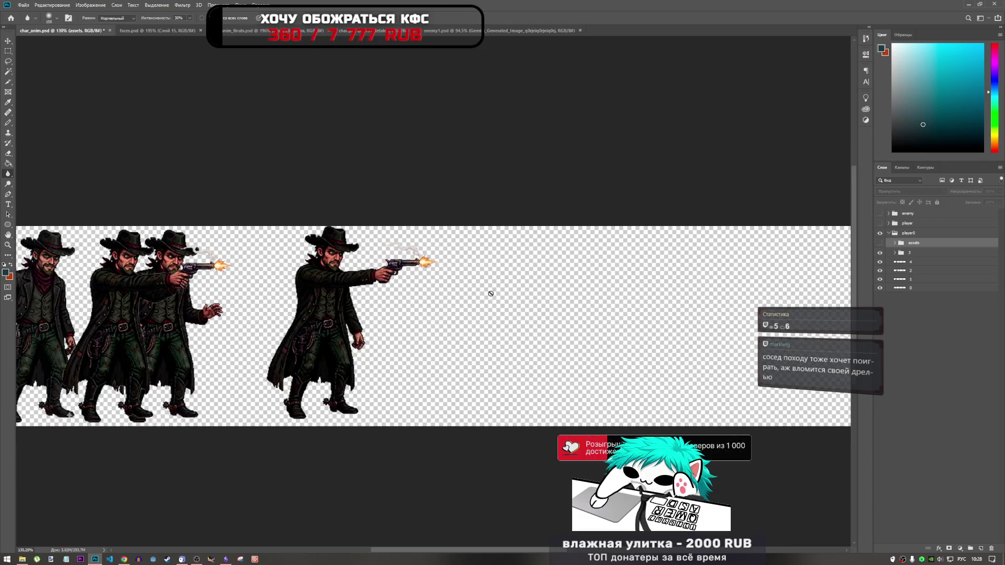
key("ctrl+shift+z")
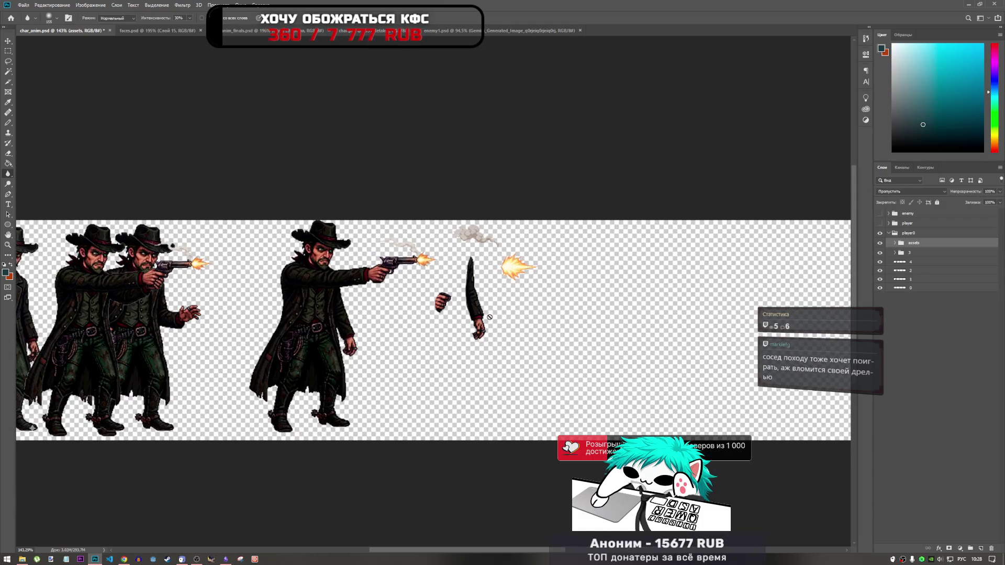
left_click(895, 242)
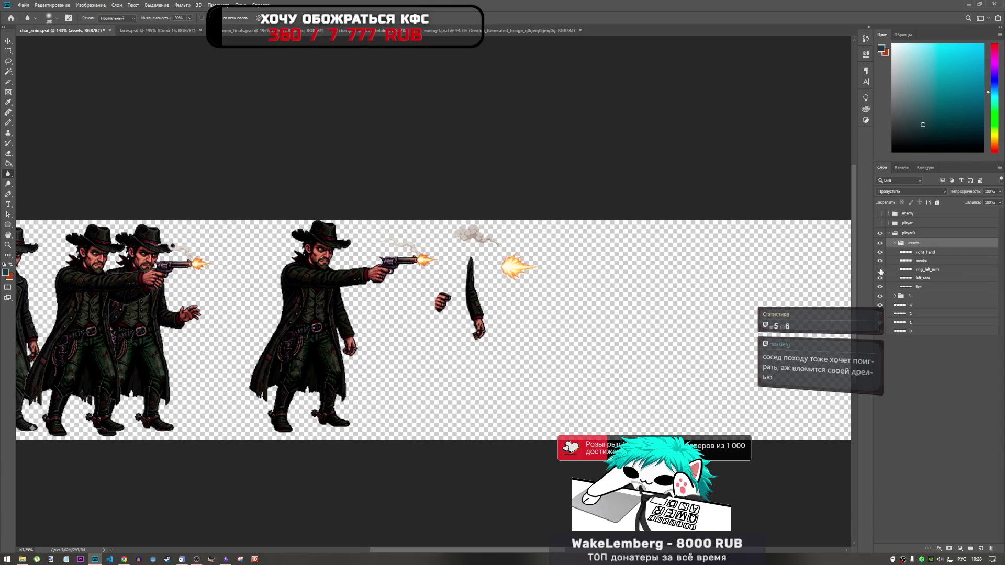
- Move the ring_left_arm layer from assets into frame group 3
left_click(926, 269)
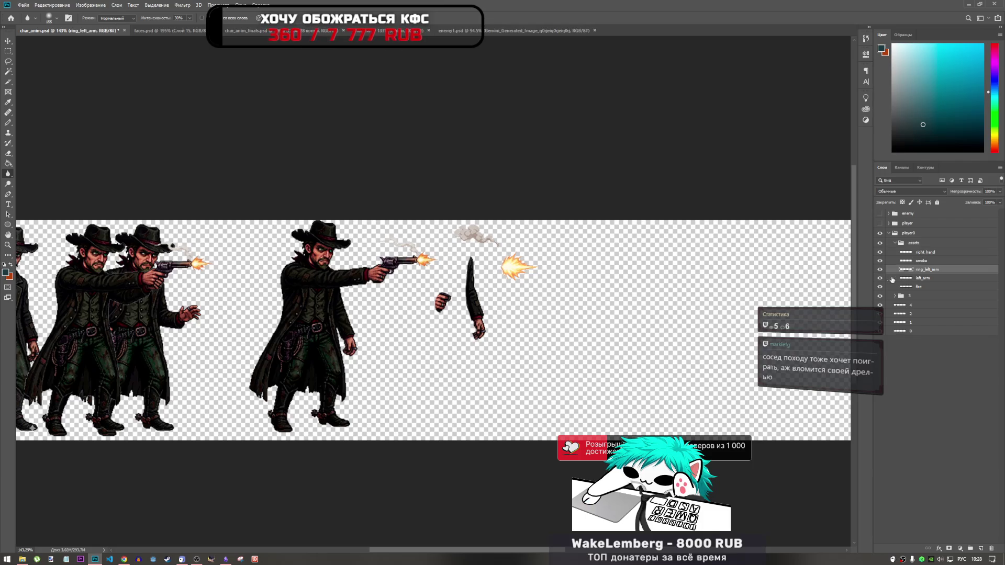
key("ctrl+t")
scroll(407, 285, "up", 5)
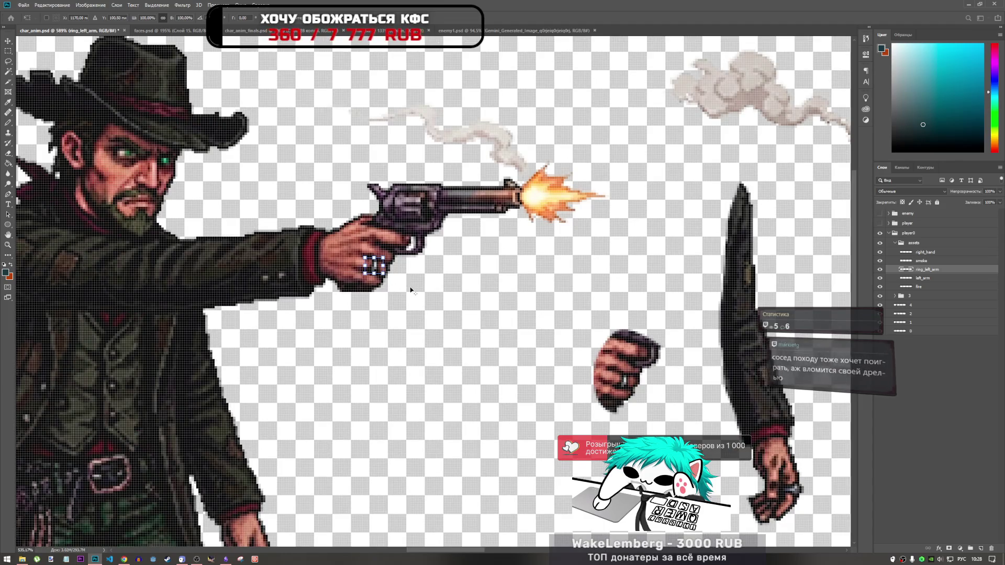
scroll(376, 270, "down", 4)
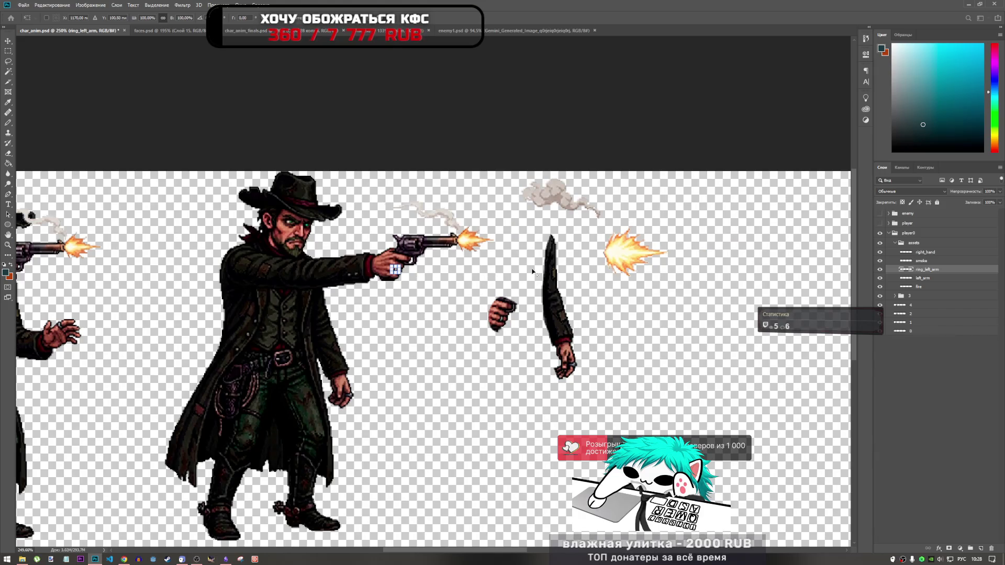
left_click_drag(936, 278, 920, 296)
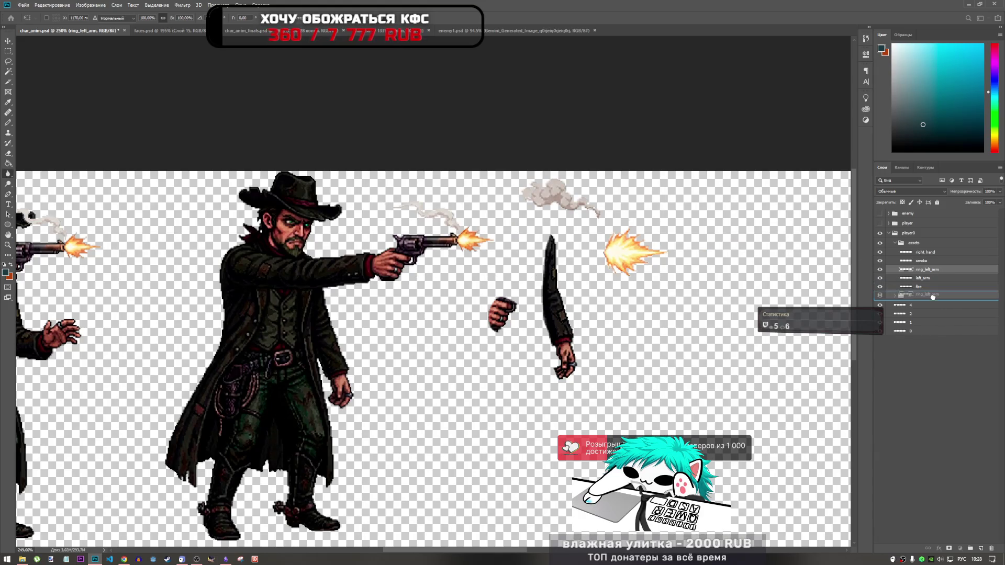
- Toggle frame group 3's visibility and review its layers alongside right_hand and fire
left_click(880, 288)
left_click(879, 288)
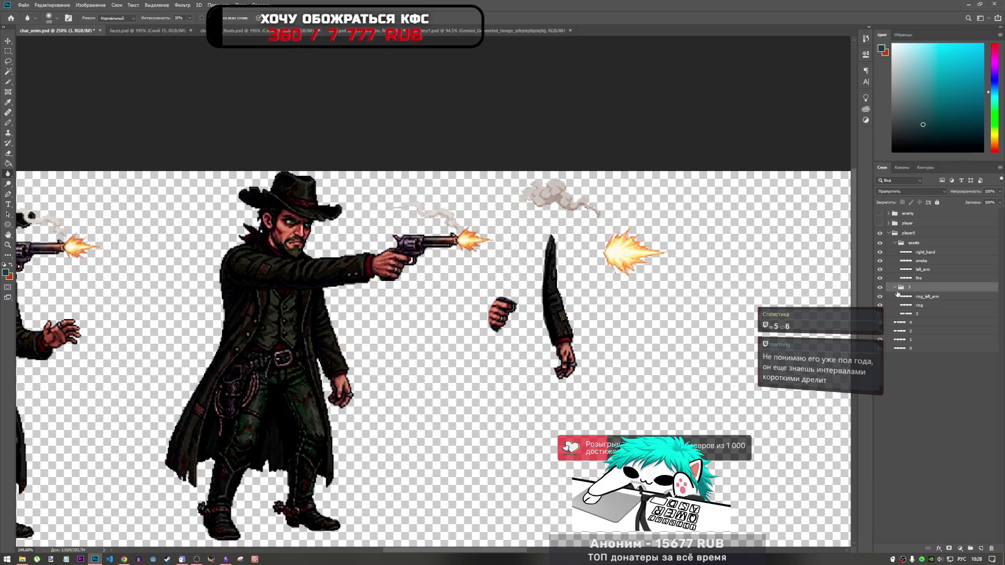
left_click(894, 287)
left_click(926, 296)
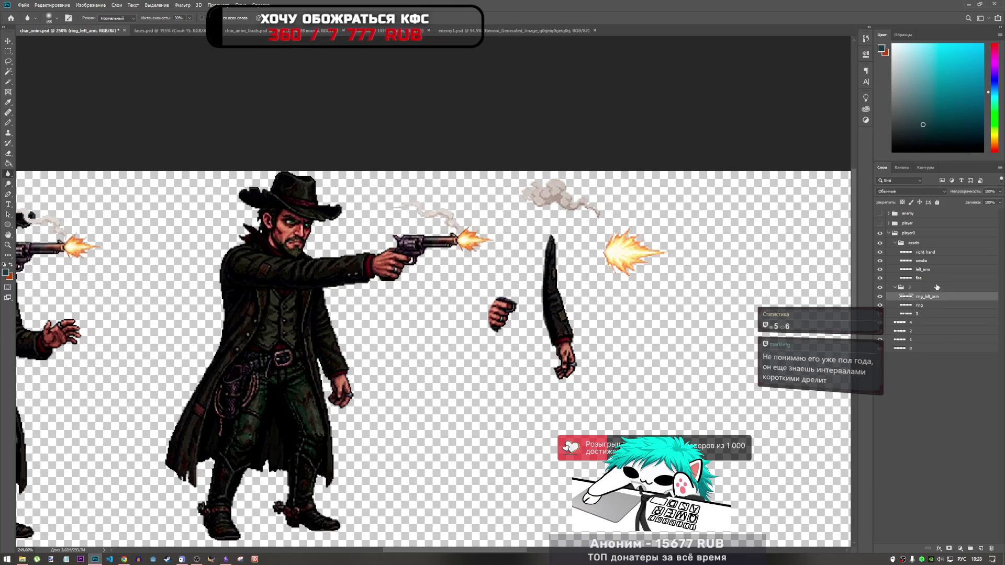
left_click(921, 278)
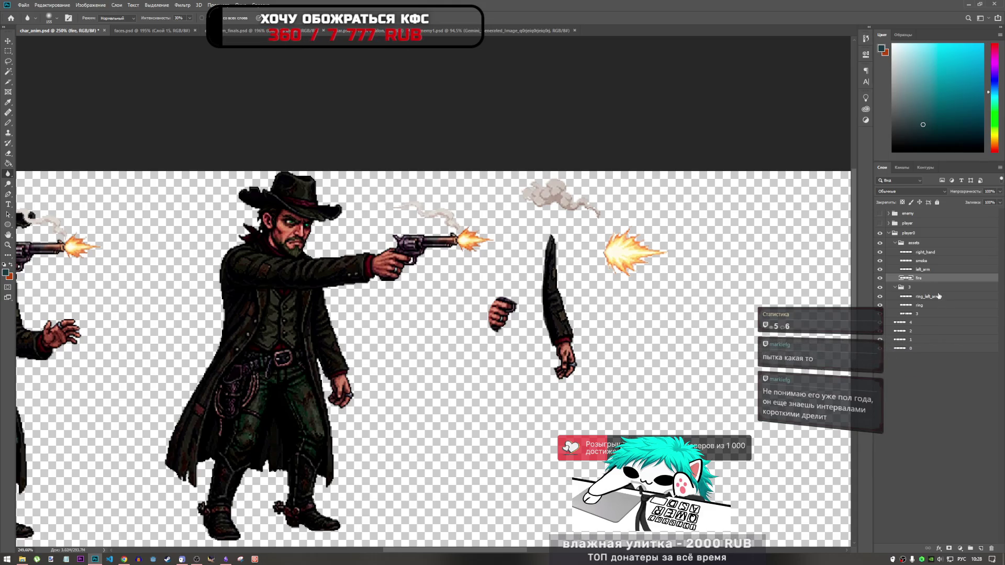
left_click(928, 252)
left_click(918, 278, "shift")
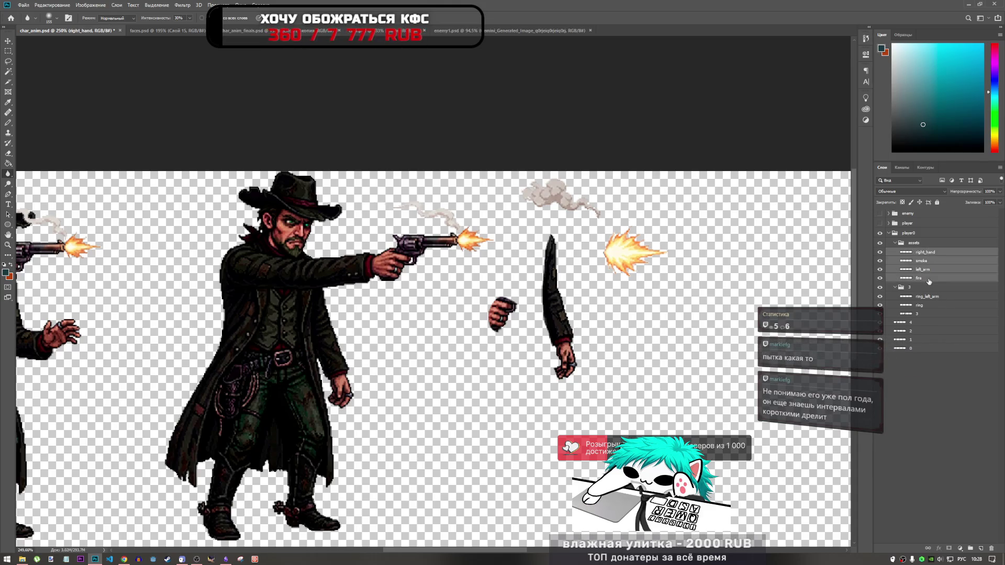
left_click(920, 296)
left_click(895, 288)
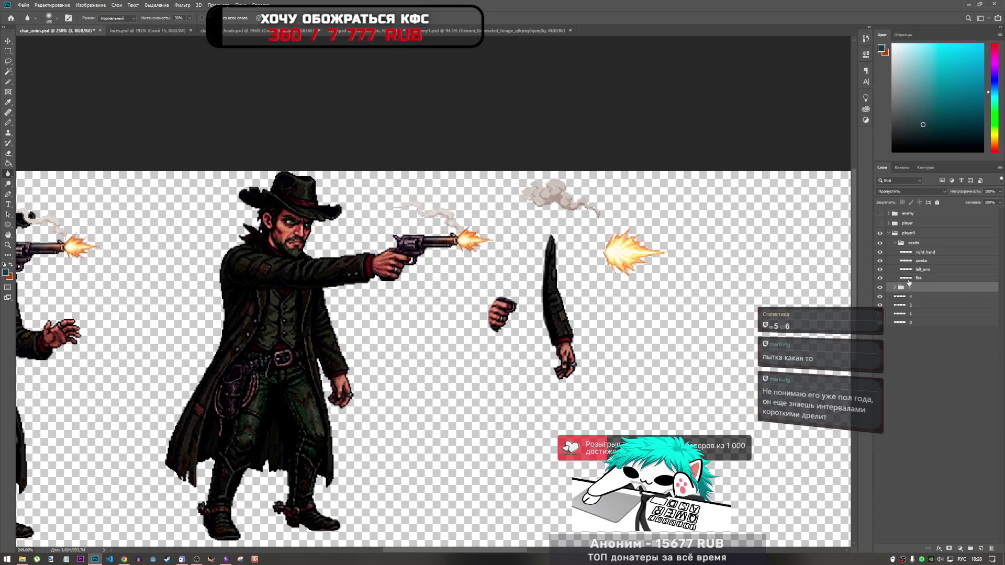
- Move the loose left_arm hand piece right beside the muzzle flash
key("alt+bracketright")
key("alt+bracketright")
key("alt+bracketright")
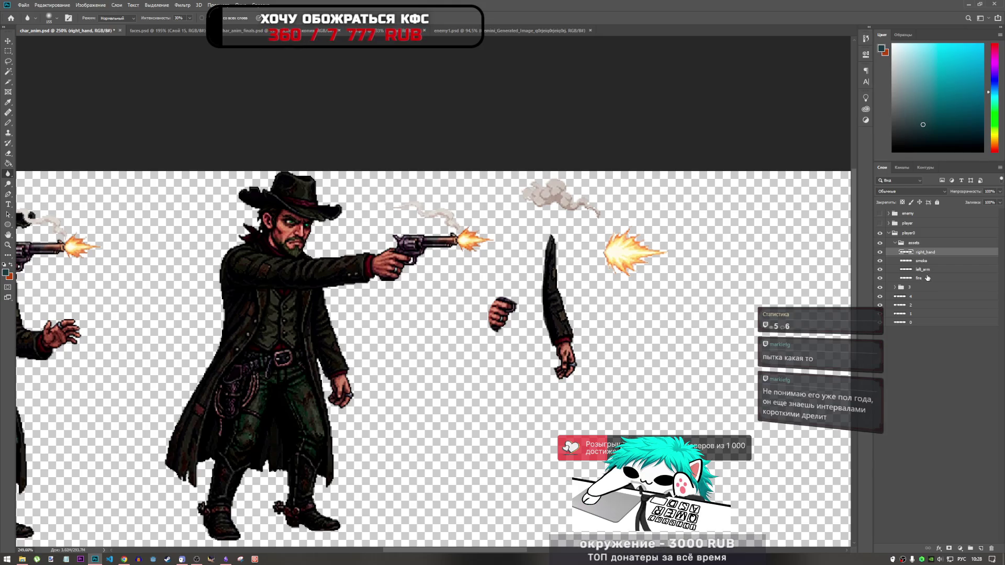
left_click(917, 272)
left_click(925, 253)
left_click(881, 252)
left_click(881, 253)
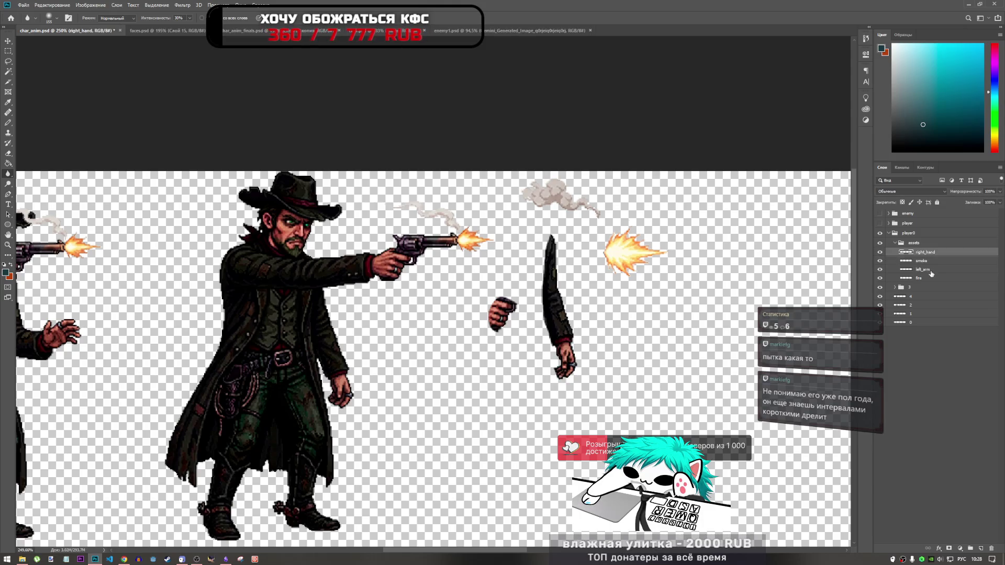
left_click(910, 269)
key("ctrl+t")
left_click_drag(501, 317, 619, 311)
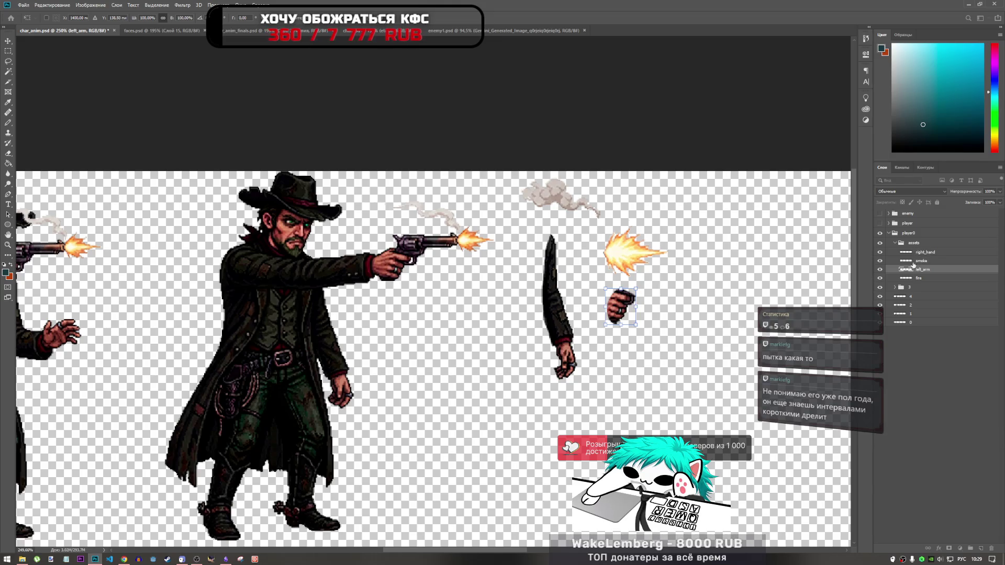
- Nudge the whole assets group about 20 px left and apply the move
left_click(920, 244)
key("ctrl+t")
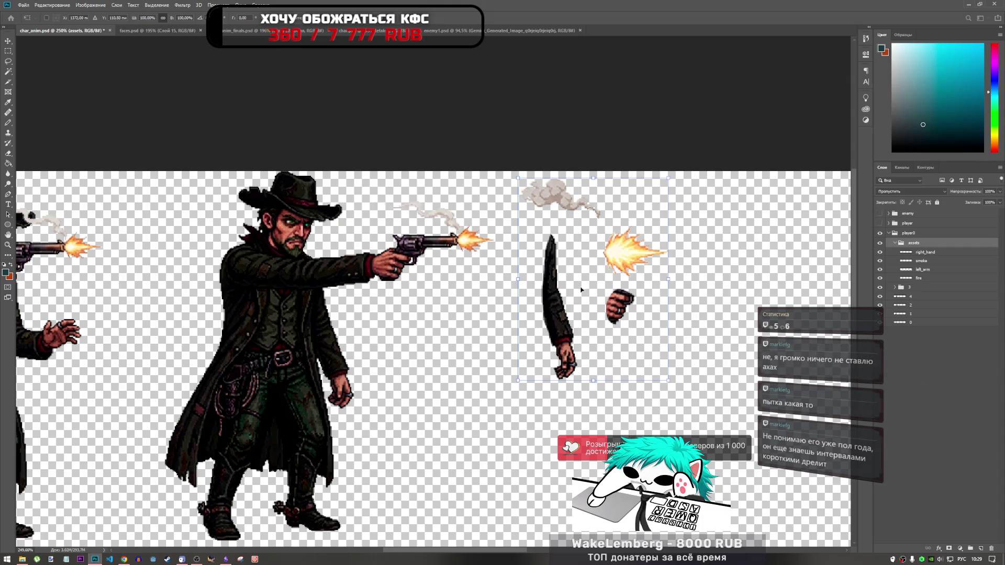
scroll(609, 315, "down", 4)
scroll(612, 309, "up", 2)
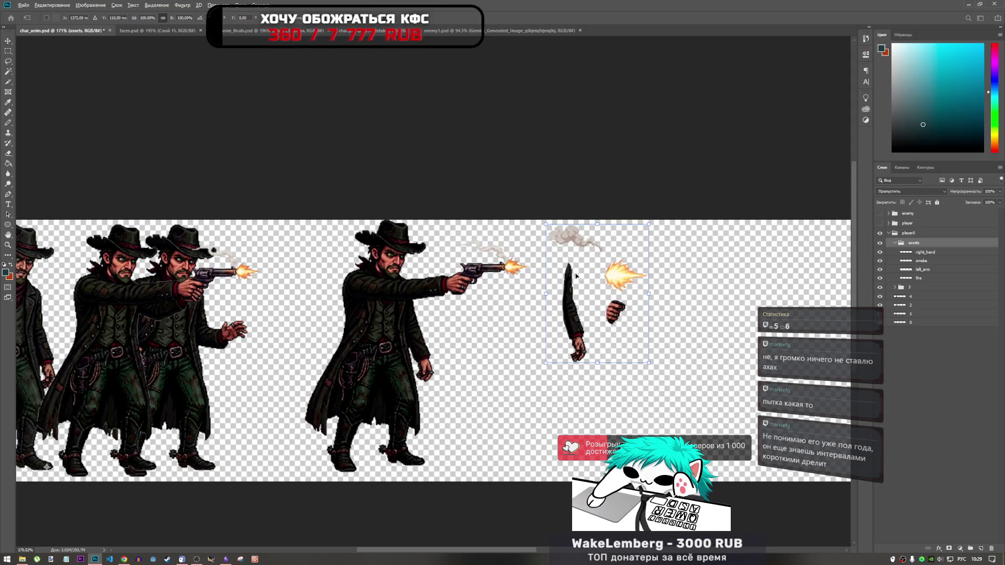
scroll(576, 276, "down", 4)
scroll(586, 283, "up", 2)
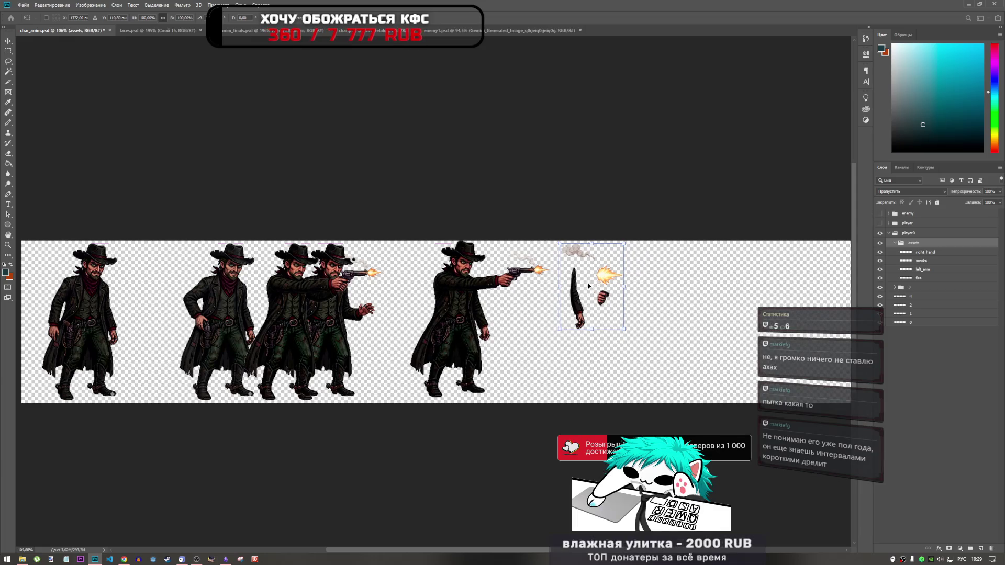
left_click_drag(589, 286, 579, 286)
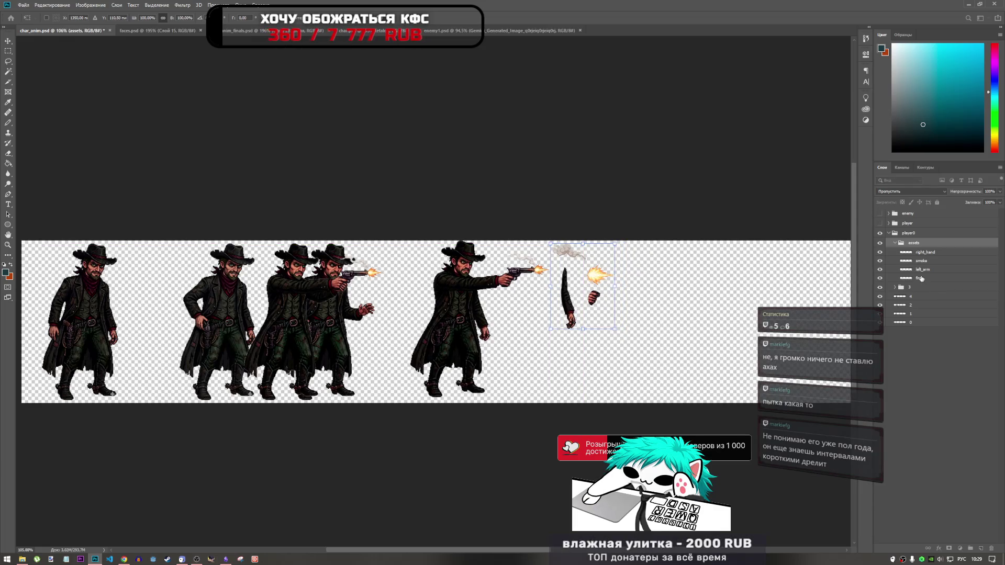
left_click(895, 243)
key("r")
- Toggle the fourth cowboy frame's visibility to check it, then expand frame group 3
left_click(879, 252)
left_click(879, 253)
scroll(571, 243, "up", 2)
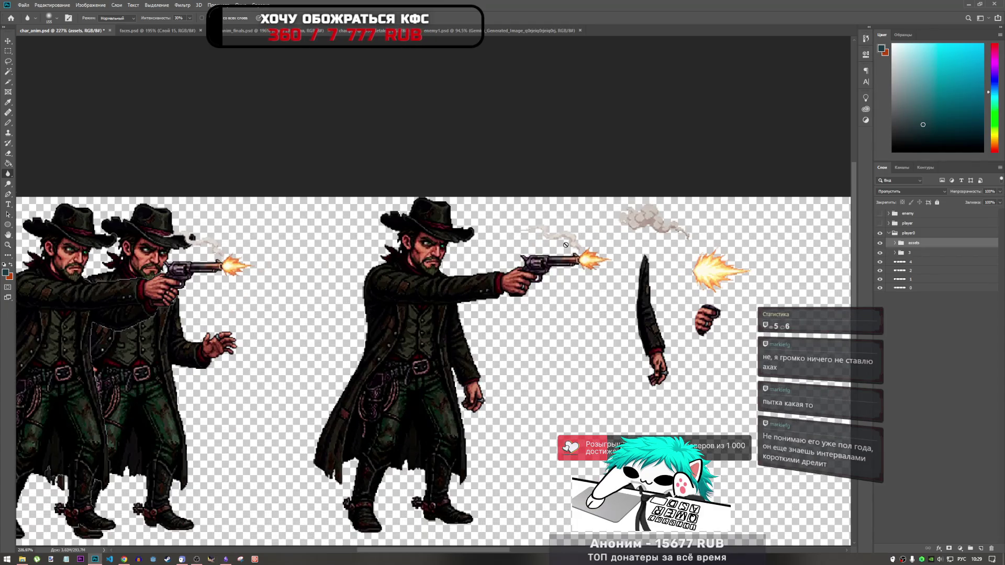
scroll(570, 242, "up", 2)
scroll(571, 242, "down", 2)
scroll(570, 242, "up", 2)
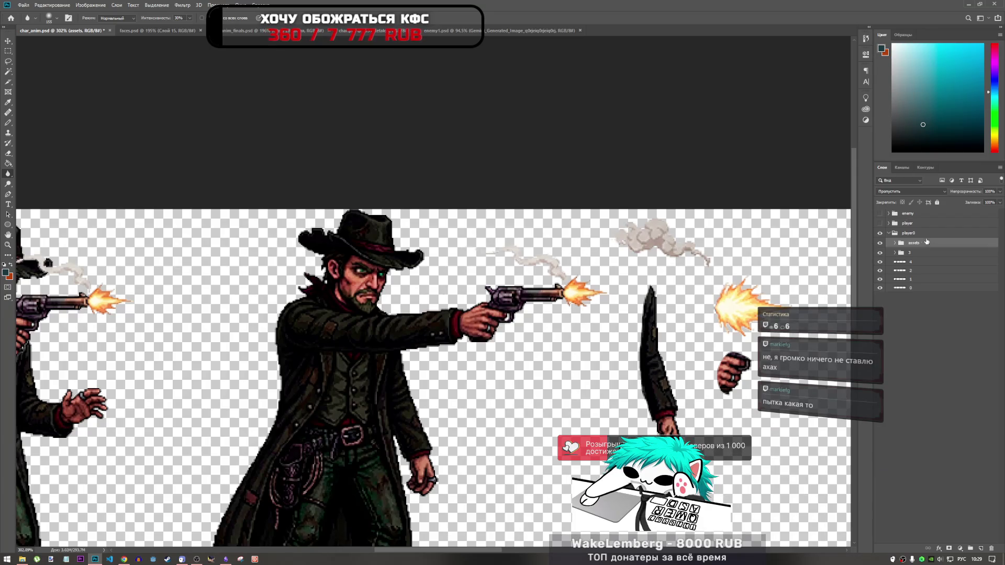
left_click(895, 254)
- Select layer 3 in group 3 and set up the Eraser at 100% opacity
left_click(929, 279)
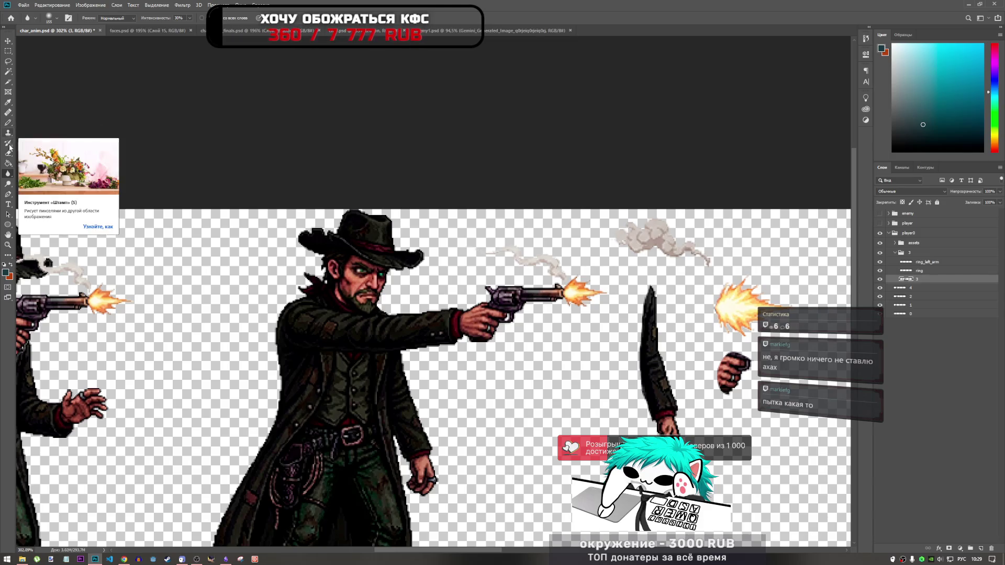
left_click(8, 153)
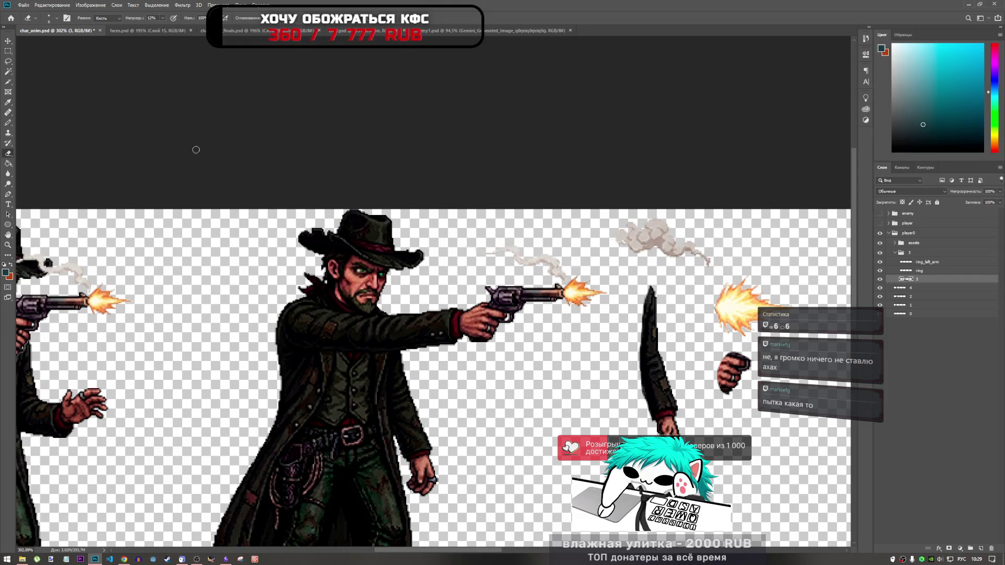
right_click(11, 155)
left_click(164, 19)
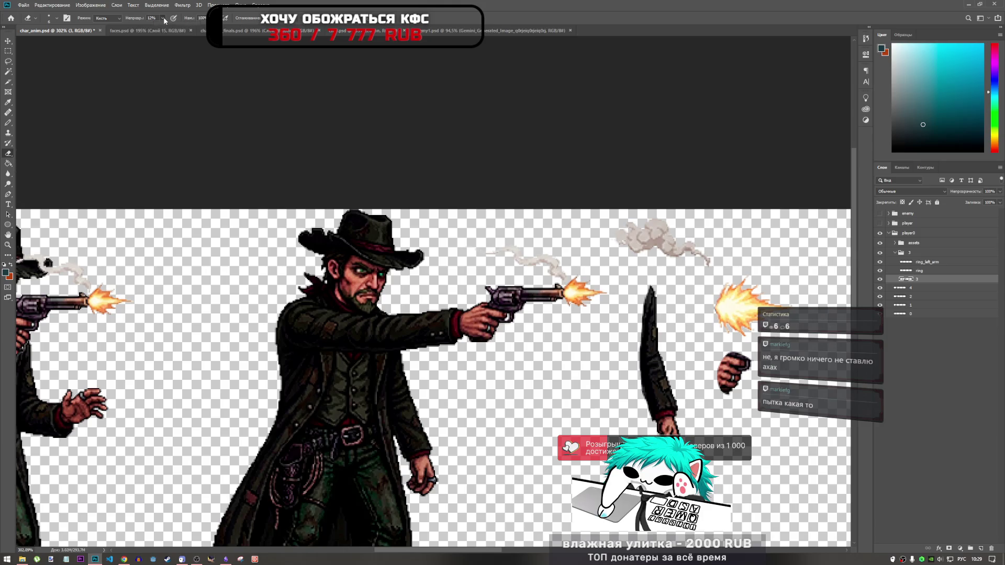
left_click_drag(164, 28, 198, 27)
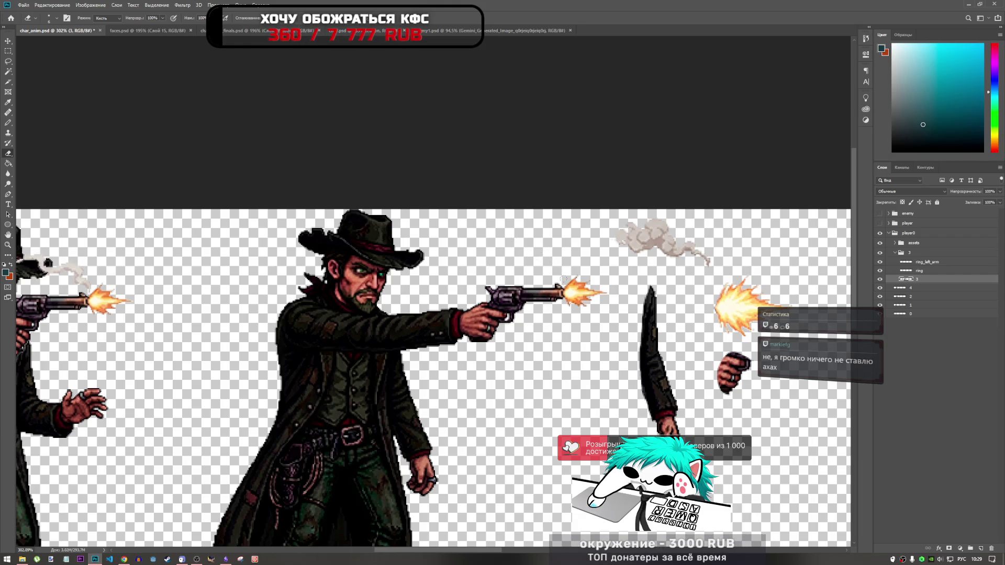
- Erase the muzzle glow's upper spikes and long right tip
scroll(575, 275, "down", 3)
scroll(560, 285, "up", 4)
scroll(547, 296, "down", 2)
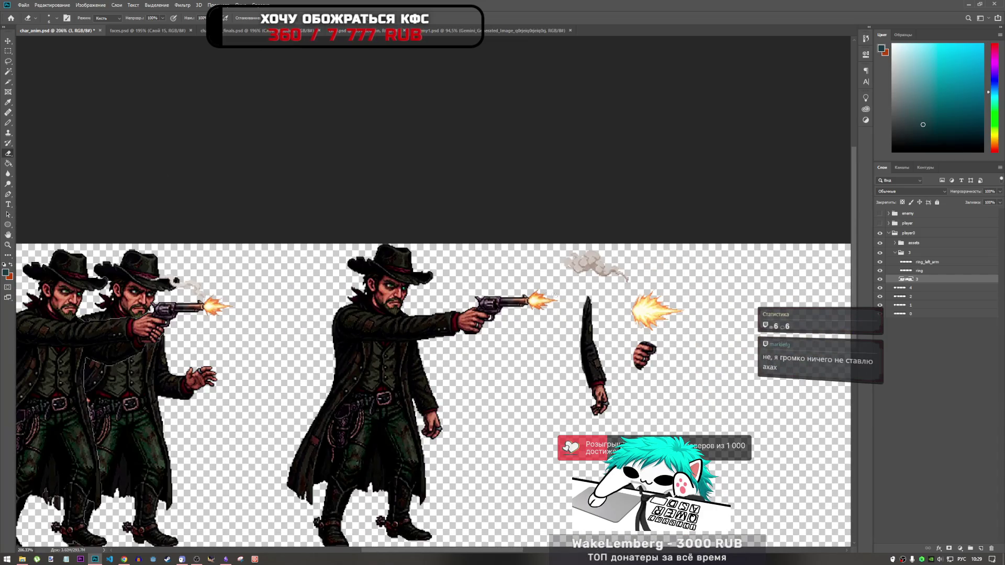
scroll(554, 294, "up", 4)
scroll(423, 274, "down", 1)
scroll(423, 274, "up", 5)
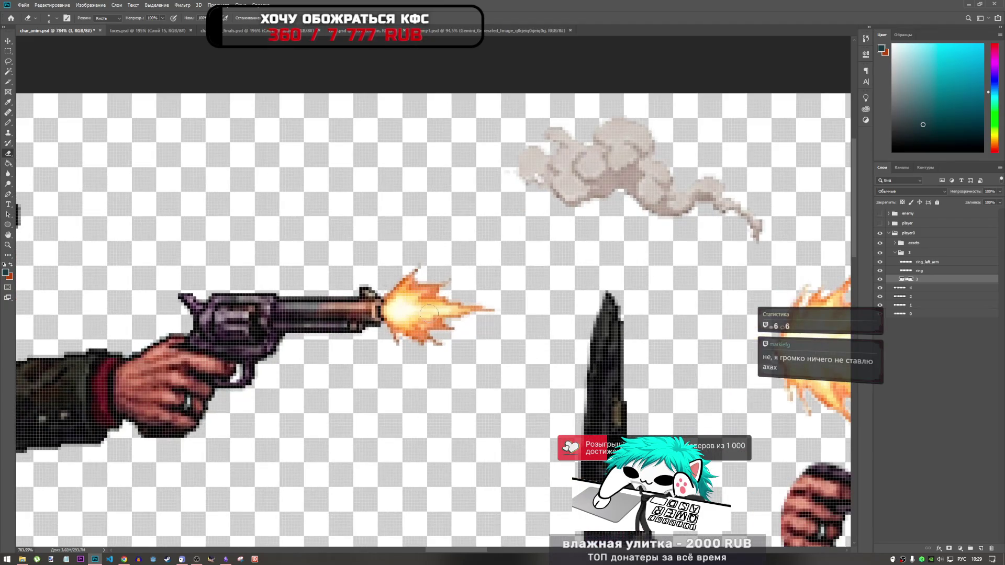
mouse_move(428, 312)
left_mouse_down()
mouse_move(418, 272)
mouse_move(397, 306)
mouse_move(488, 311)
mouse_move(422, 329)
mouse_move(396, 321)
left_mouse_up()
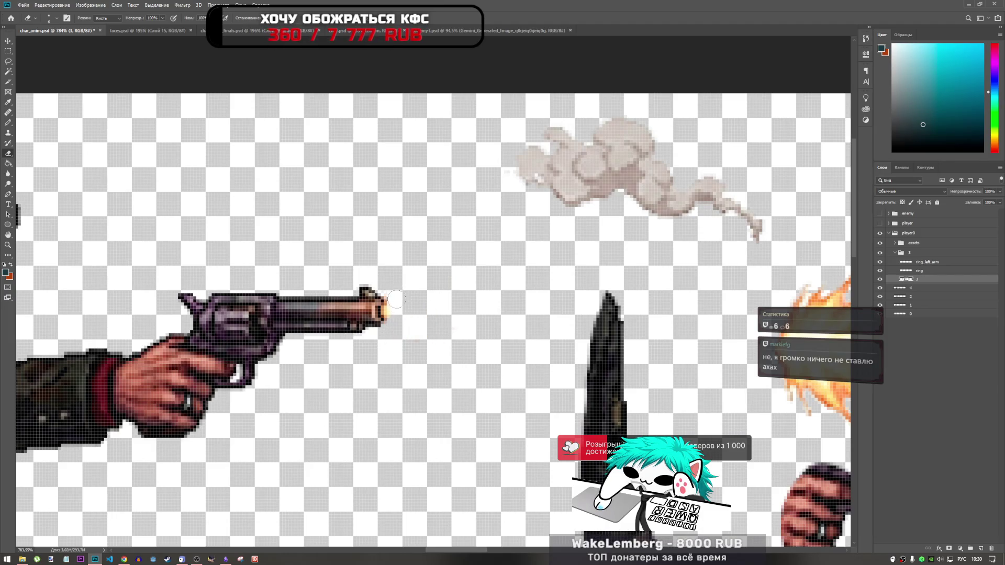
- Sample a dark orange at the barrel tip with the Pencil, test a stroke, then undo it
scroll(396, 308, "up", 5)
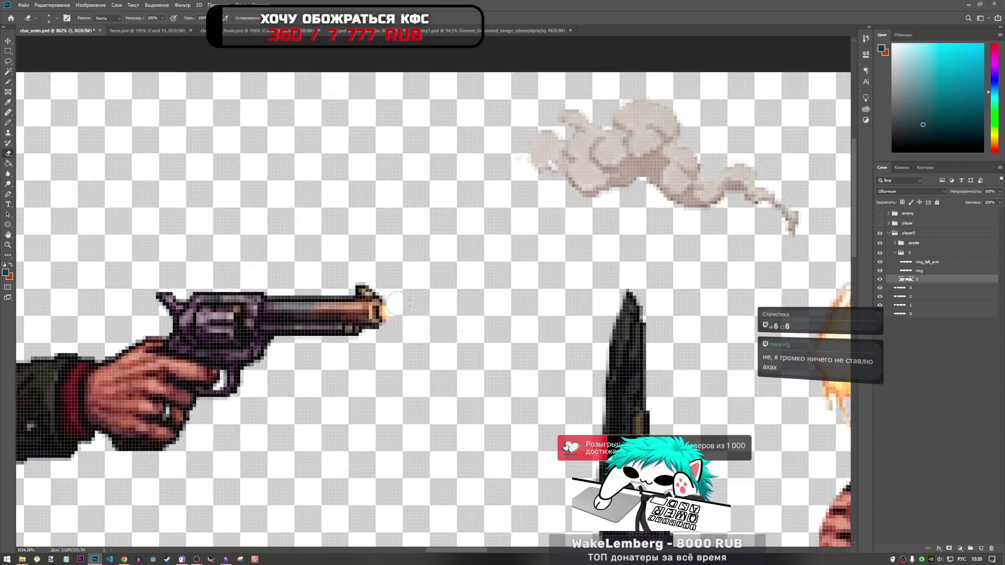
left_click(6, 124)
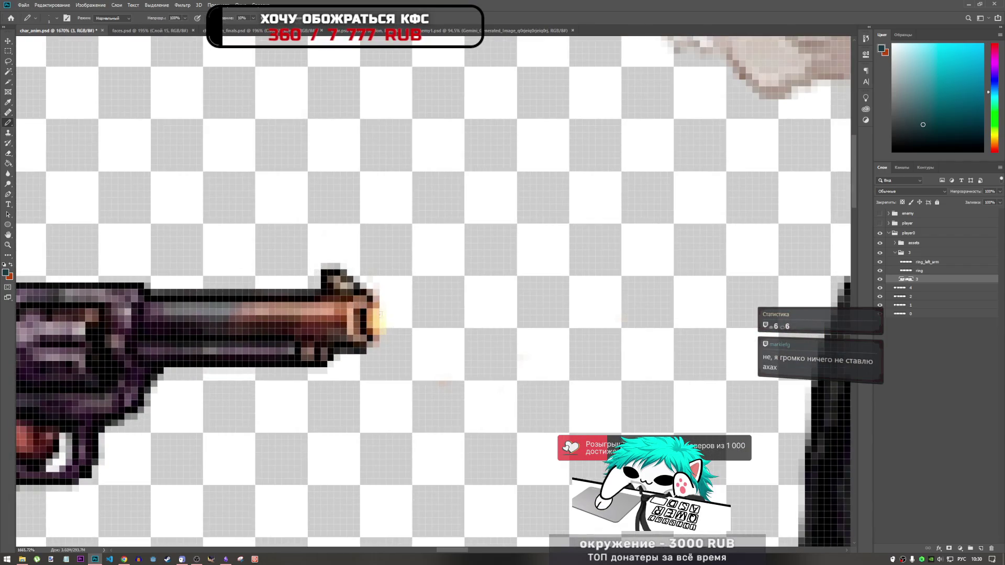
left_click(366, 341, "alt")
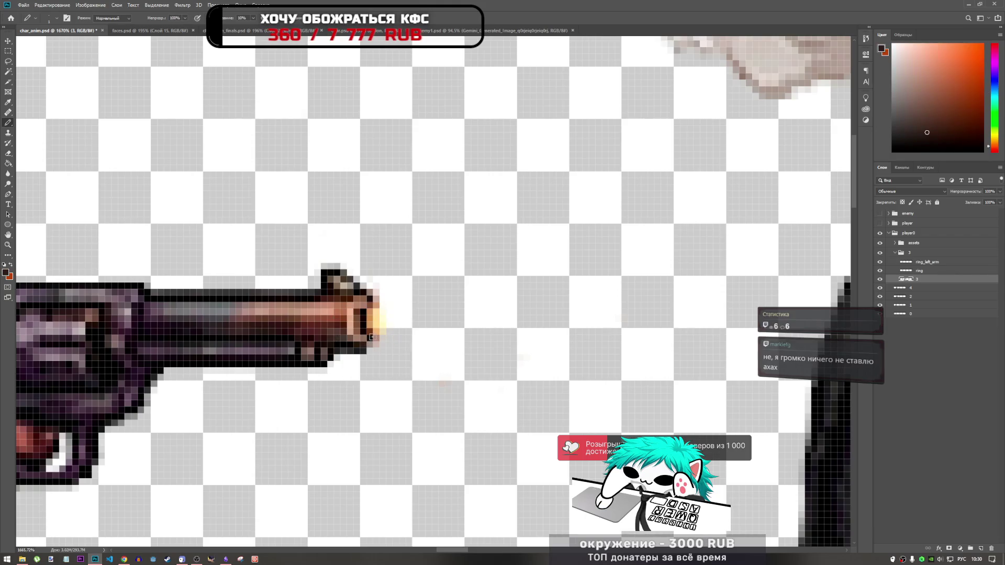
left_click(373, 333)
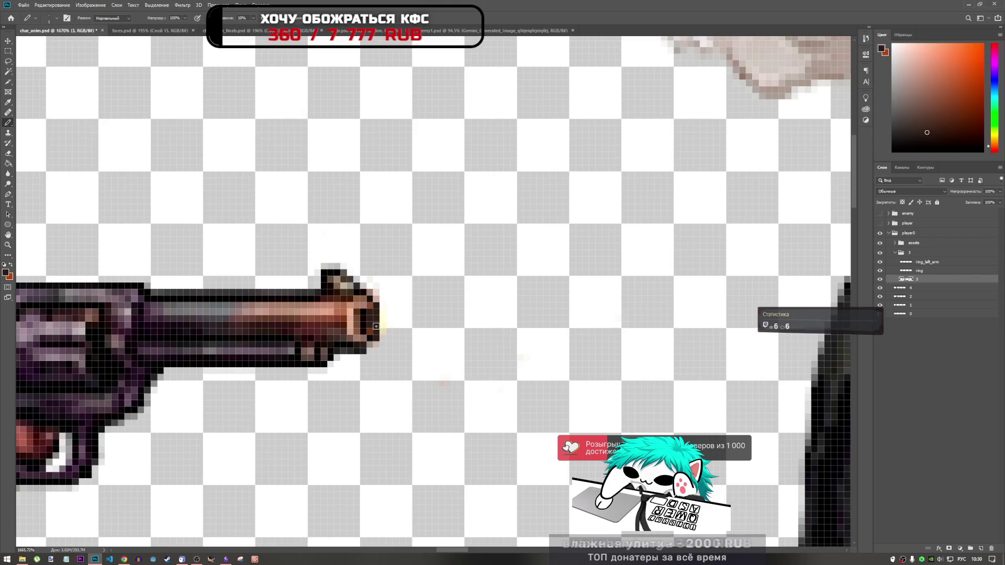
mouse_move(372, 334)
left_mouse_down()
mouse_move(370, 311)
mouse_move(375, 331)
left_mouse_up()
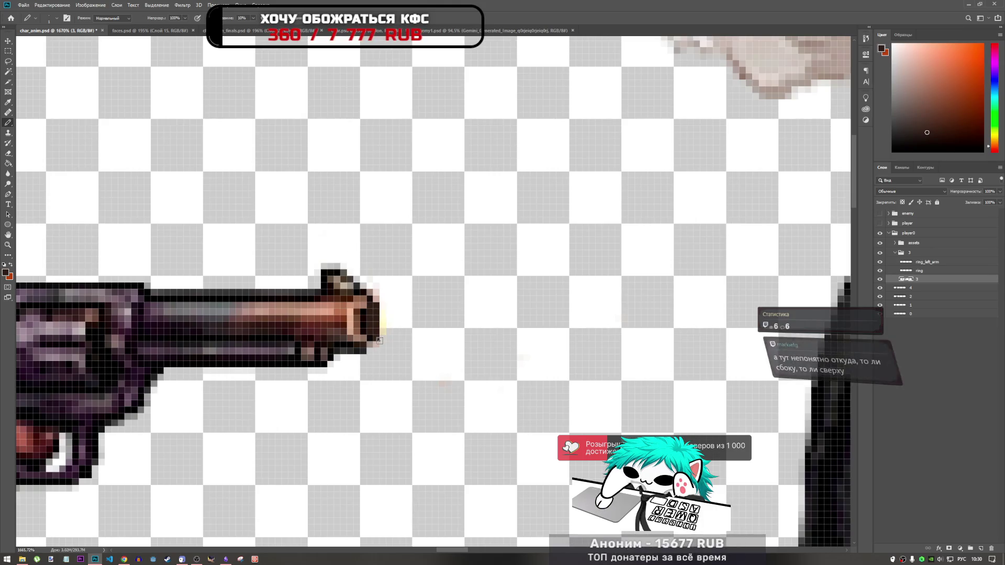
key("ctrl+z")
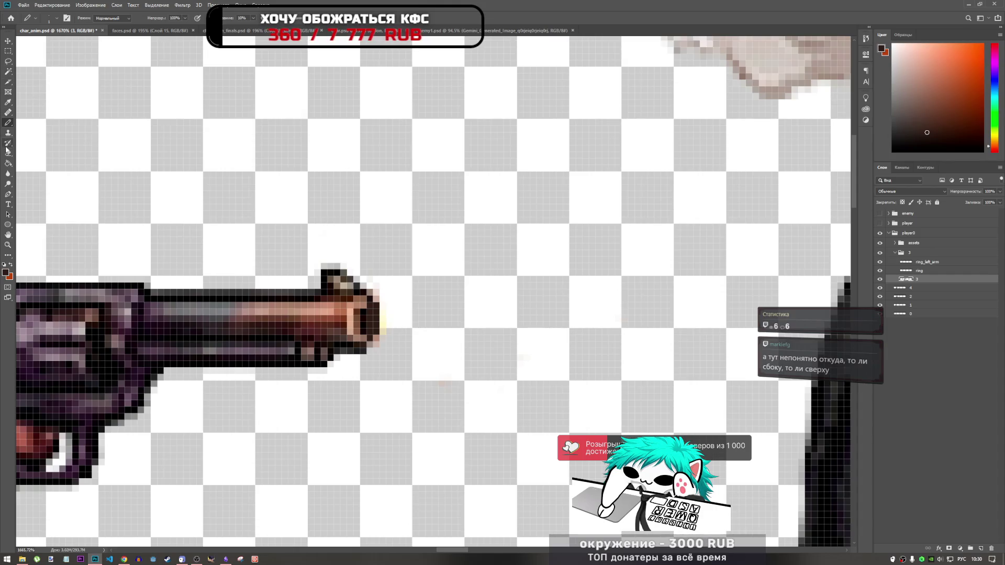
- Erase the stray light pixels just right of the muzzle
left_click(7, 153)
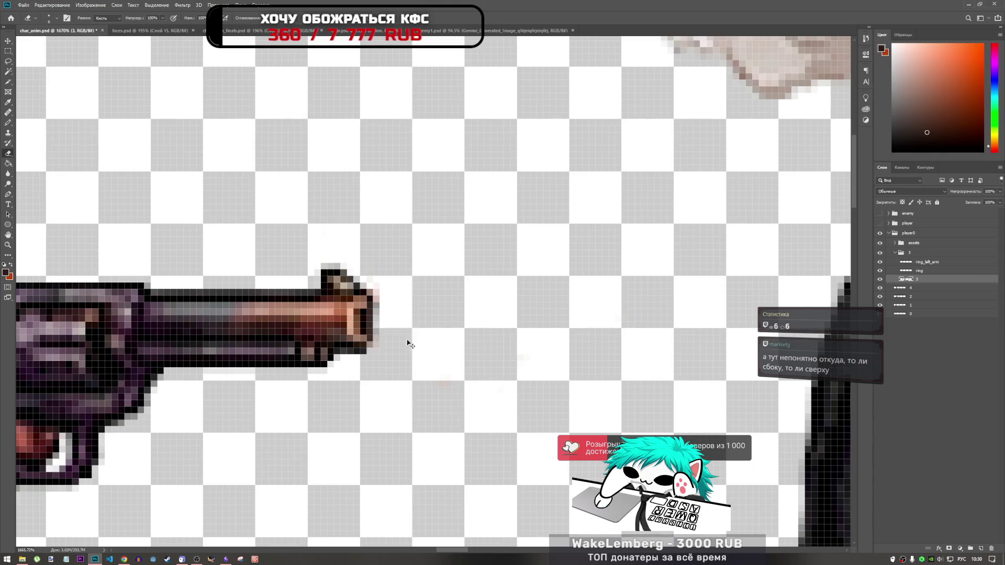
left_click(390, 317)
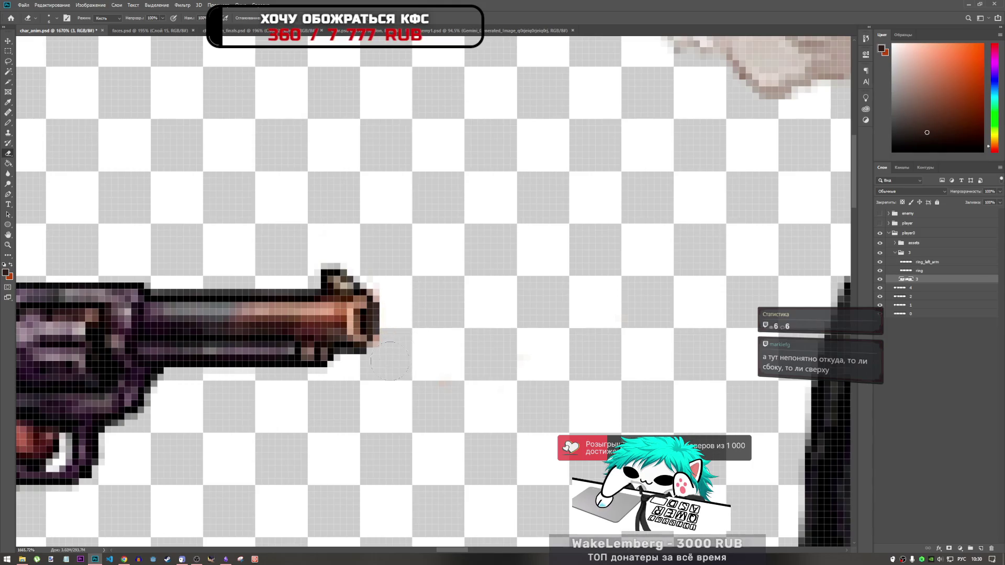
scroll(423, 250, "down", 4)
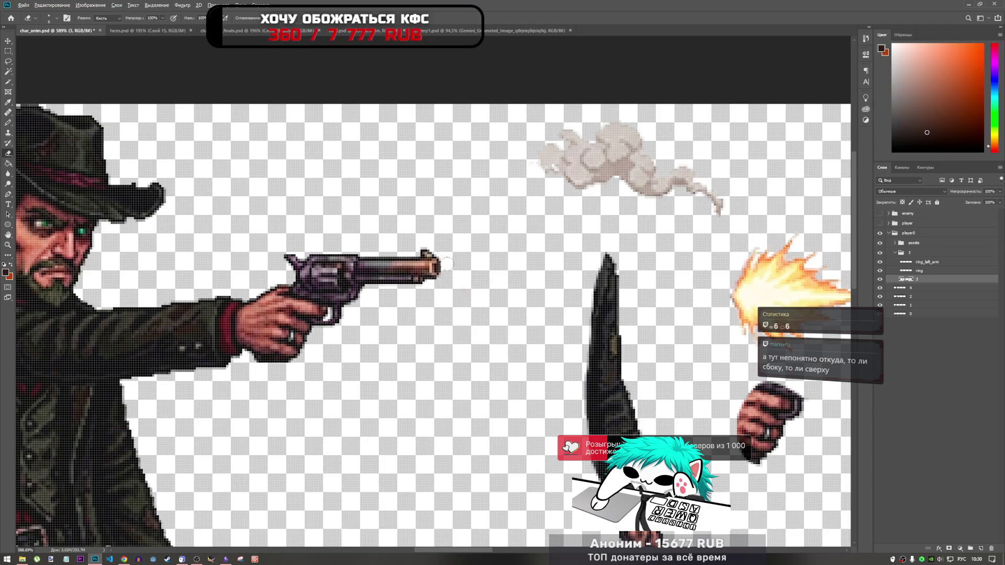
scroll(447, 265, "up", 5)
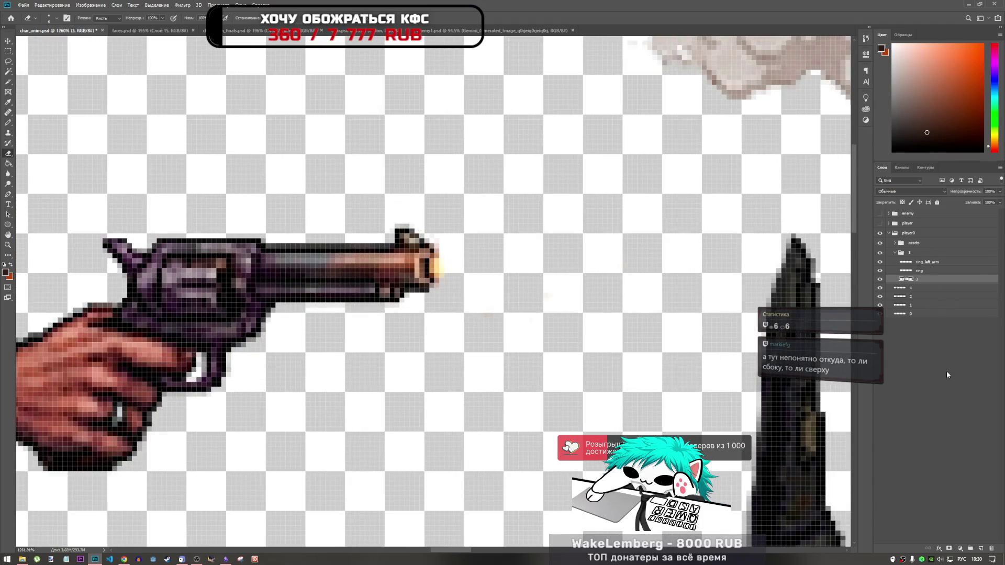
- Add a new layer above layer 3 and pencil a dark pixel column at the muzzle end
left_click(982, 548)
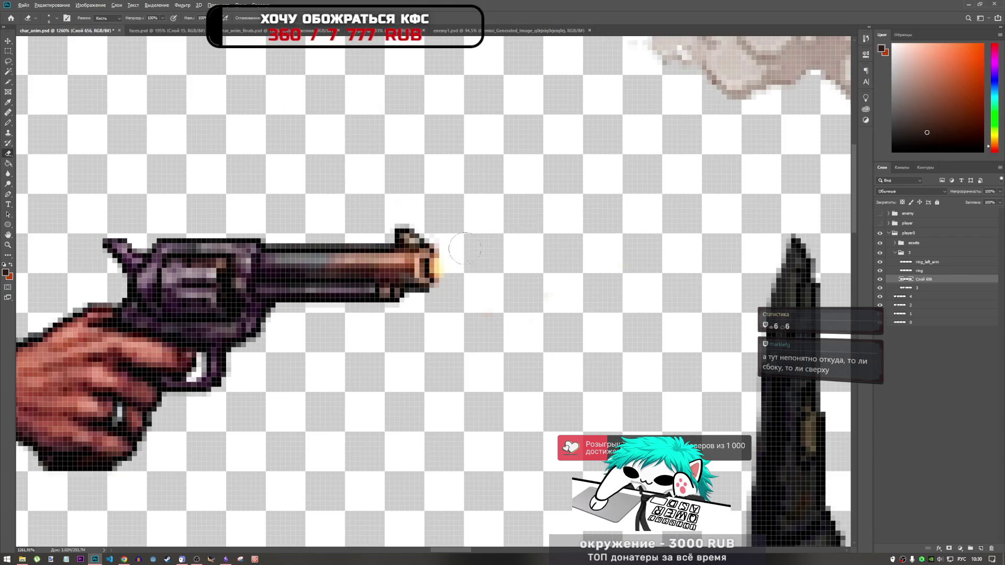
scroll(450, 248, "up", 3)
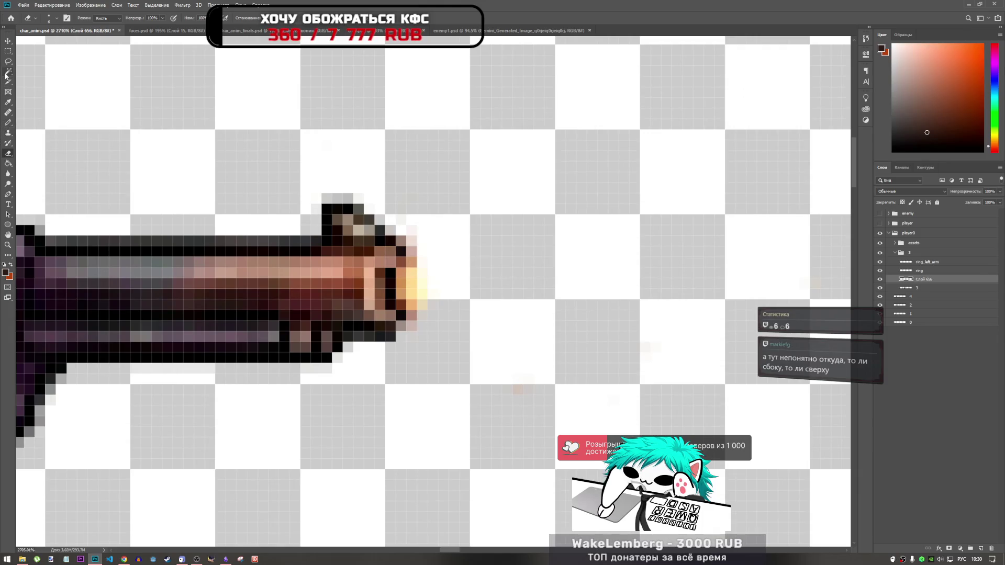
left_click(7, 122)
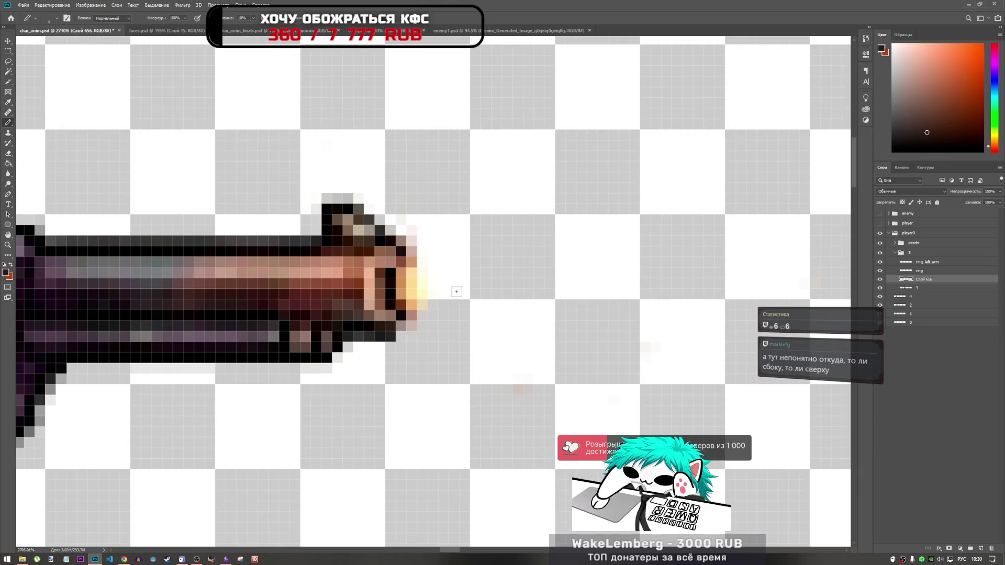
scroll(425, 283, "up", 1)
scroll(402, 273, "down", 1)
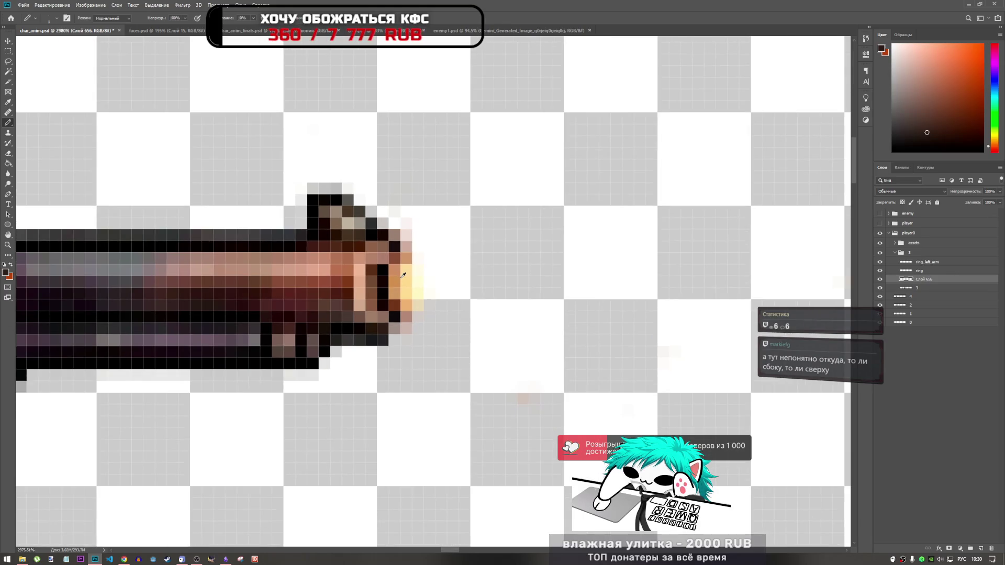
mouse_move(396, 312)
left_mouse_down()
mouse_move(398, 258)
mouse_move(403, 306)
left_mouse_up()
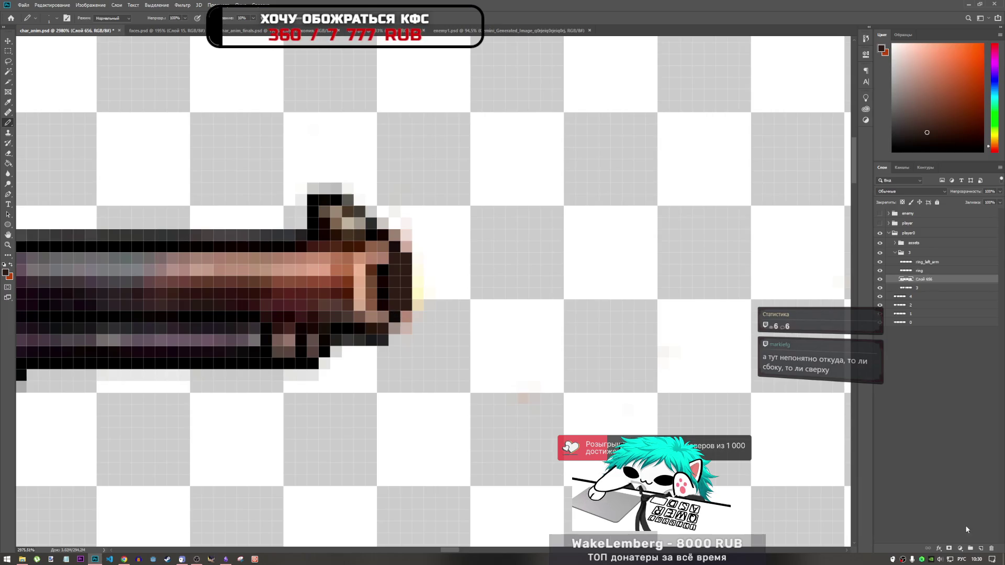
- Look through the eraser and pencil flyouts and pick the Blur tool
left_click(8, 153)
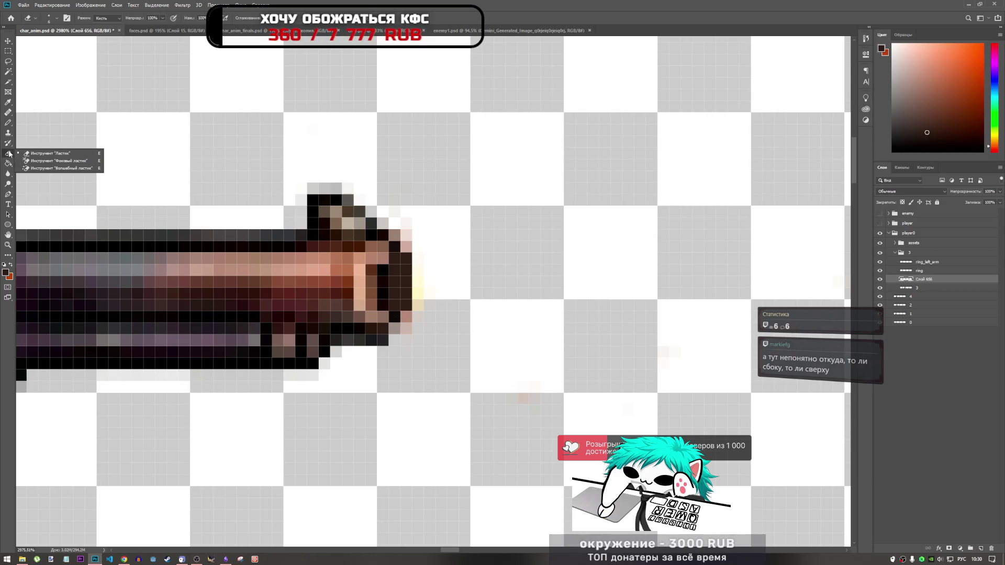
left_click(10, 124)
left_click(8, 174)
scroll(397, 236, "down", 3)
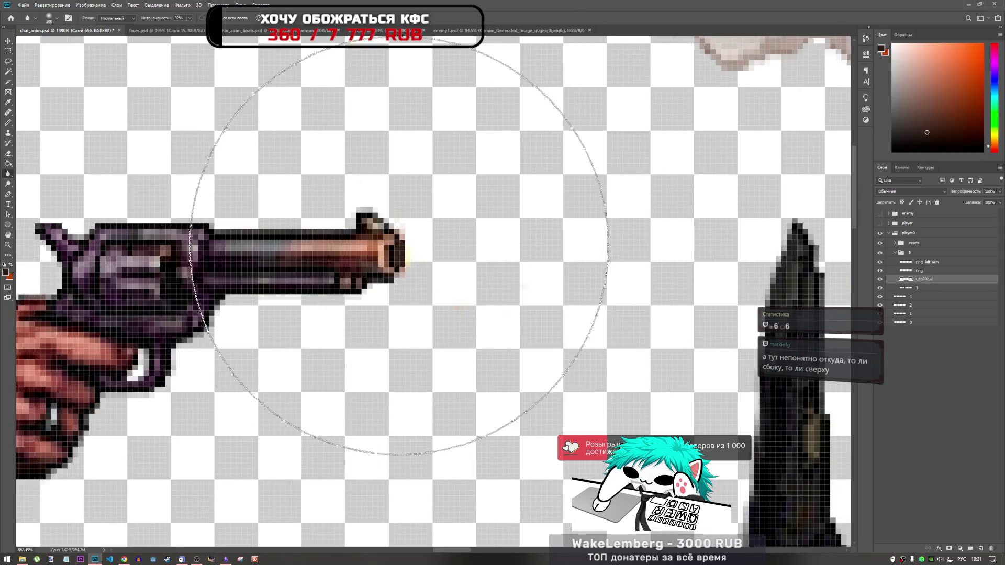
- Redraw the muzzle's right pixel column in near-black with the Pencil
scroll(396, 237, "down", 3)
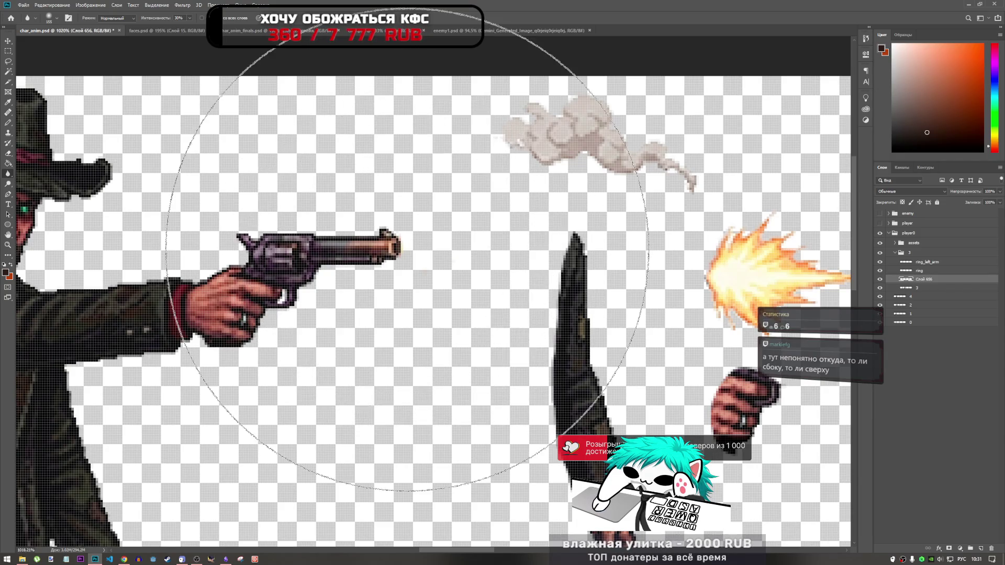
scroll(405, 248, "up", 5)
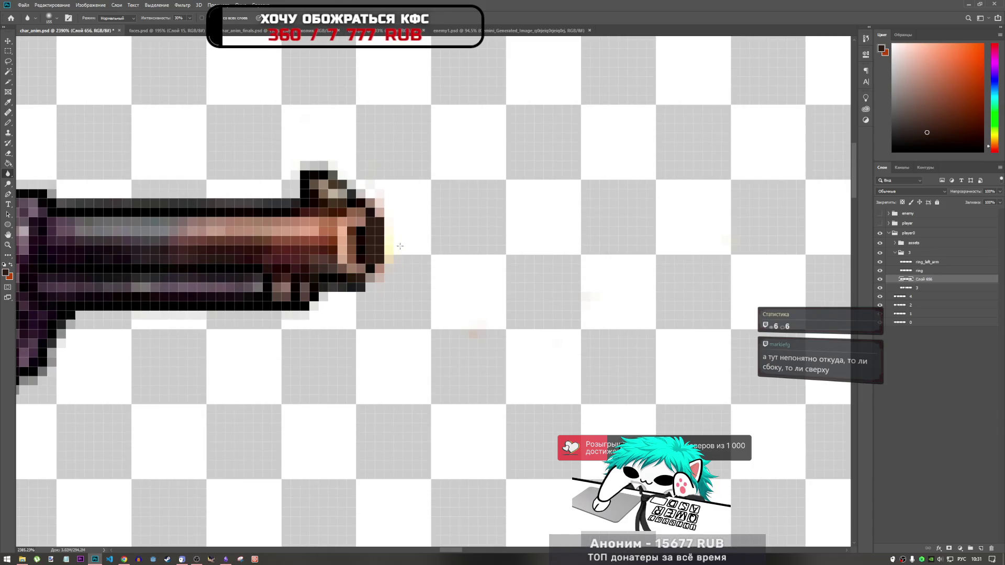
scroll(406, 249, "down", 3)
scroll(370, 217, "up", 3)
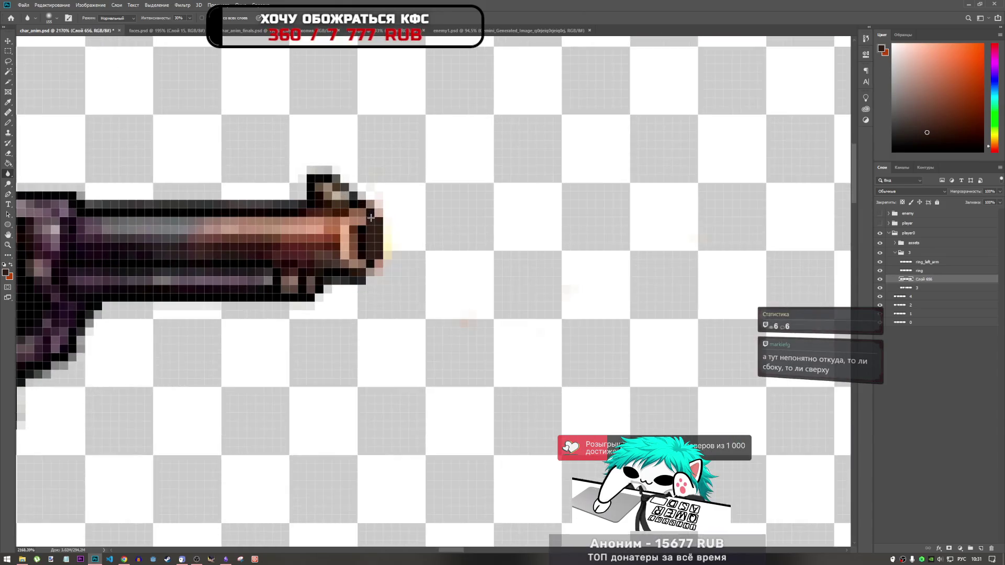
left_click(8, 124)
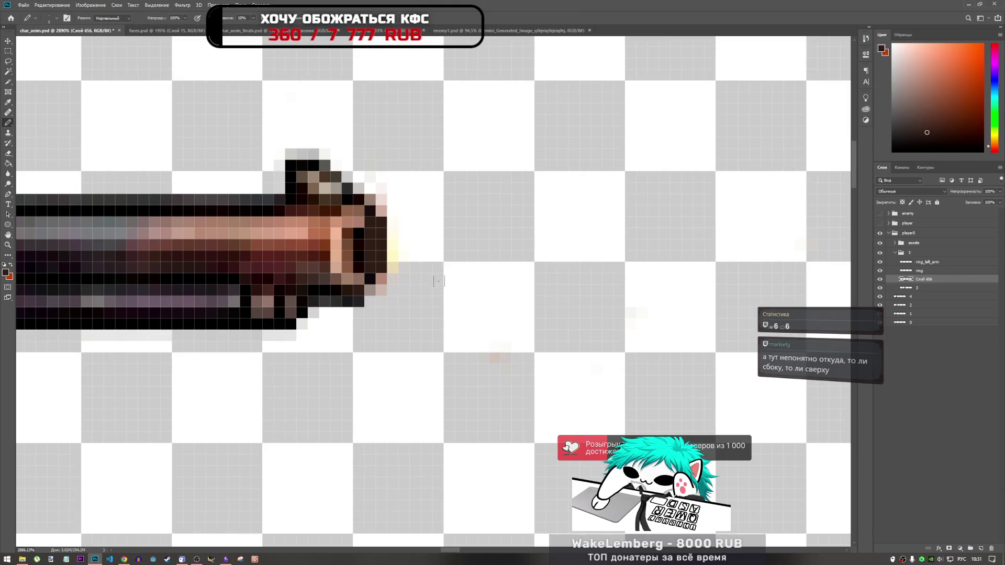
left_click(370, 207, "alt")
left_click_drag(381, 211, 381, 266)
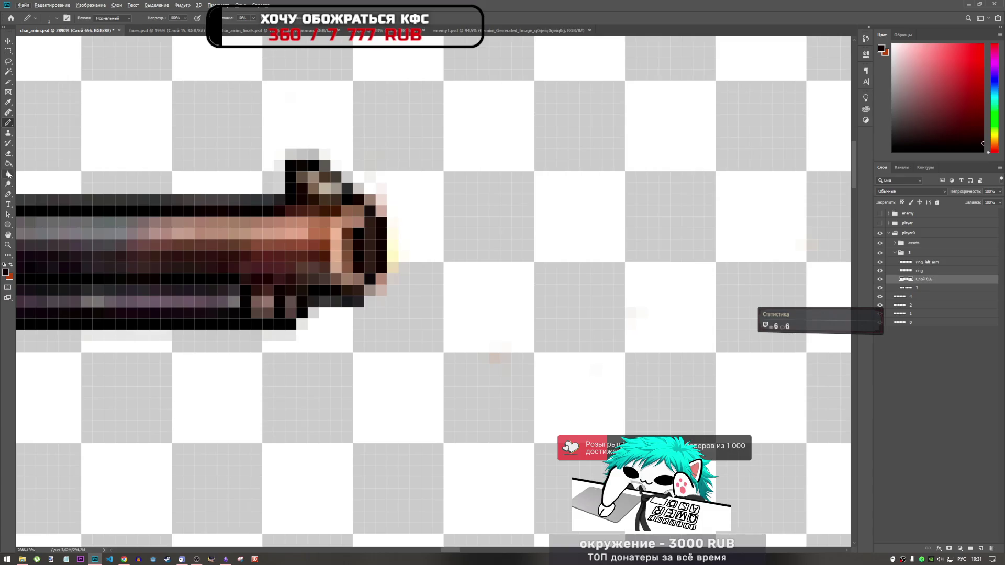
- Switch to the Blur tool and check its 30% intensity setting
left_click(8, 174)
scroll(395, 230, "down", 4)
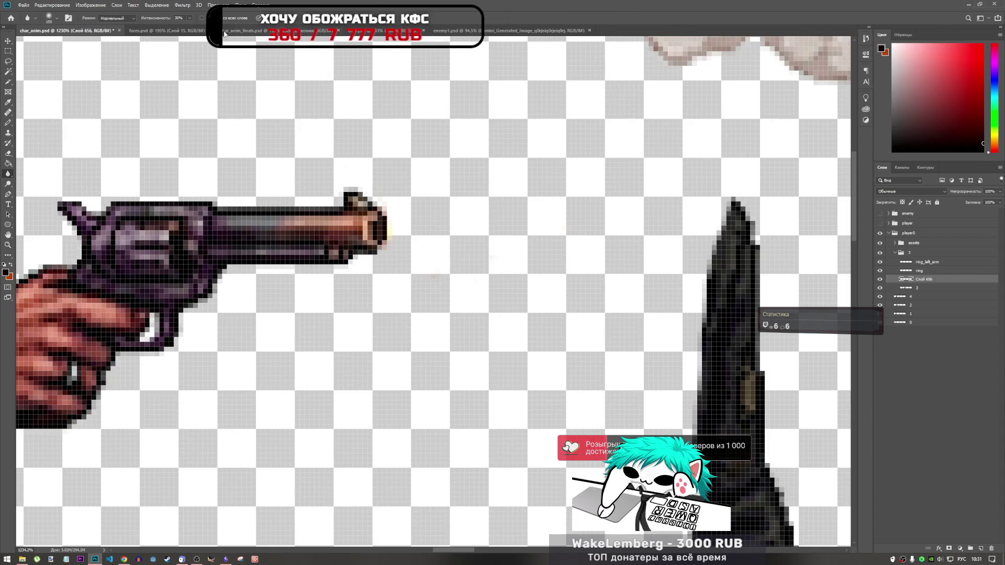
left_click(190, 18)
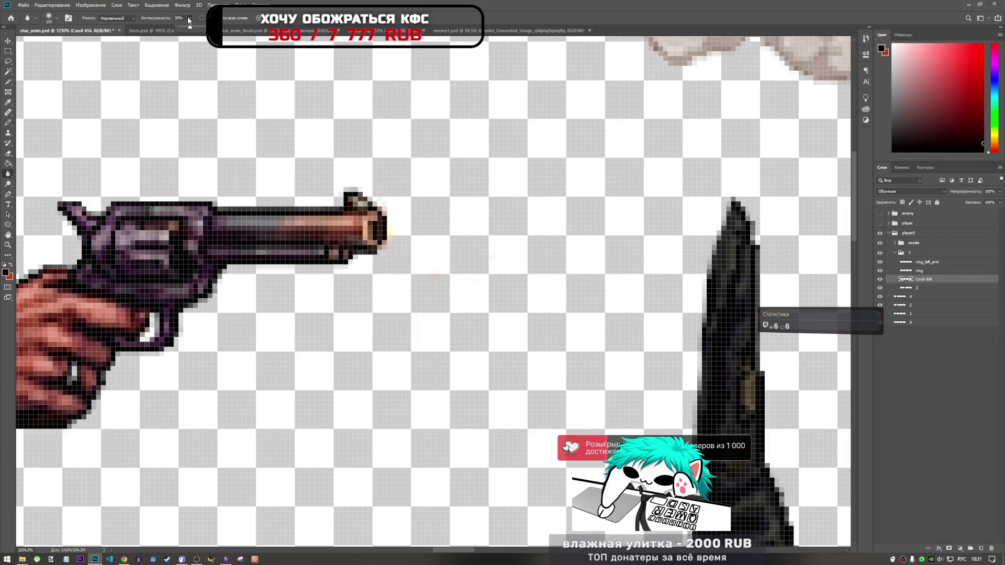
left_click(190, 19)
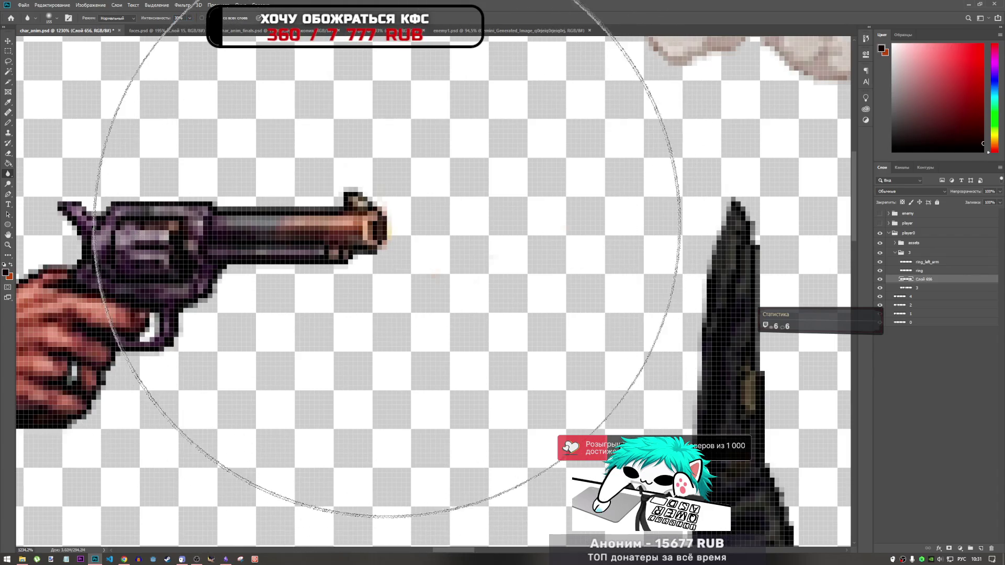
scroll(382, 249, "down", 2)
scroll(381, 247, "down", 5)
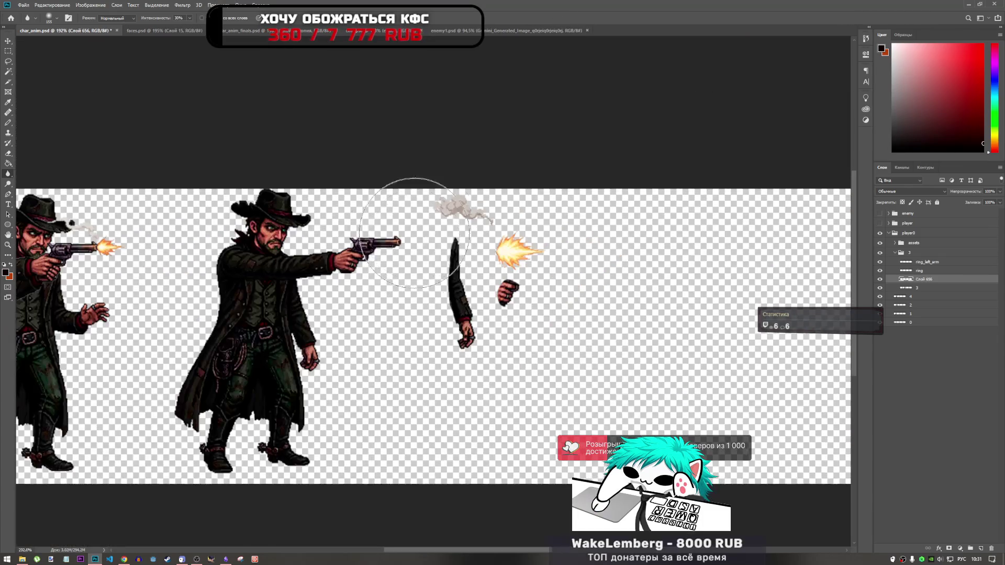
scroll(397, 220, "up", 4)
scroll(393, 238, "up", 5)
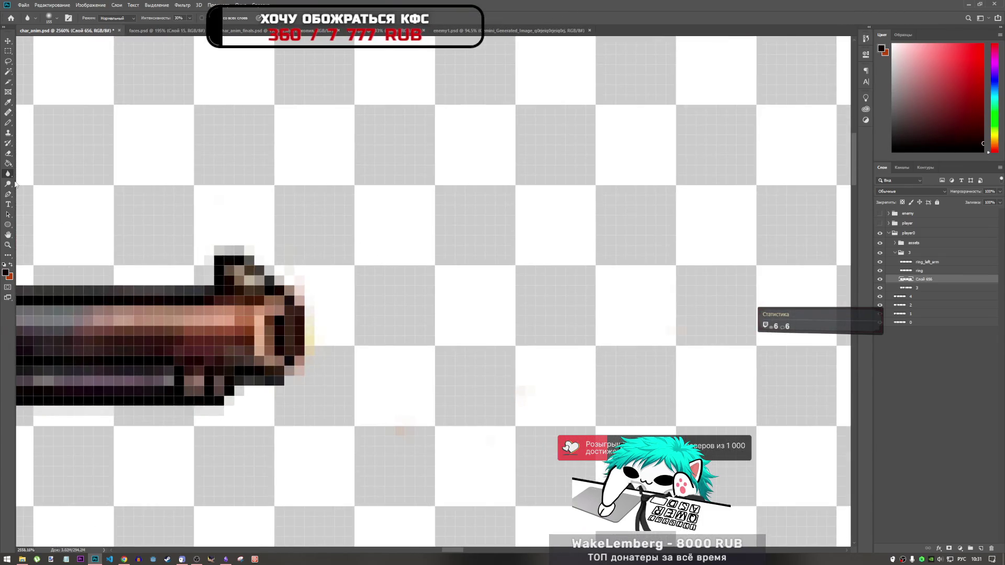
key("l")
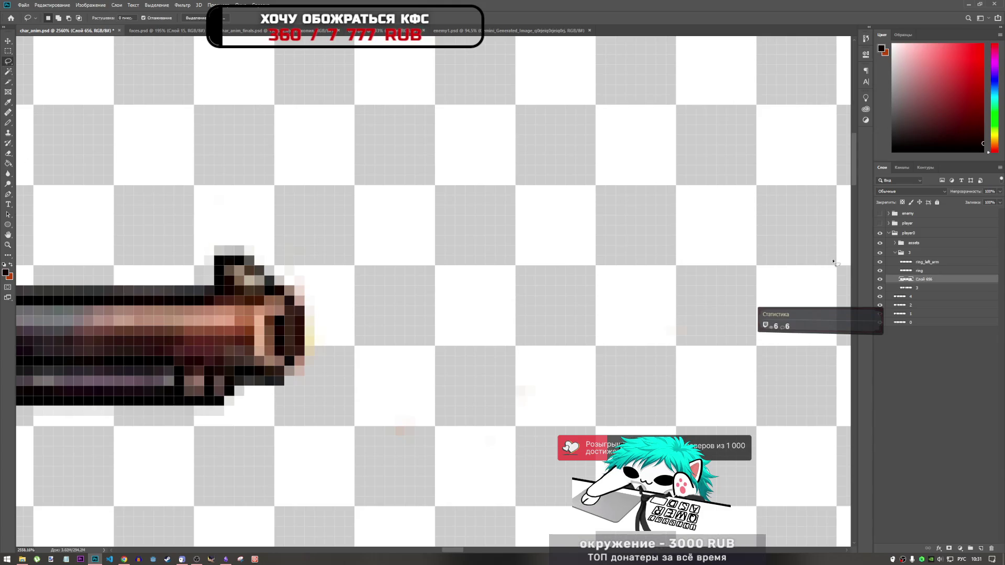
left_click(929, 289)
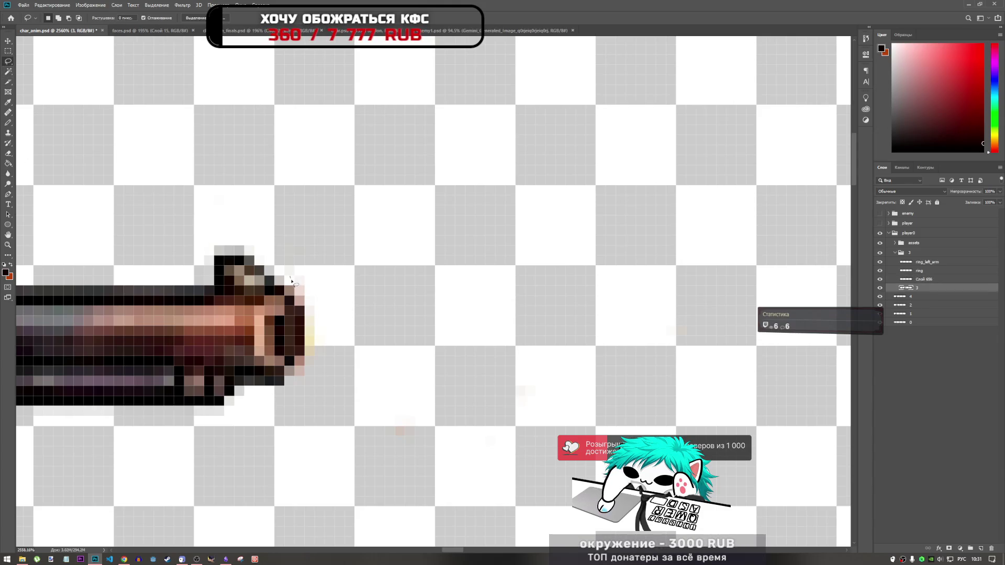
left_click_drag(297, 296, 309, 314)
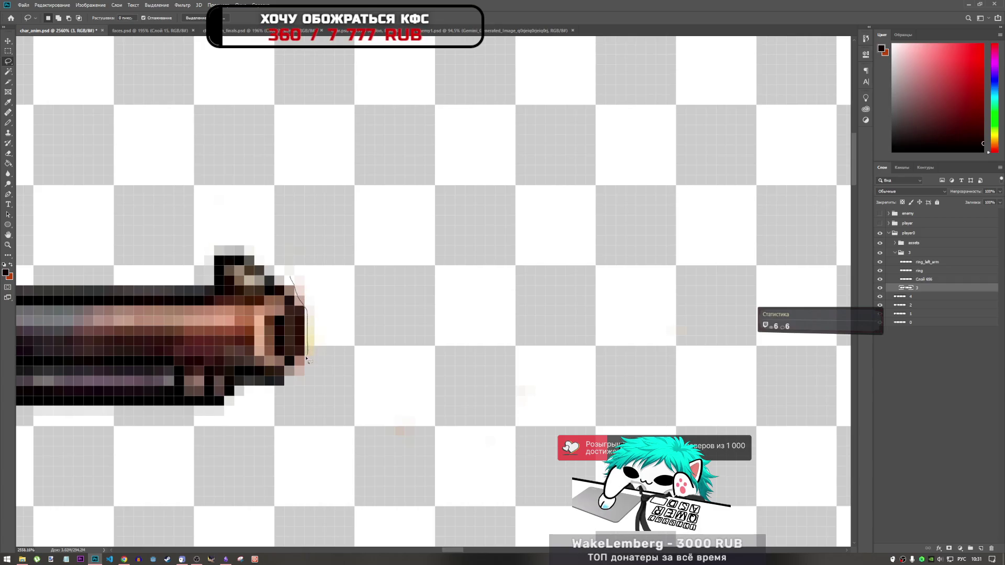
mouse_move(302, 385)
left_mouse_down()
mouse_move(375, 390)
mouse_move(641, 329)
mouse_move(414, 439)
left_mouse_up()
scroll(410, 415, "down", 5)
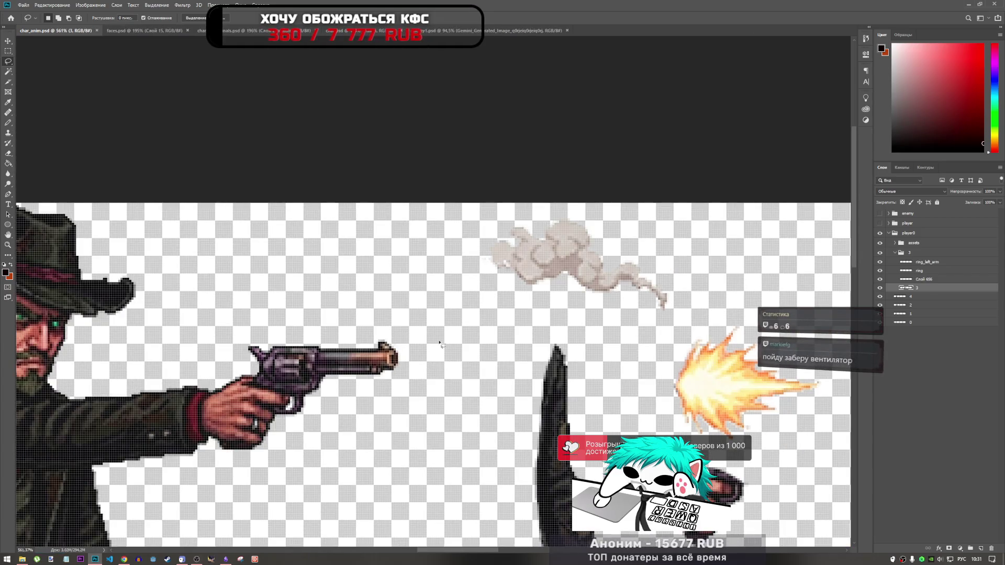
scroll(444, 336, "down", 4)
scroll(443, 336, "down", 3)
scroll(446, 345, "up", 5)
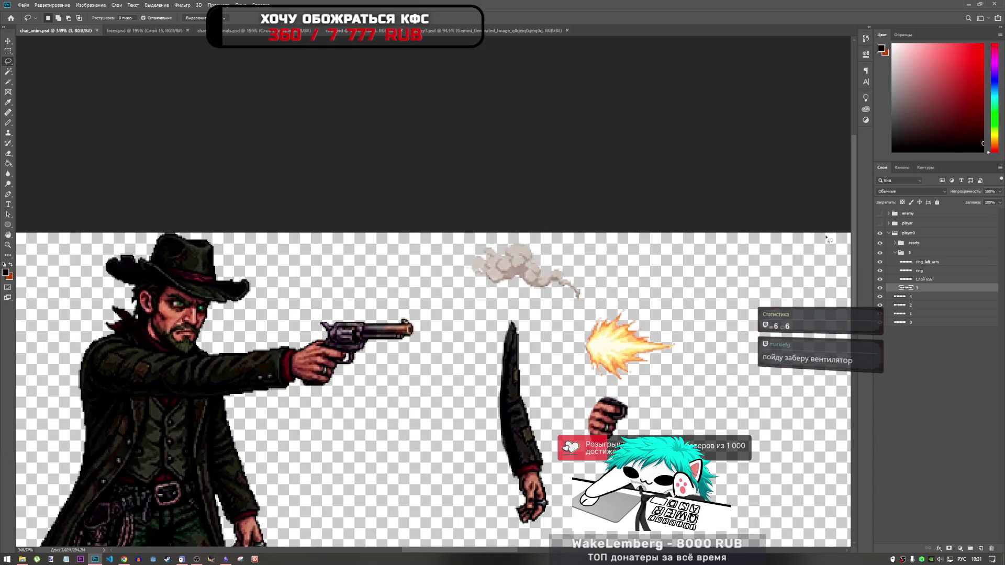
left_click(915, 279)
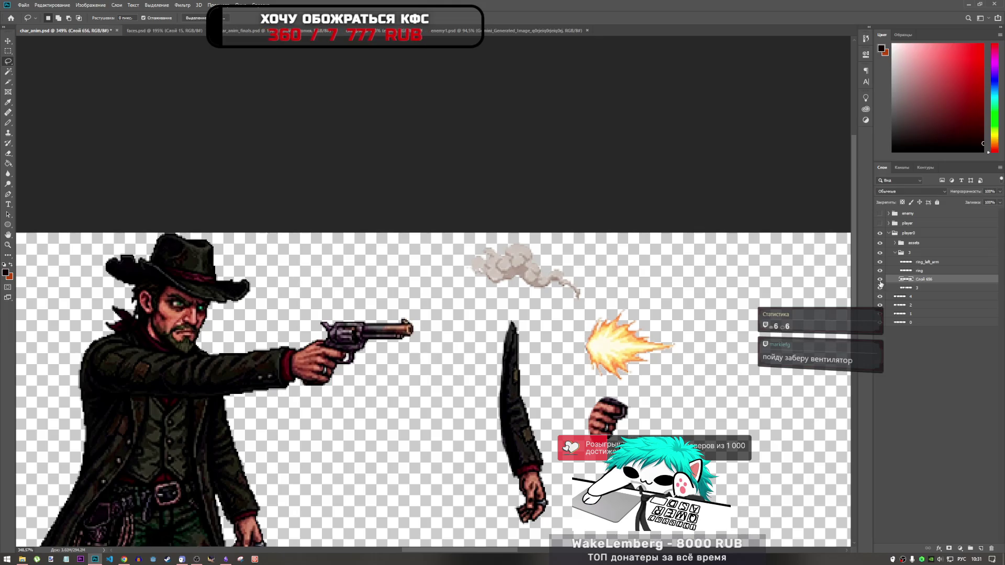
- Merge layer 3 into Слой 656
left_click(920, 289, "shift")
right_click(920, 290)
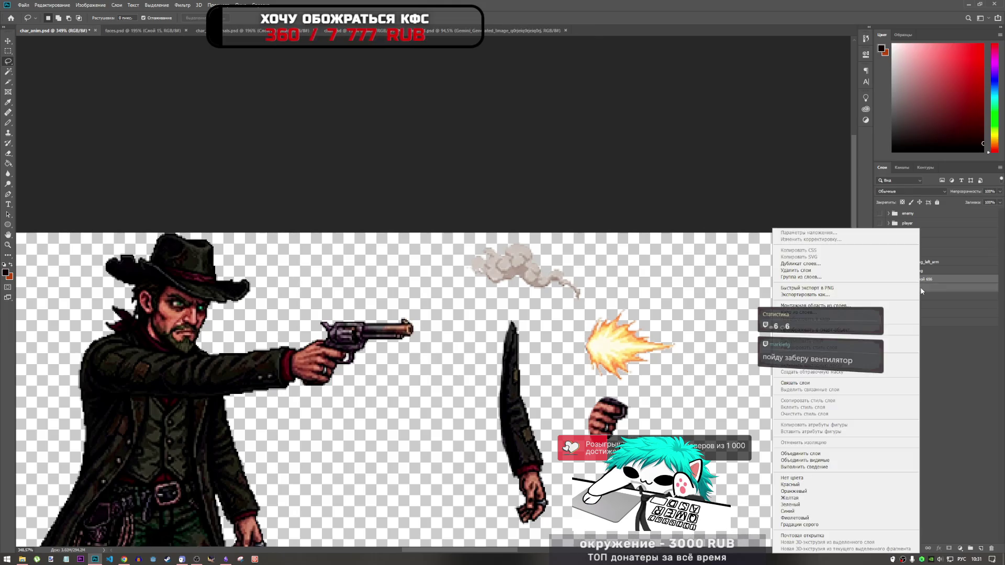
left_click(800, 453)
scroll(420, 334, "up", 3)
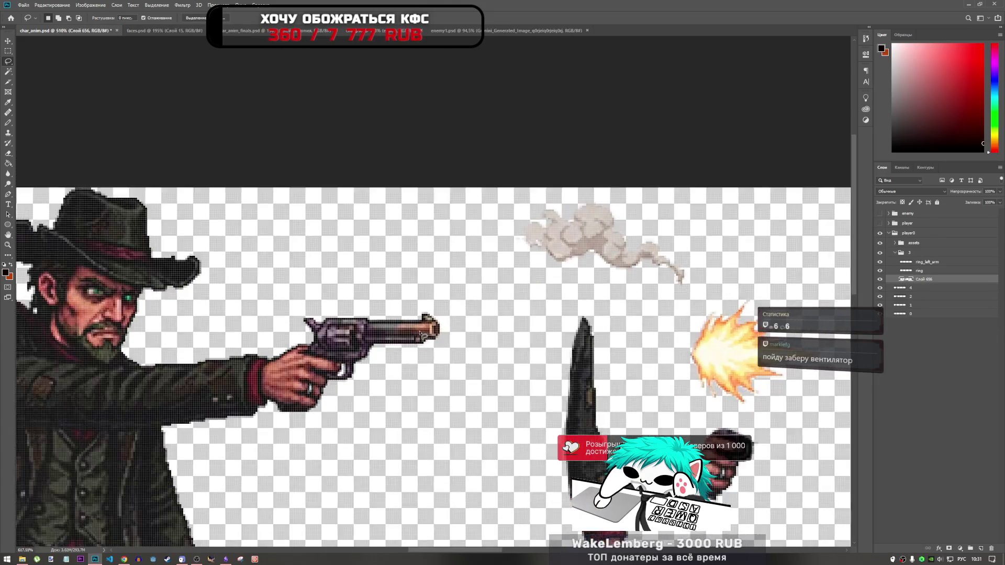
scroll(421, 334, "up", 4)
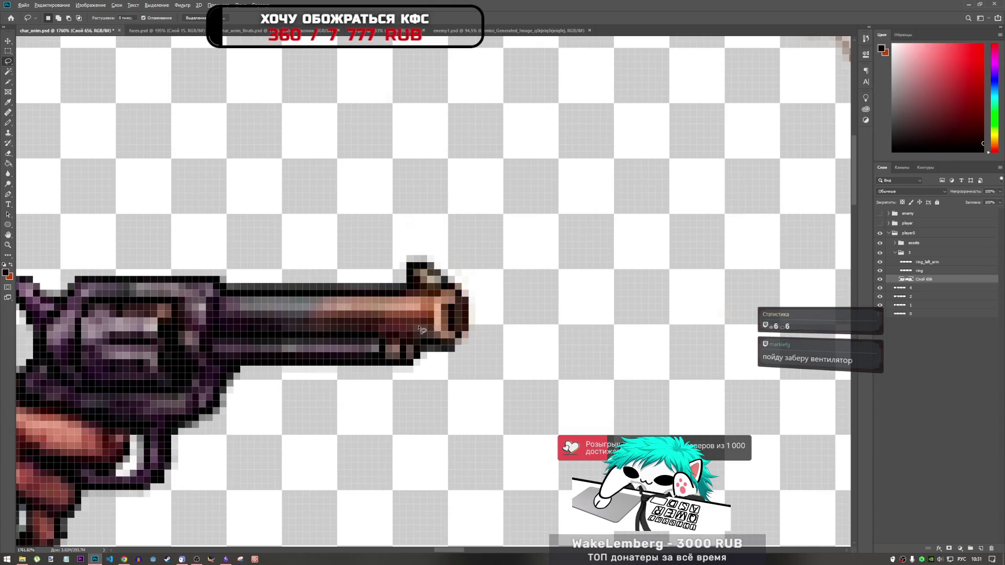
scroll(422, 330, "down", 5)
scroll(448, 335, "down", 6)
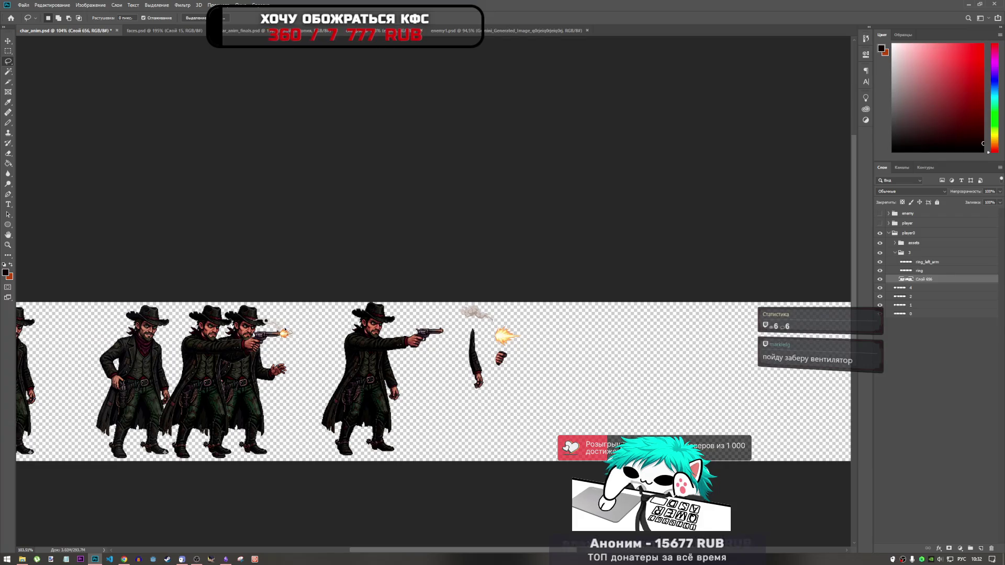
scroll(314, 338, "up", 3)
scroll(355, 334, "up", 2)
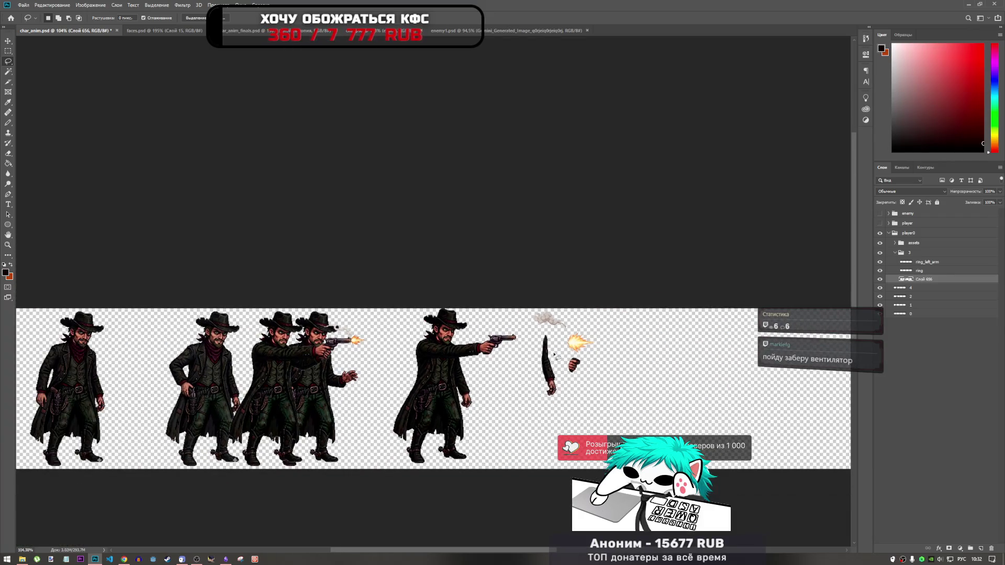
scroll(527, 347, "up", 3)
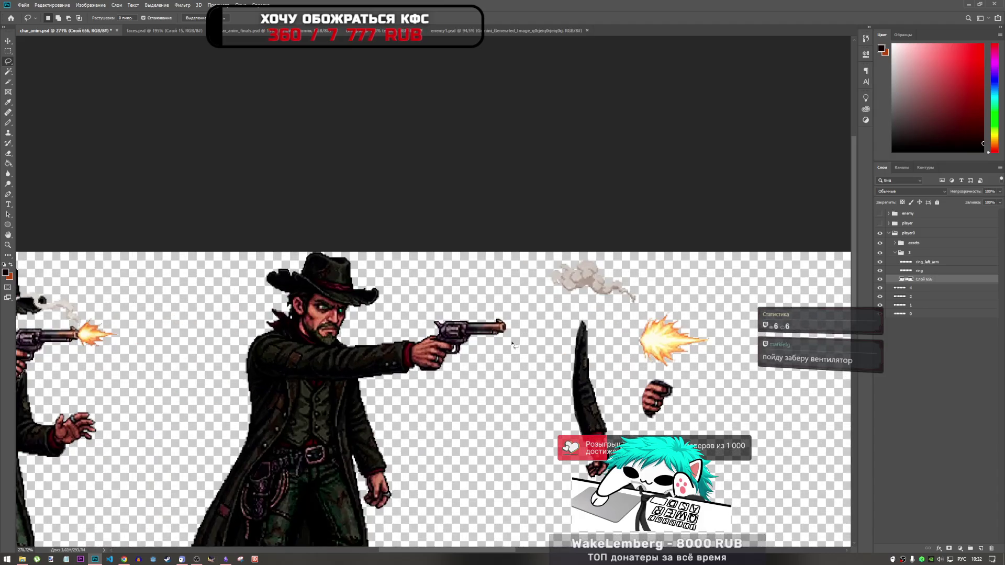
scroll(506, 346, "down", 3)
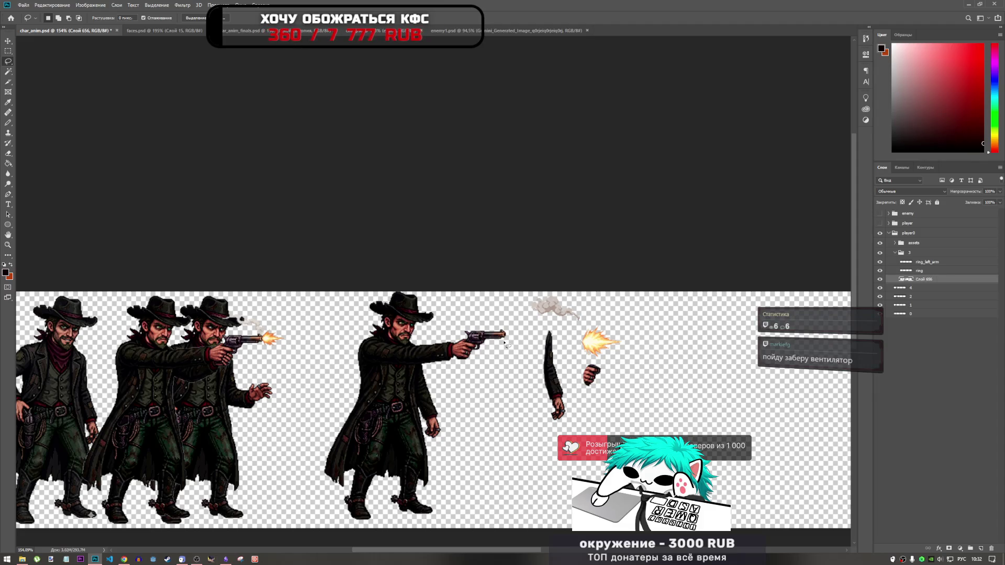
- Save char_anim.psd and switch to the enemy1 reference sprite sheet
key("ctrl+s")
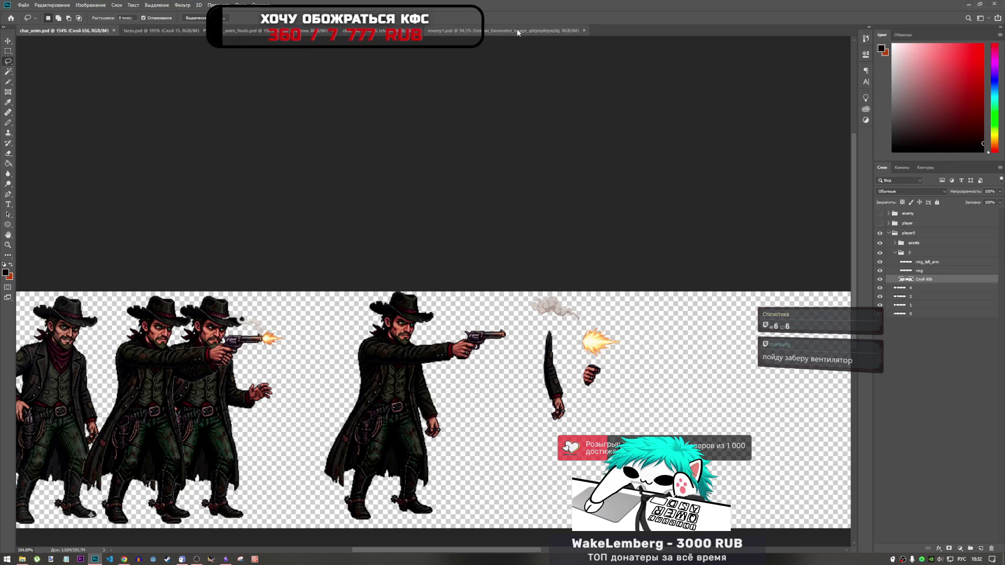
scroll(580, 315, "down", 4)
scroll(580, 314, "up", 4)
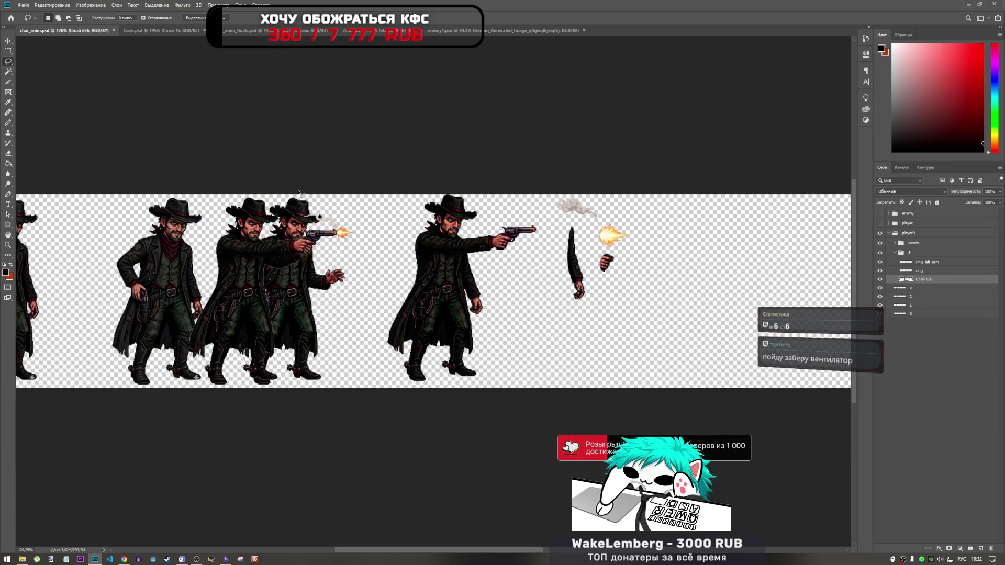
left_click(471, 30)
scroll(488, 317, "down", 2)
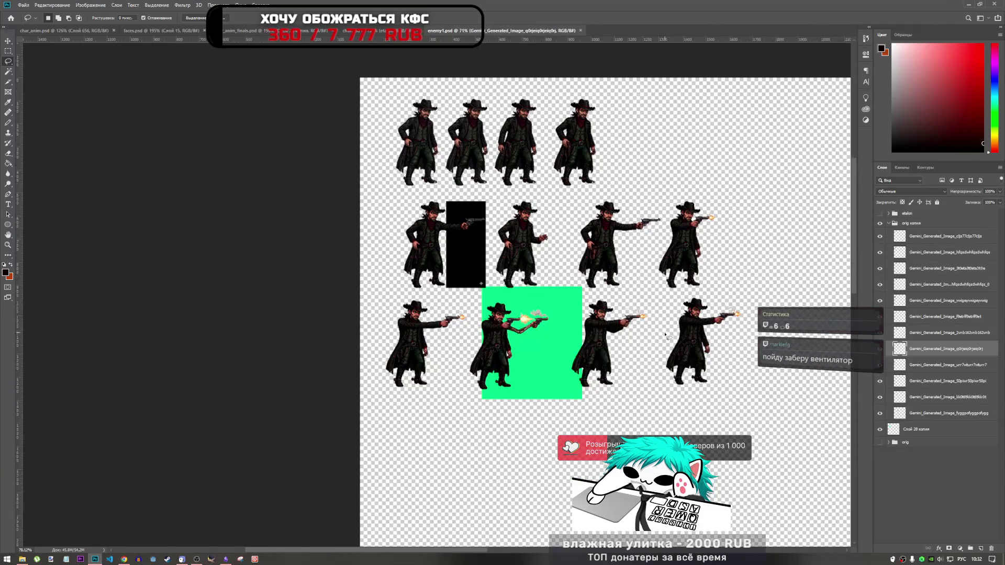
scroll(488, 316, "up", 4)
scroll(444, 389, "down", 2)
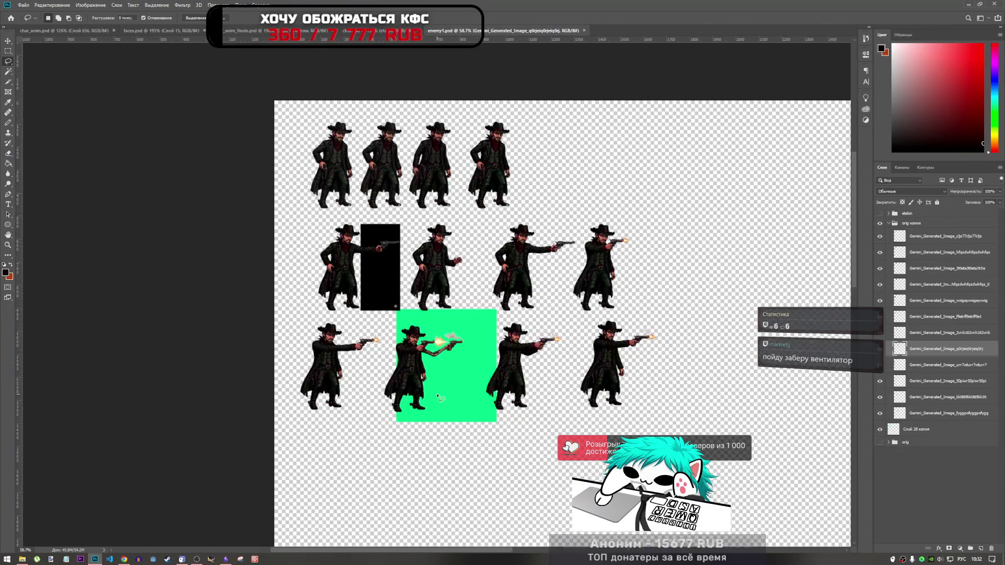
scroll(547, 221, "up", 1)
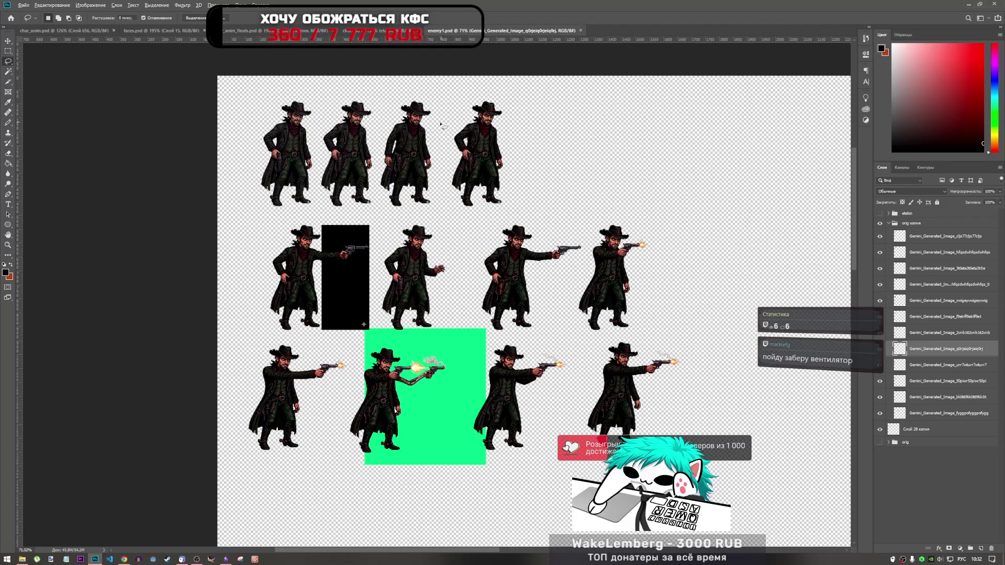
scroll(378, 121, "up", 3)
scroll(379, 121, "up", 3)
scroll(340, 151, "down", 2)
scroll(314, 172, "up", 1)
scroll(304, 179, "down", 2)
scroll(304, 179, "up", 1)
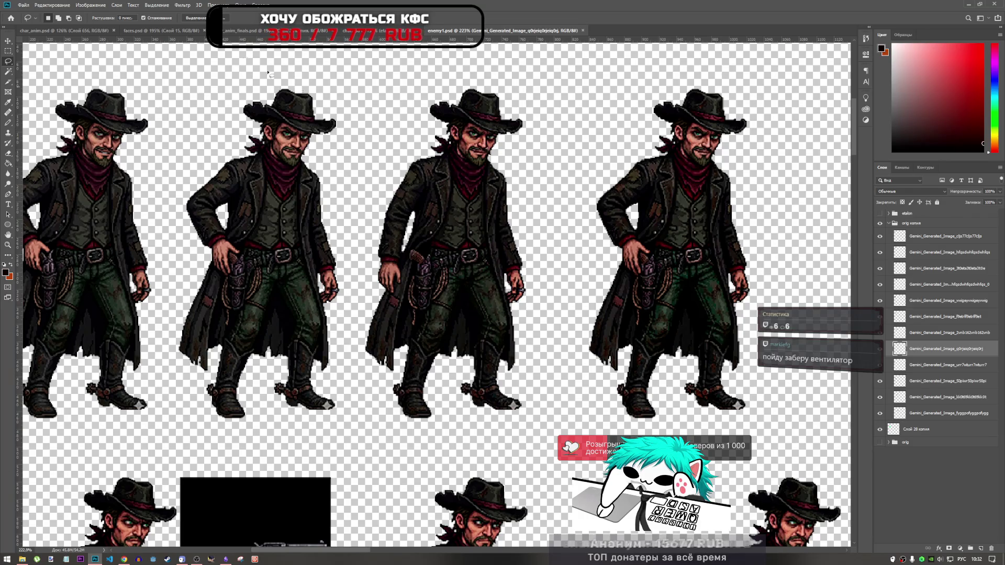
left_click(62, 30)
scroll(293, 293, "down", 2)
scroll(303, 265, "up", 2)
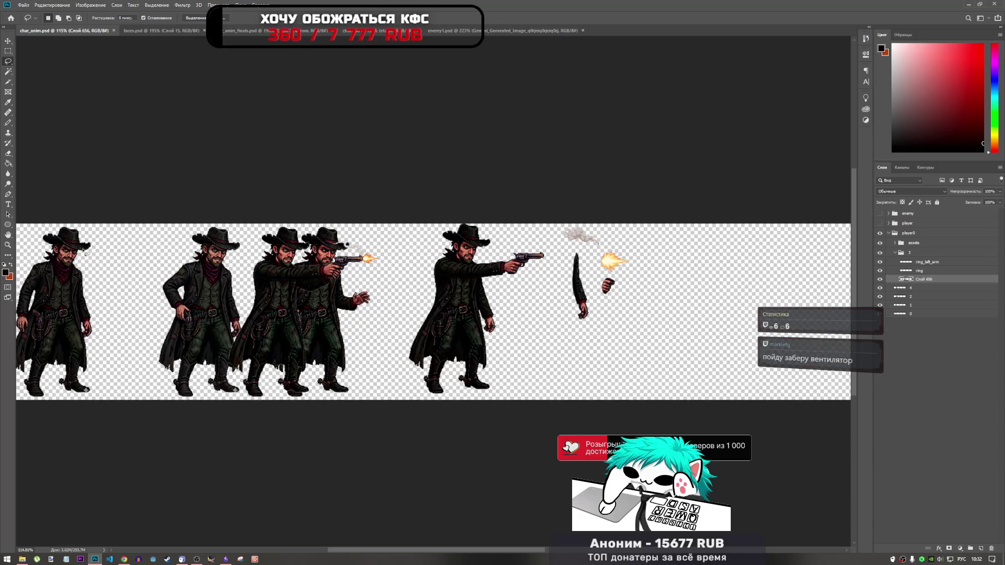
scroll(314, 255, "up", 1)
scroll(366, 539, "down", 3)
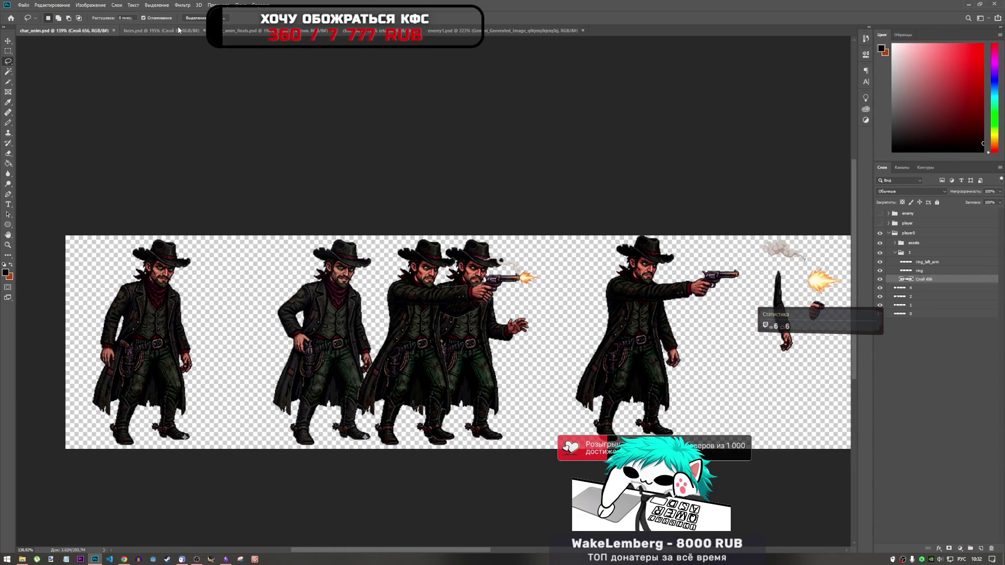
left_click(177, 29)
left_click(70, 29)
left_click(450, 30)
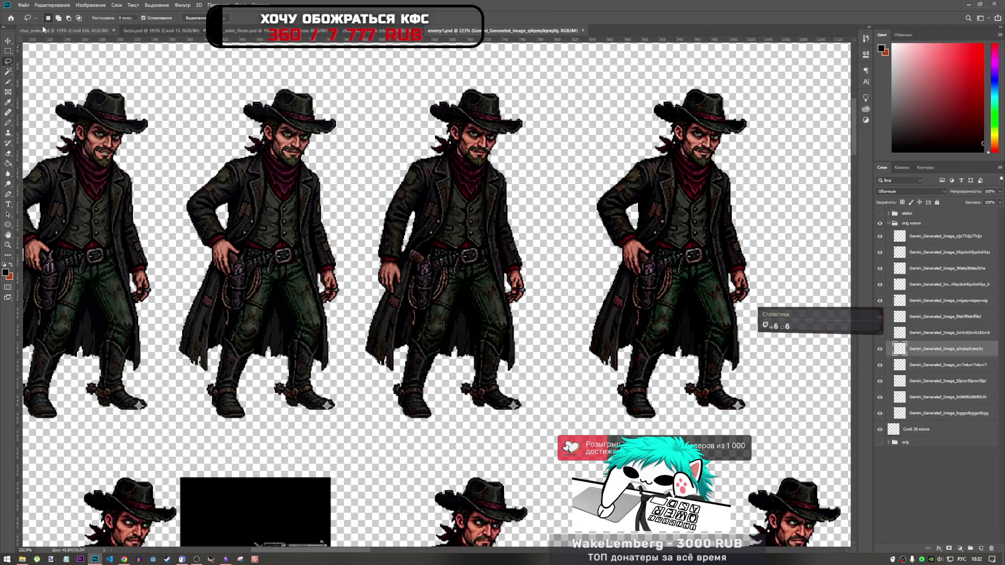
left_click(62, 30)
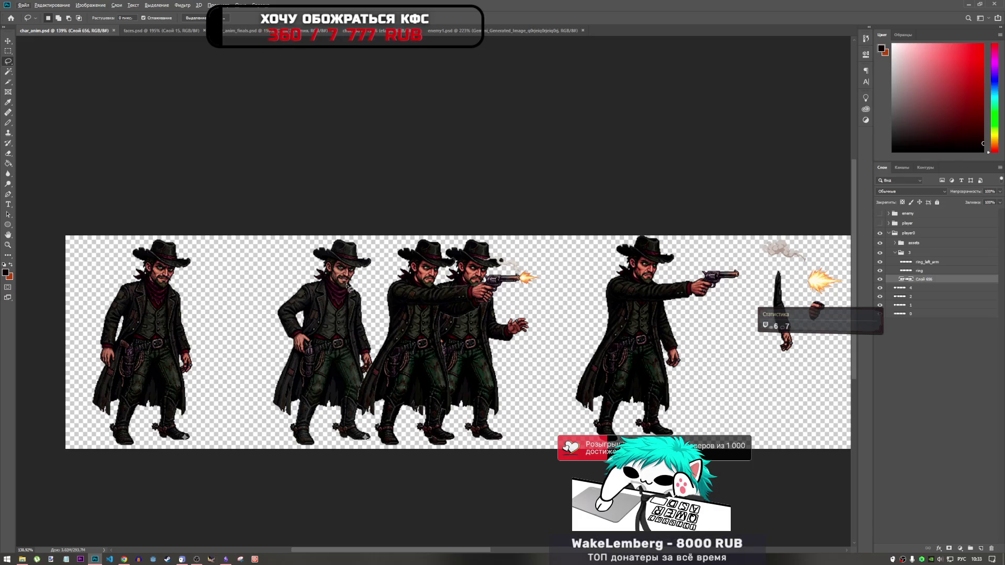
left_click(912, 287)
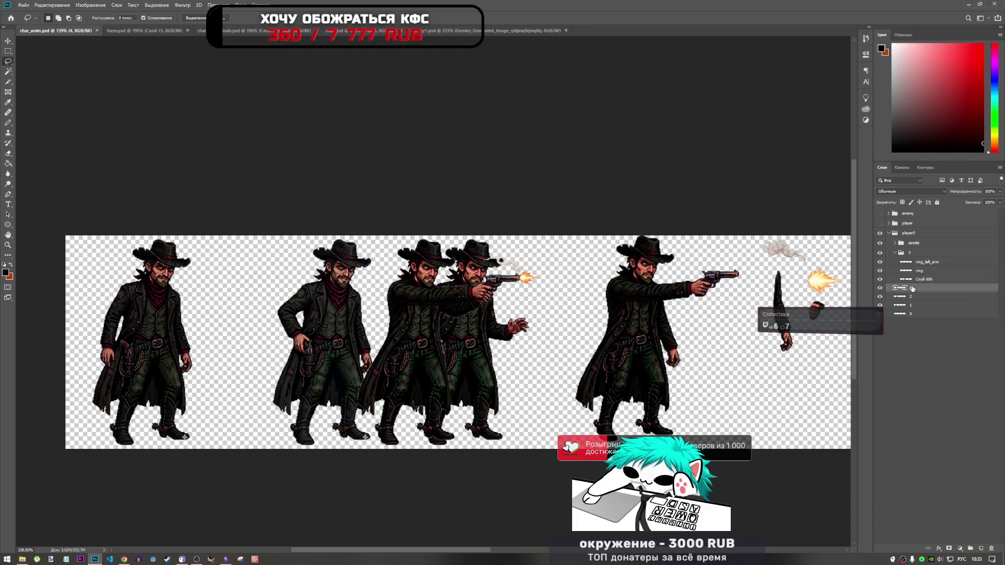
- Shift the layer 1 cowboy about 107 px left and the layer 2 cowboy about 68 px right
left_click(921, 305)
key("ctrl+t")
left_click_drag(328, 314, 267, 314)
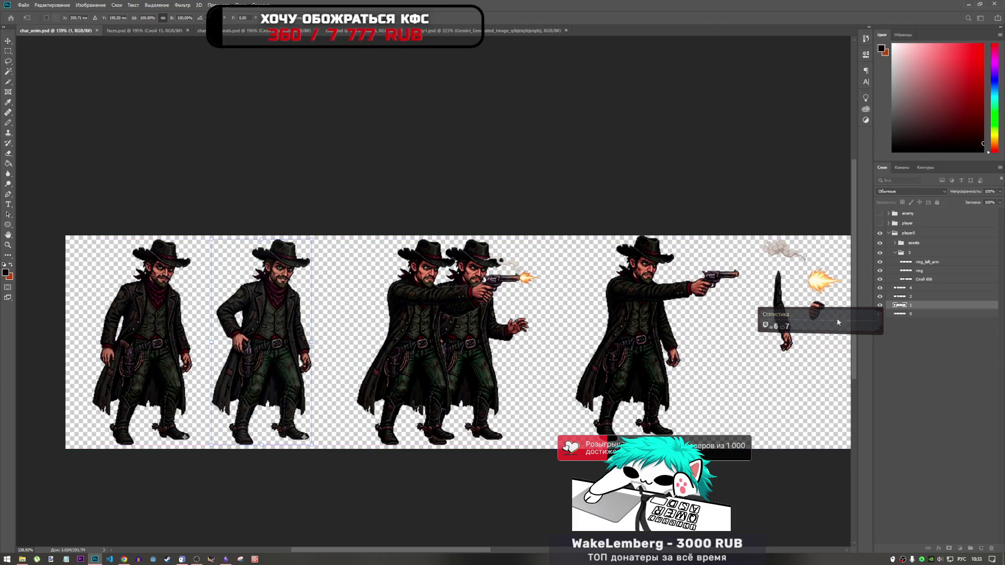
left_click(910, 296)
key("ctrl+t")
mouse_move(417, 322)
left_mouse_down()
mouse_move(454, 322)
mouse_move(369, 328)
left_mouse_up()
key("Return")
- Move the layer 4 shooting cowboy about 115 px right and the group 3 cowboy about 24 px right
left_click(441, 329, "ctrl")
key("ctrl+t")
mouse_move(442, 328)
left_mouse_down()
mouse_move(498, 328)
mouse_move(429, 329)
mouse_move(519, 328)
left_mouse_up()
key("Return")
key("l")
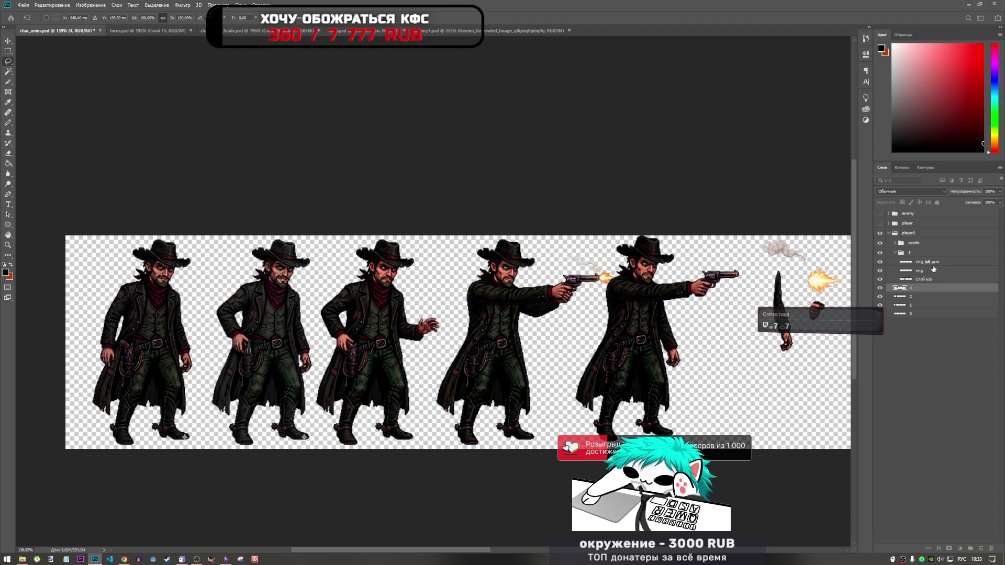
left_click(924, 262)
left_click(895, 253)
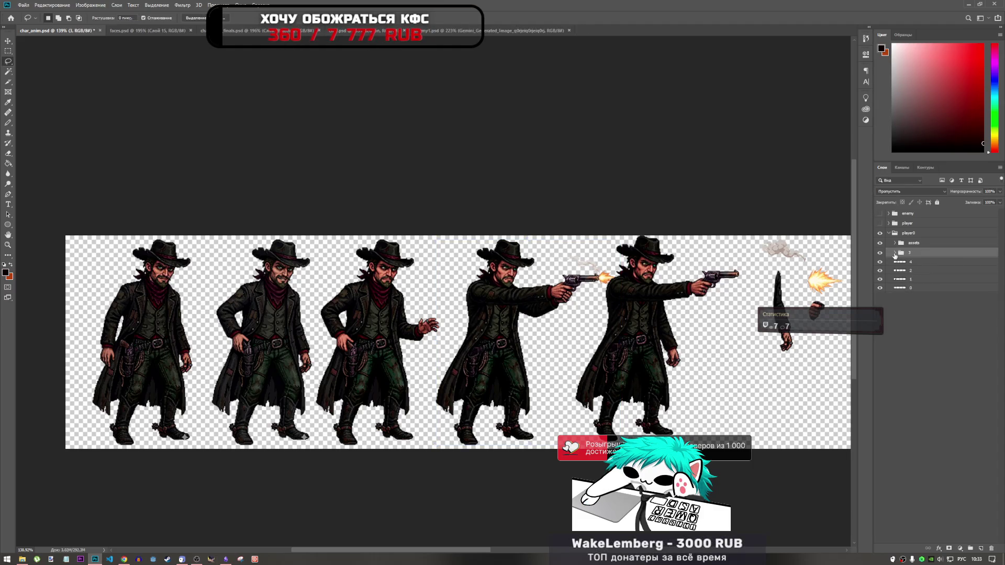
key("ctrl+t")
left_click_drag(641, 321, 654, 321)
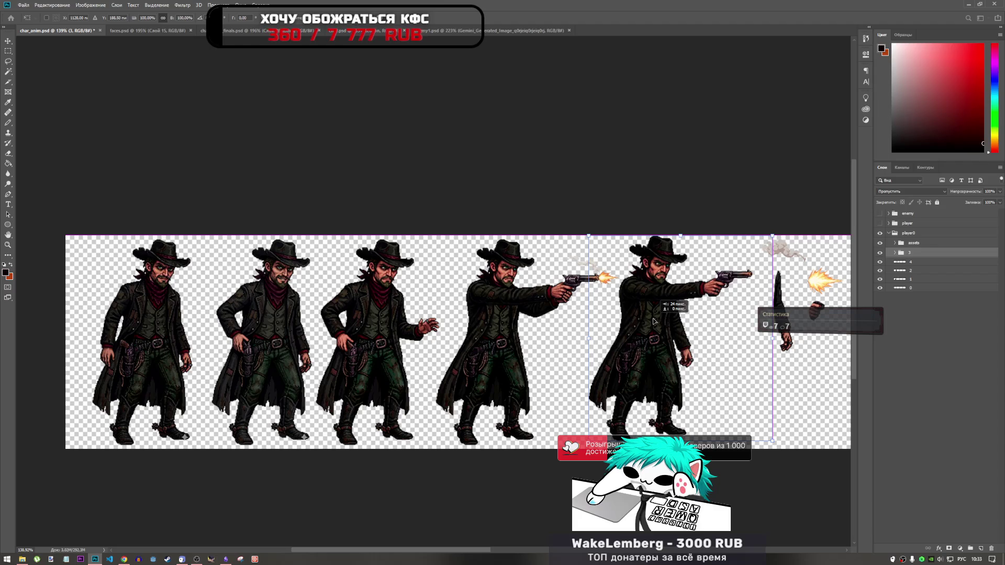
key("Return")
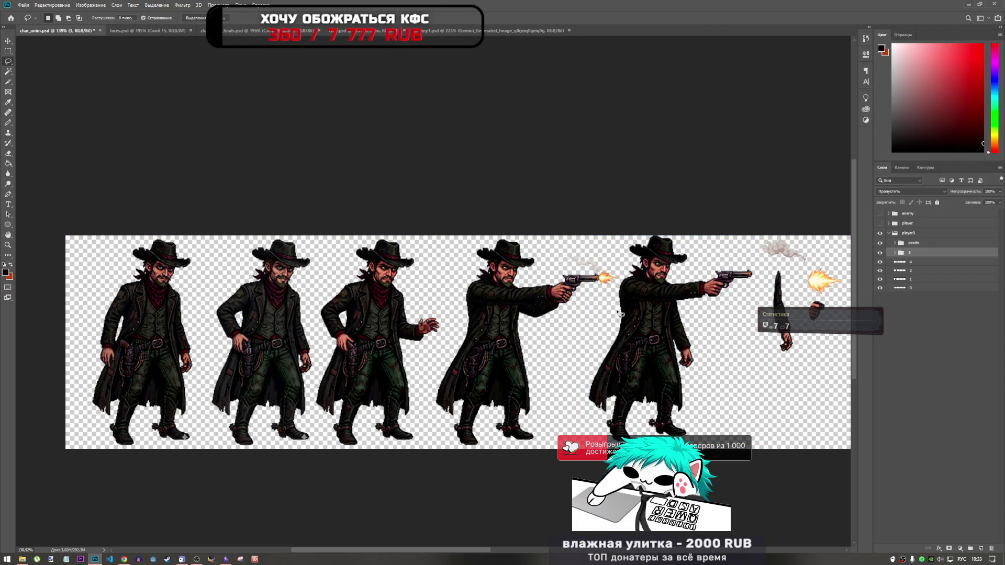
scroll(662, 370, "down", 1)
scroll(450, 341, "up", 3)
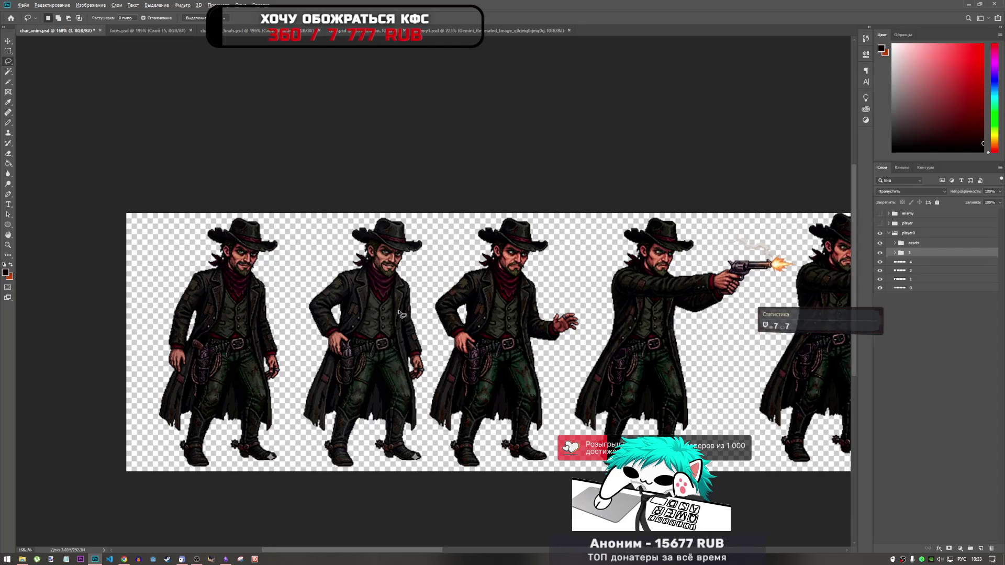
- Use the Burn tool on frame layer 2 with exposure set to 55%
scroll(385, 313, "down", 1)
scroll(387, 315, "up", 1)
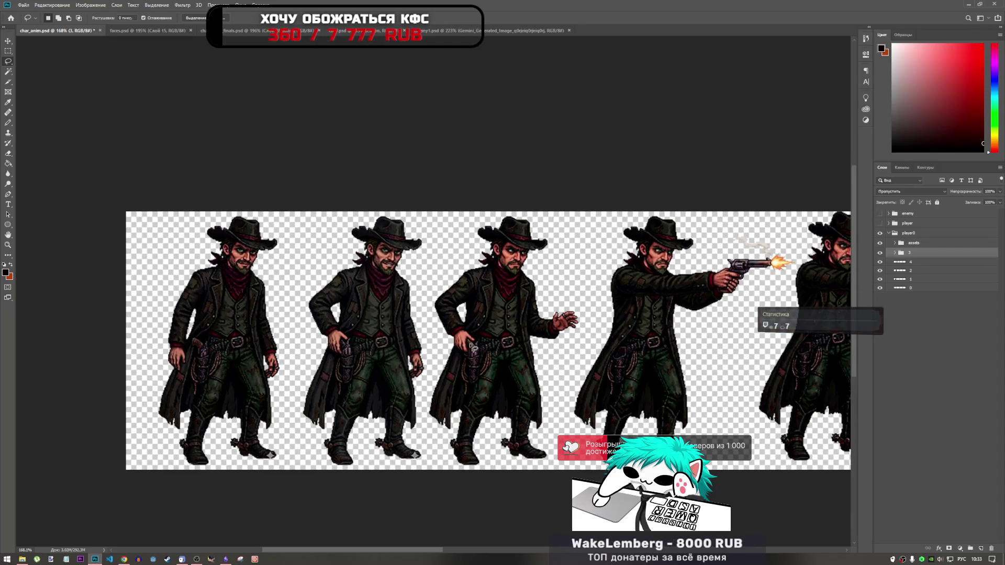
left_click(8, 183)
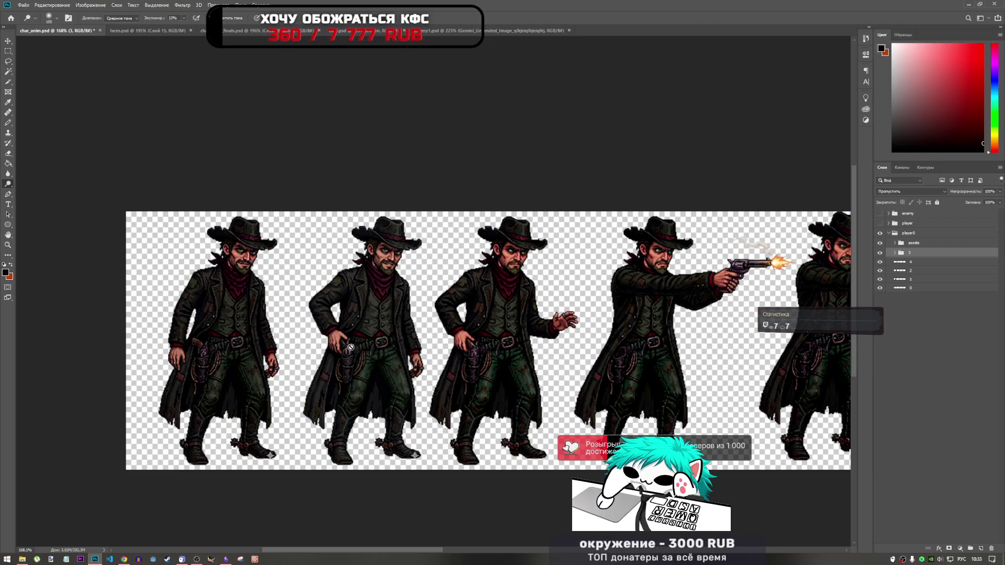
left_click(911, 268)
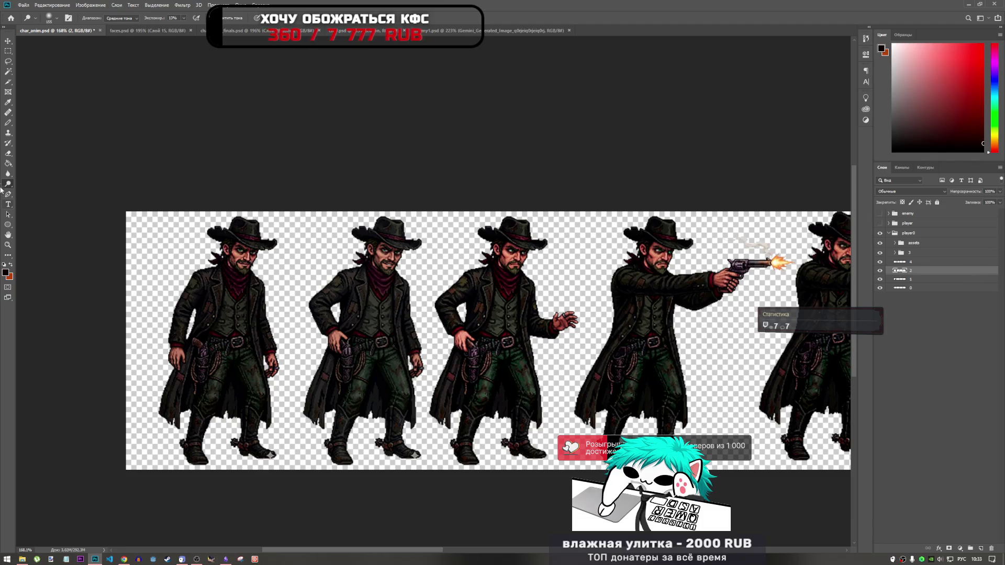
left_click(186, 19)
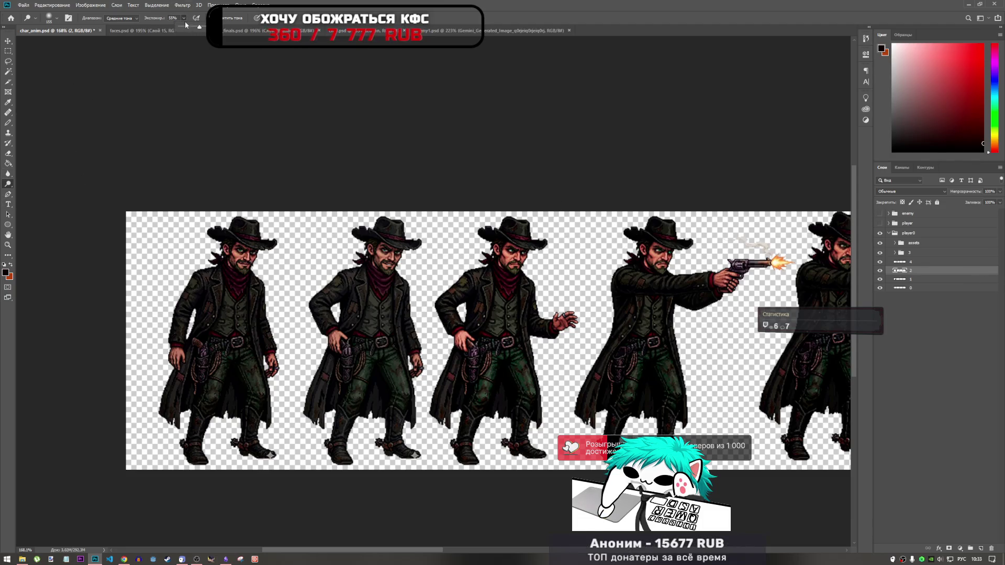
left_click(181, 20)
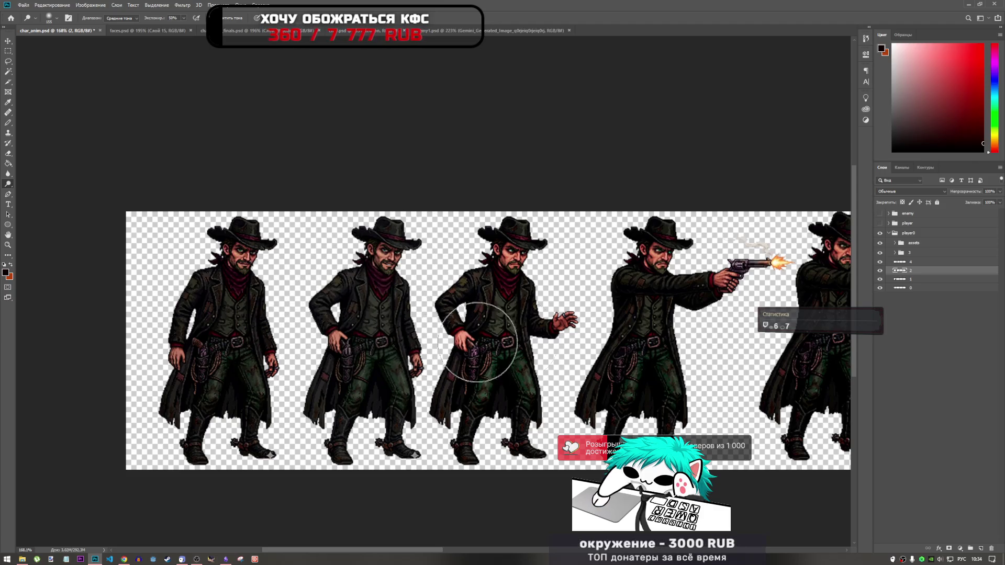
- Toggle layer 2 and the edit off and on to compare the darkening
left_click(880, 270)
left_click(880, 271)
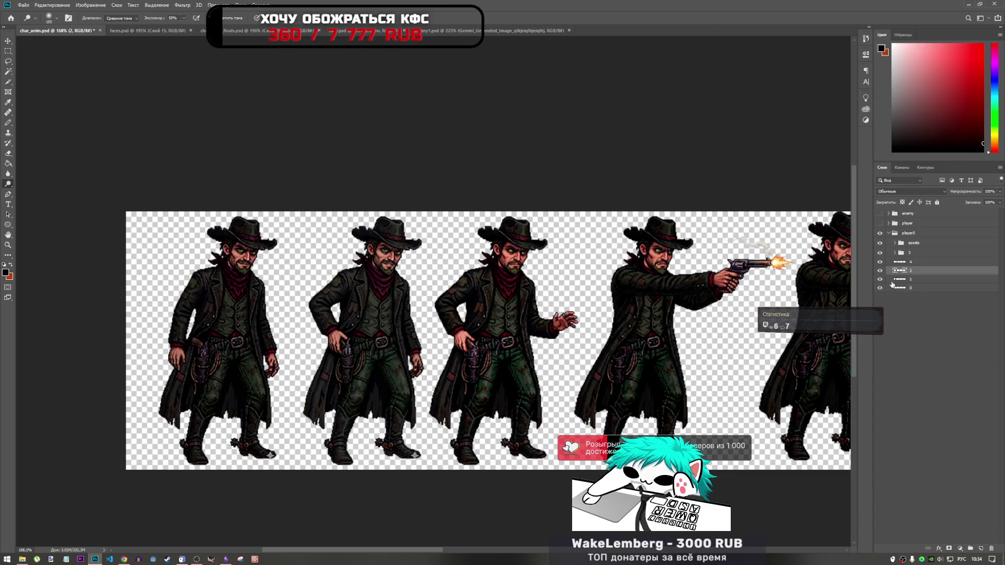
key("ctrl+comma")
key("ctrl+comma")
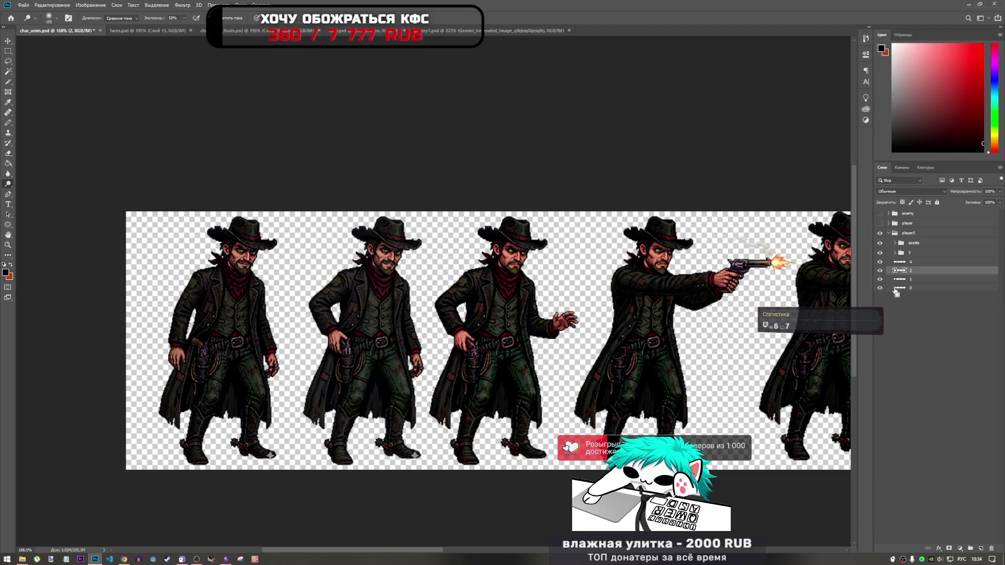
key("ctrl+comma")
key("ctrl+comma")
key("ctrl+comma")
key("ctrl+comma")
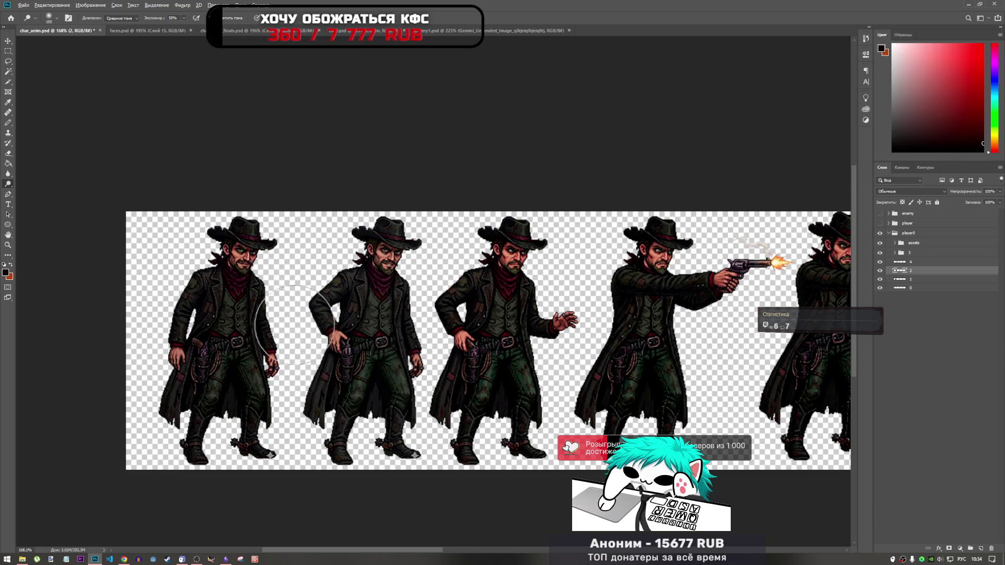
- Switch to frame layer 1 and set the burn brush to 39 px
key("alt+bracketleft")
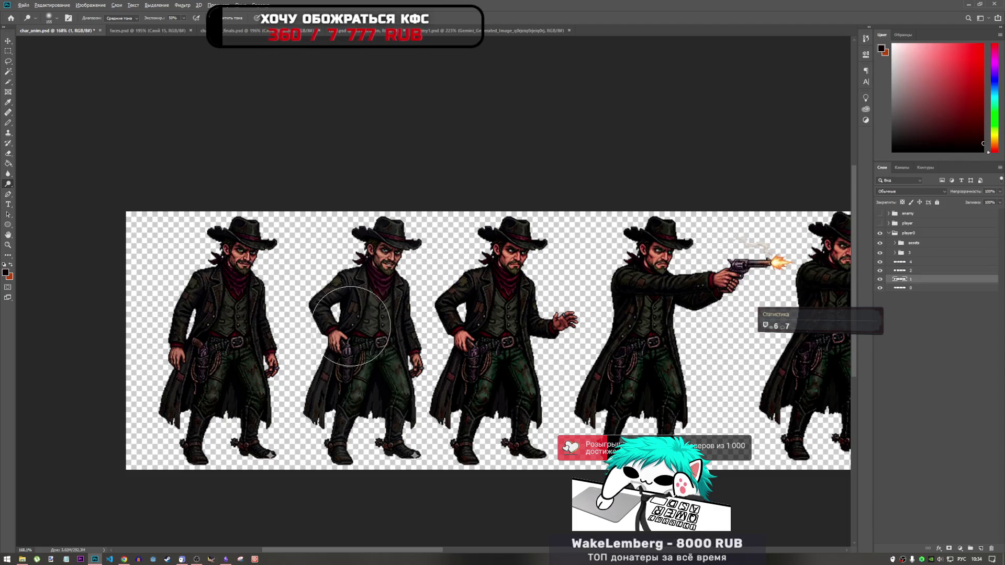
scroll(350, 326, "up", 2)
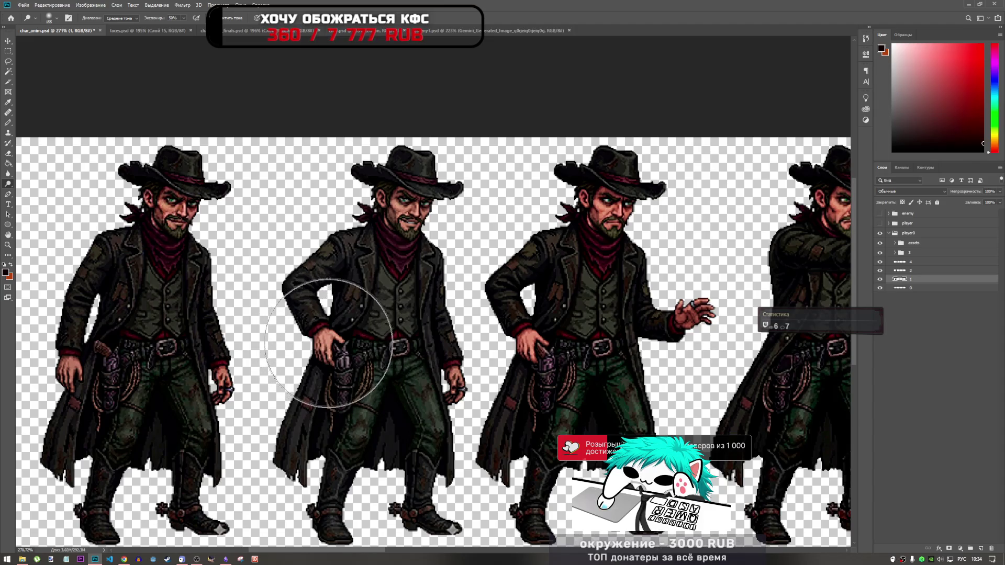
right_click(322, 356)
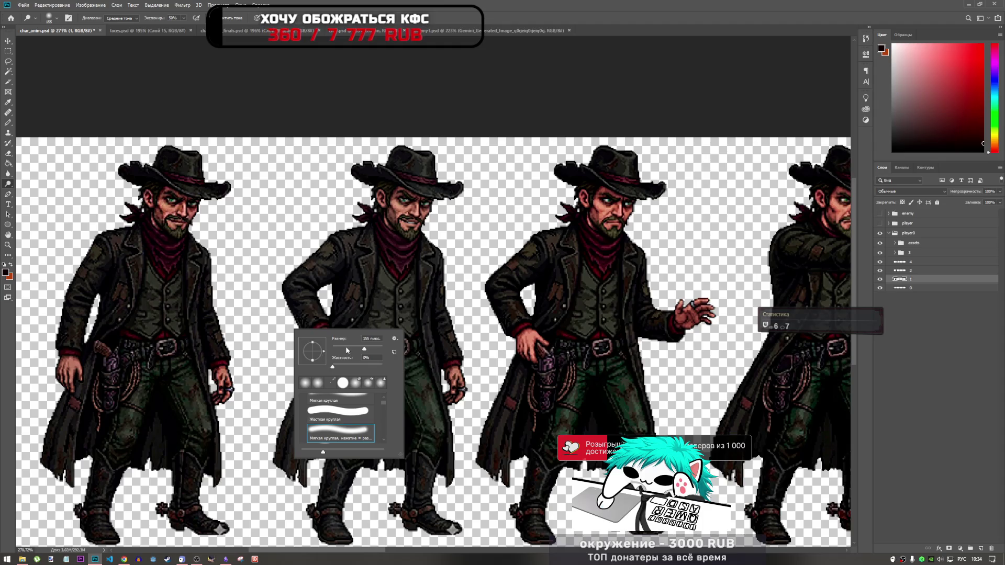
key("Return")
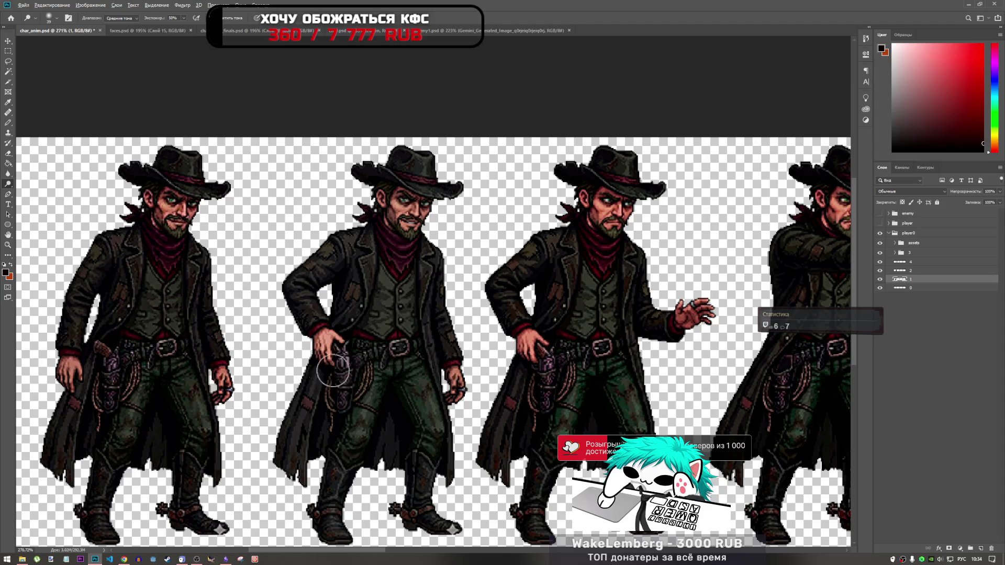
scroll(475, 415, "down", 2)
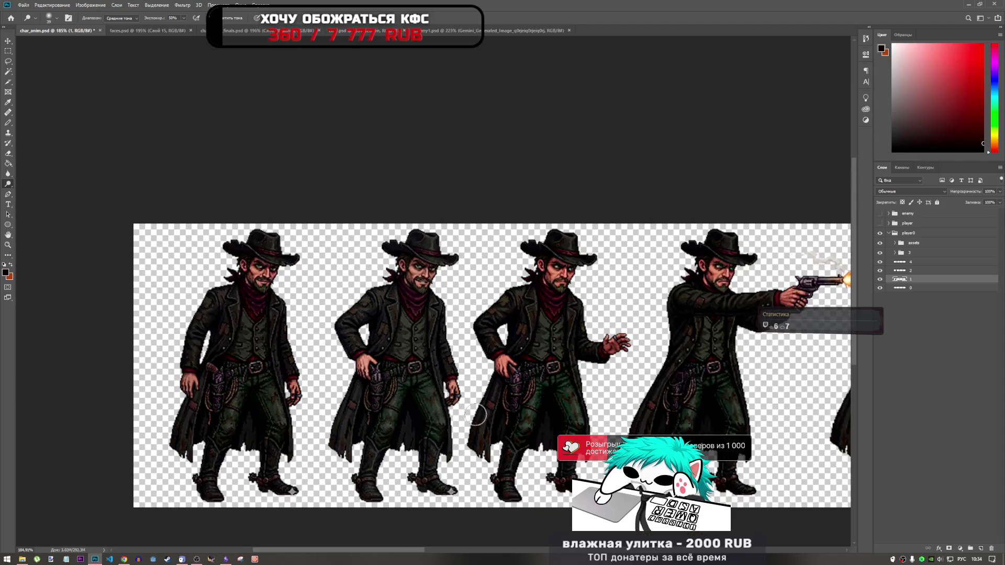
- Switch to the Pencil tool, add a new face-retouch layer and sample a red from the sprite
scroll(467, 404, "up", 2)
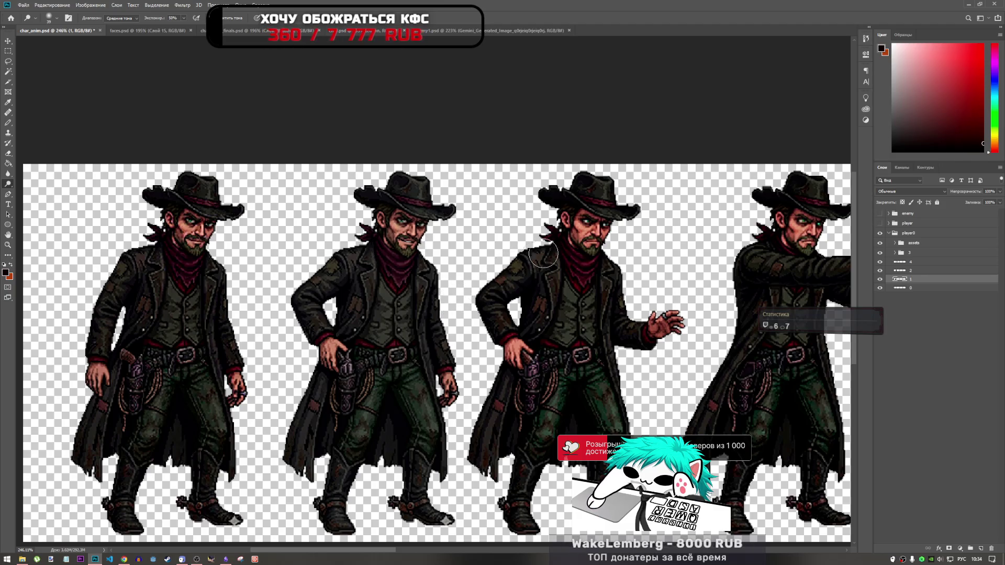
scroll(453, 299, "down", 4)
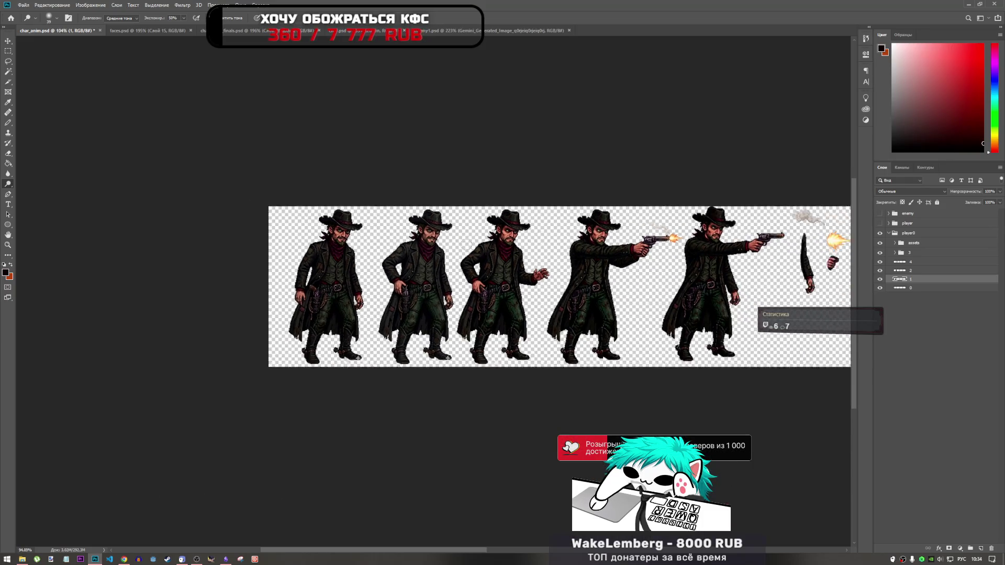
scroll(701, 293, "up", 5)
scroll(701, 293, "down", 5)
scroll(253, 308, "up", 5)
scroll(254, 309, "down", 3)
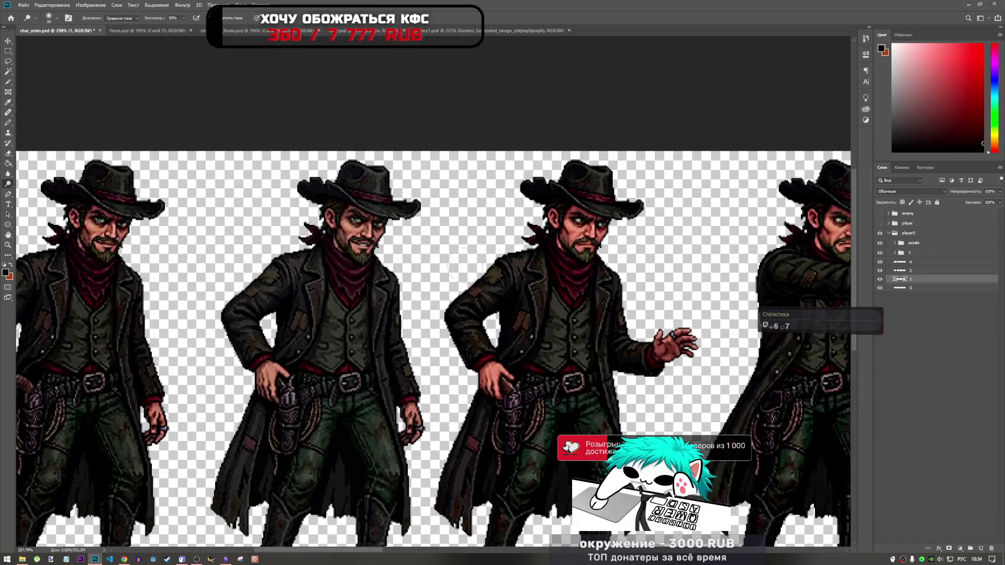
scroll(197, 217, "up", 5)
scroll(196, 217, "down", 2)
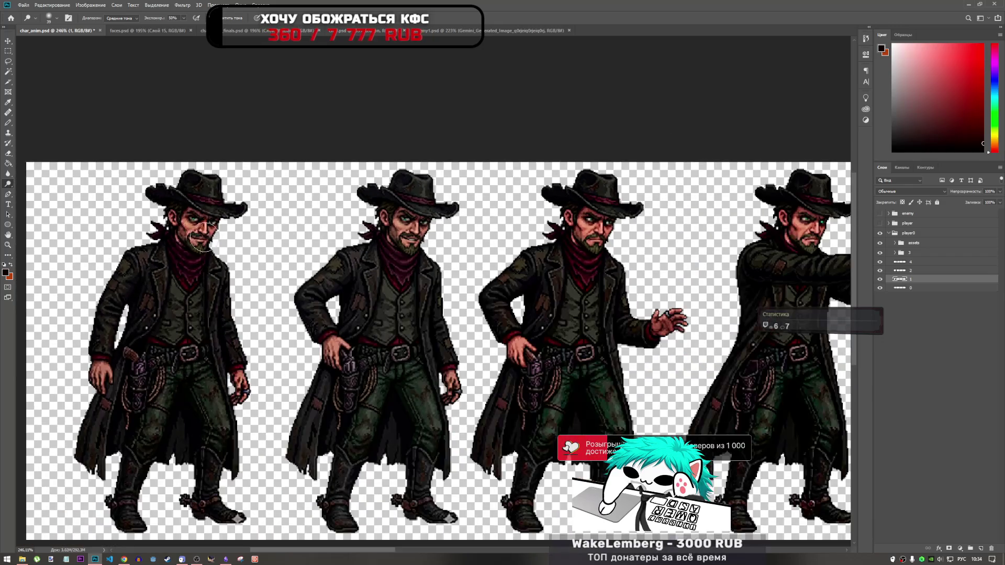
scroll(377, 300, "down", 2)
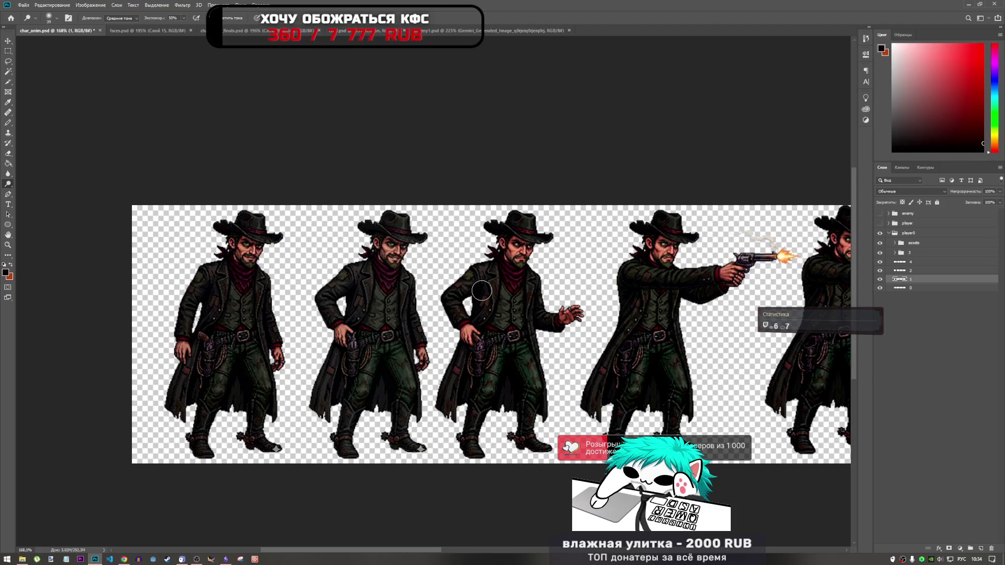
scroll(555, 275, "up", 2)
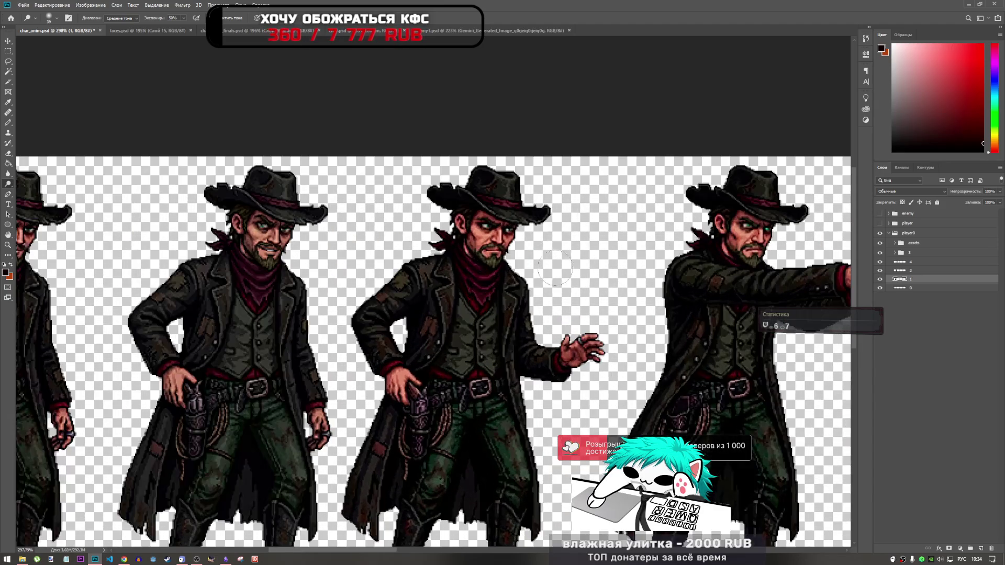
left_click(7, 123)
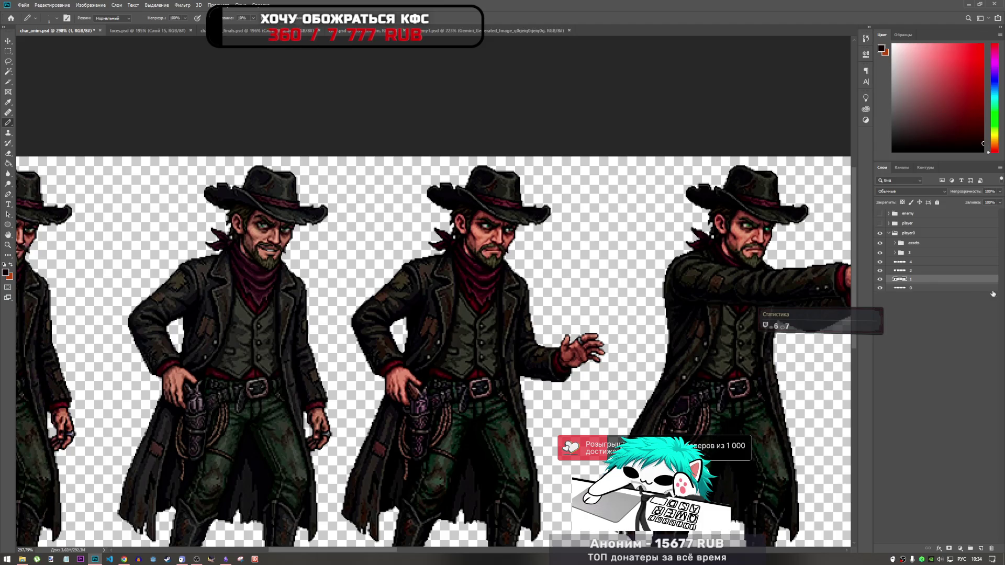
left_click(980, 548)
scroll(549, 293, "up", 2)
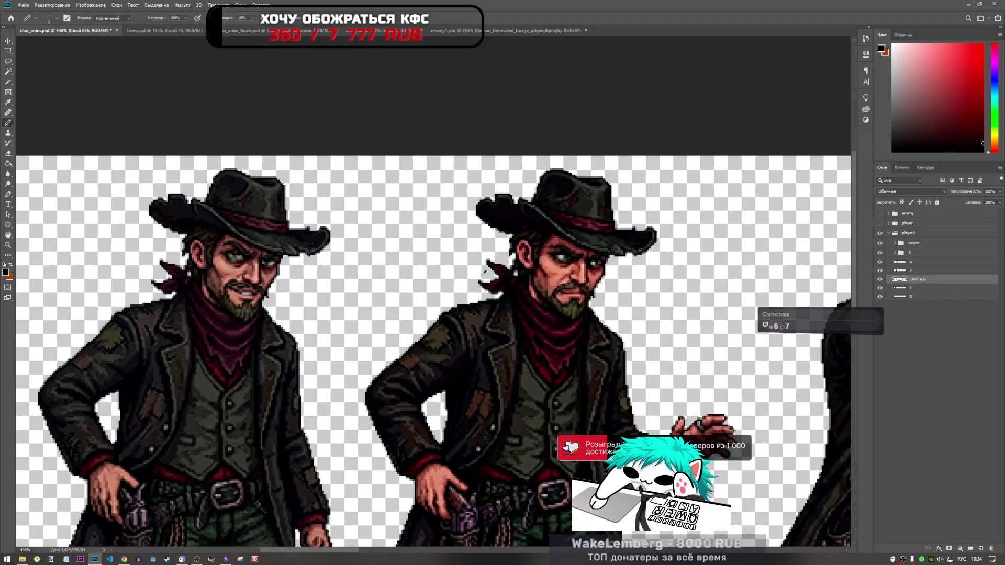
left_click(558, 271, "alt")
- Zoom in on the second cowboy's face and sample several skin tones, from light to darker
scroll(628, 292, "down", 2)
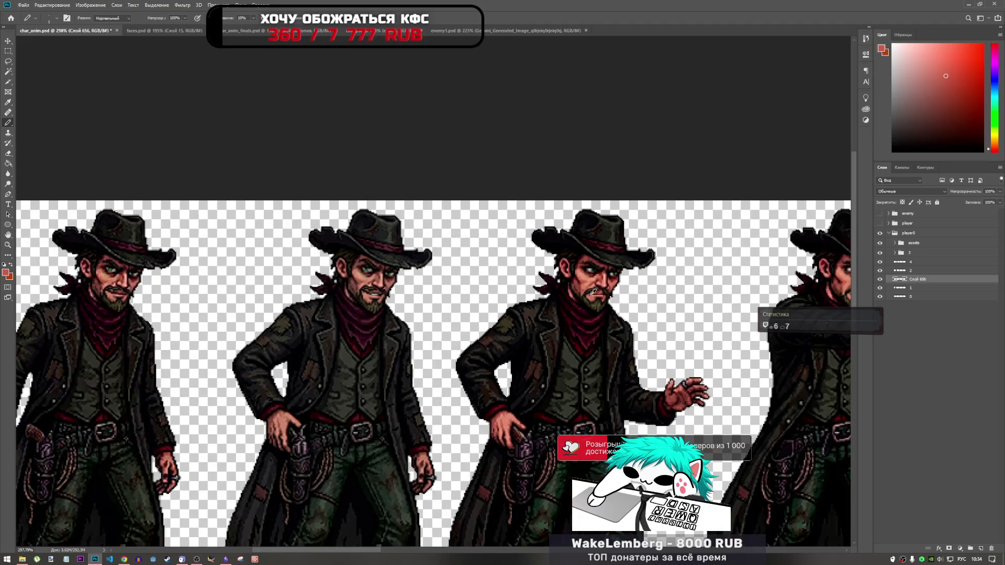
scroll(368, 286, "up", 2)
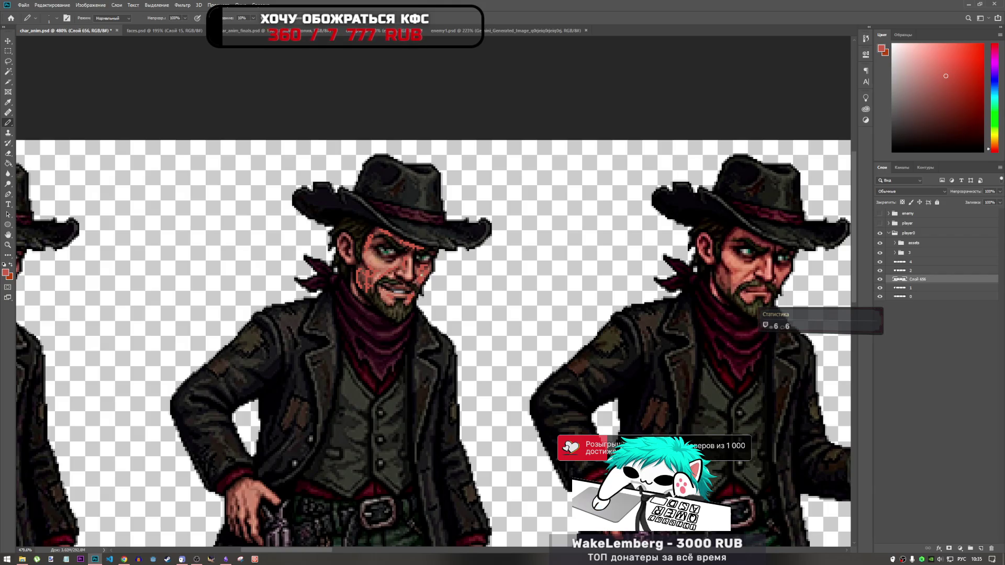
scroll(422, 282, "down", 3)
scroll(422, 278, "up", 3)
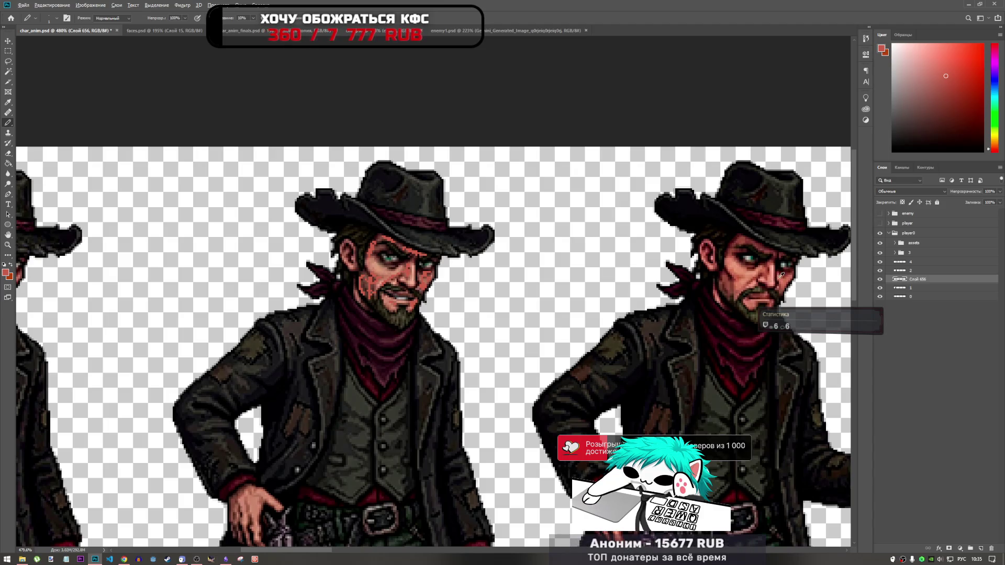
left_click(752, 272, "alt")
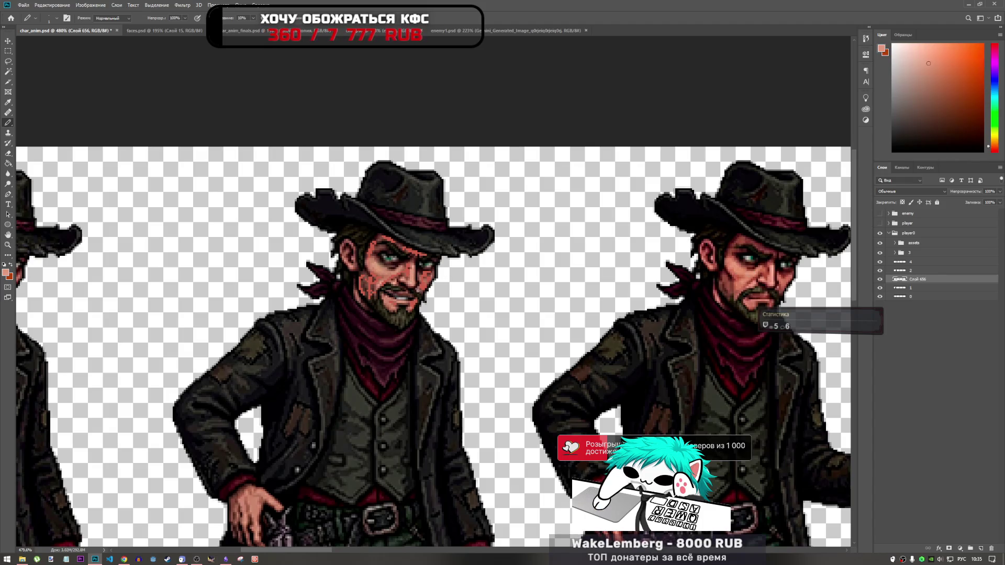
left_click(776, 272, "alt")
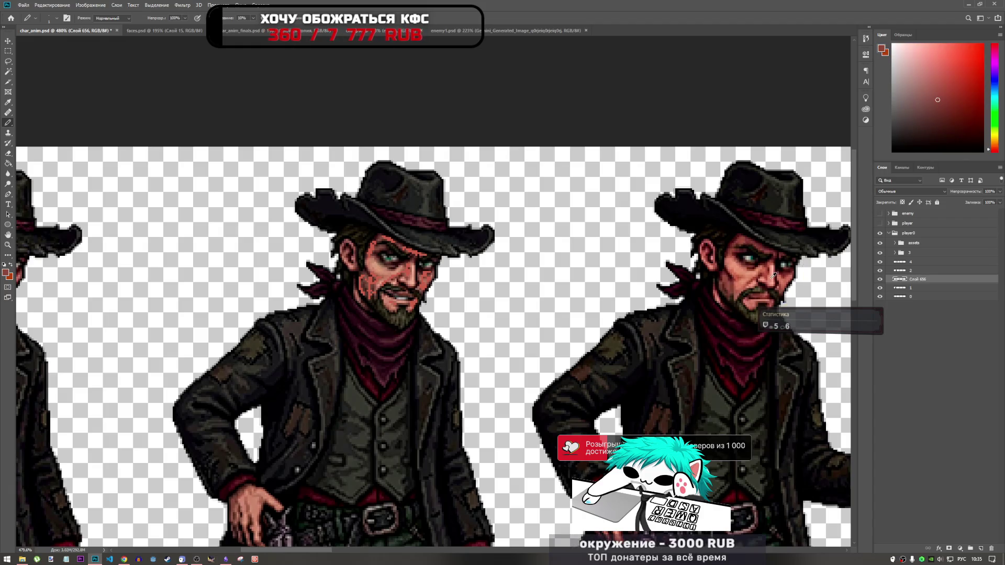
left_click(775, 275, "alt")
left_click(769, 276, "alt")
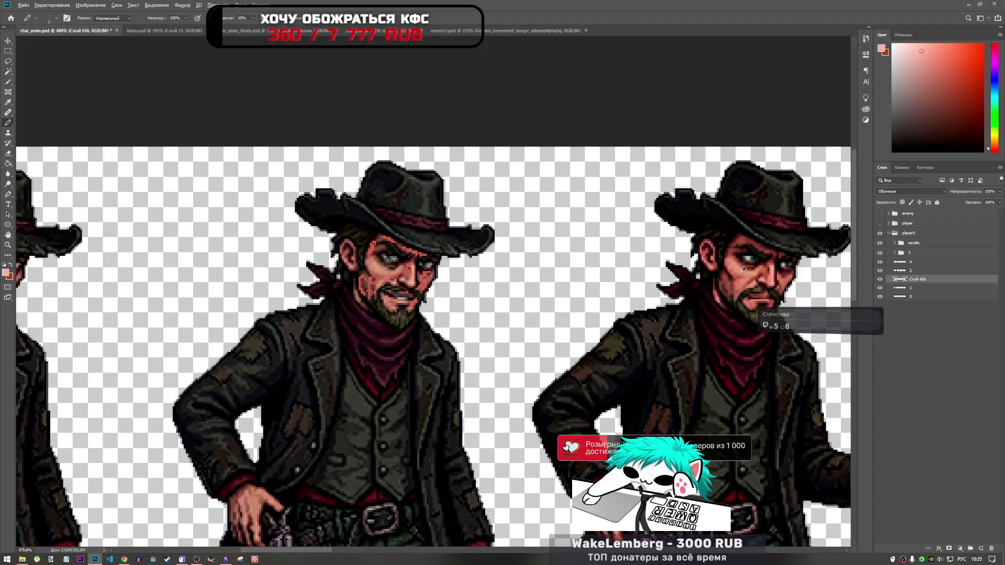
left_click(752, 271, "alt")
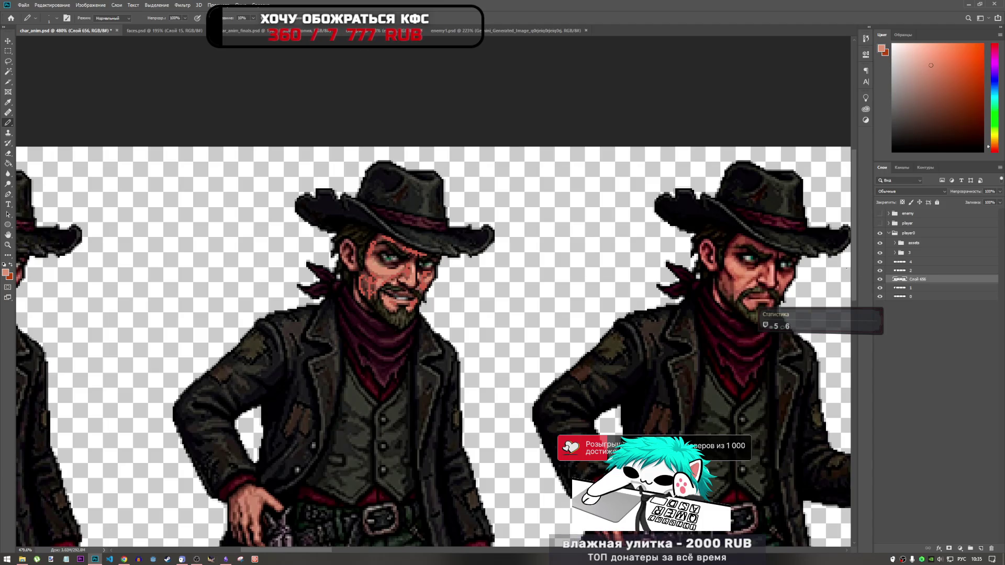
- Choose the Burn tool from the Dodge/Burn/Sponge flyout
left_click_drag(8, 172, 32, 175)
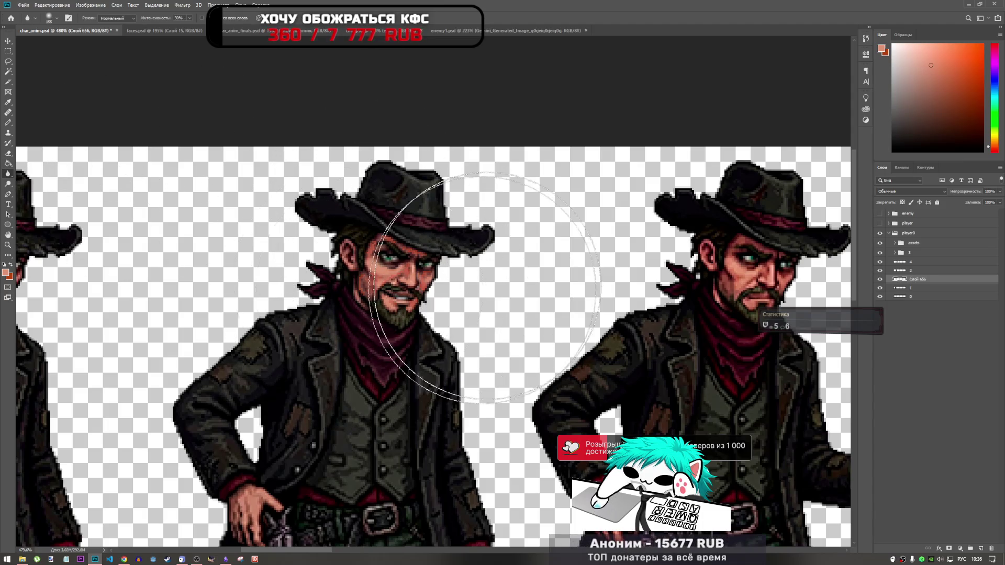
scroll(366, 324, "down", 4)
scroll(379, 304, "up", 3)
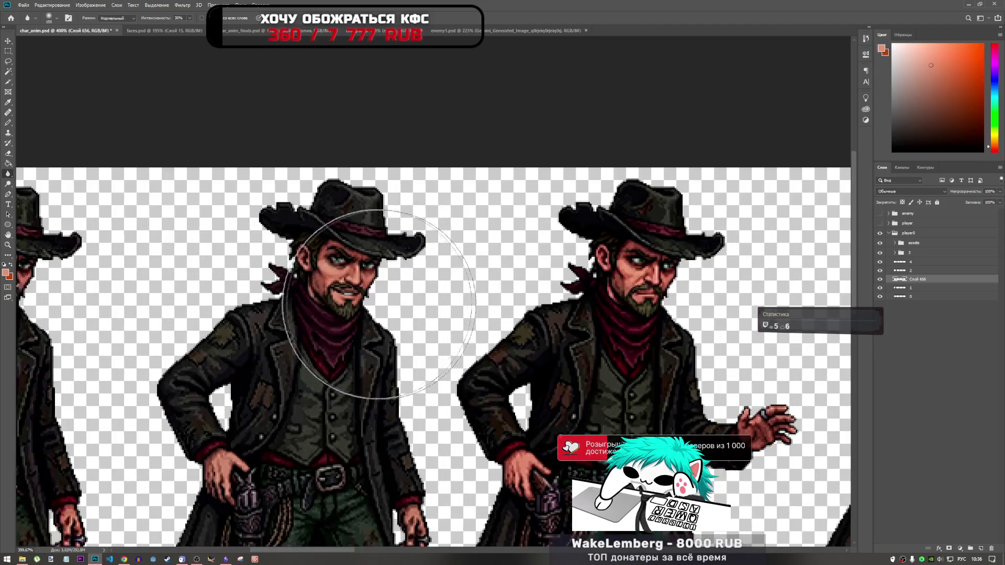
scroll(293, 293, "down", 2)
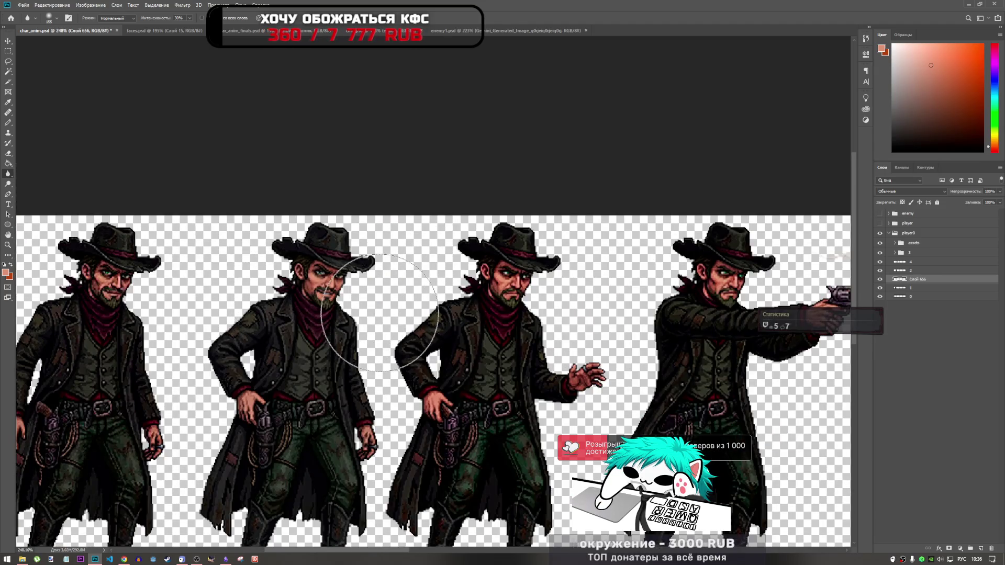
scroll(345, 311, "up", 2)
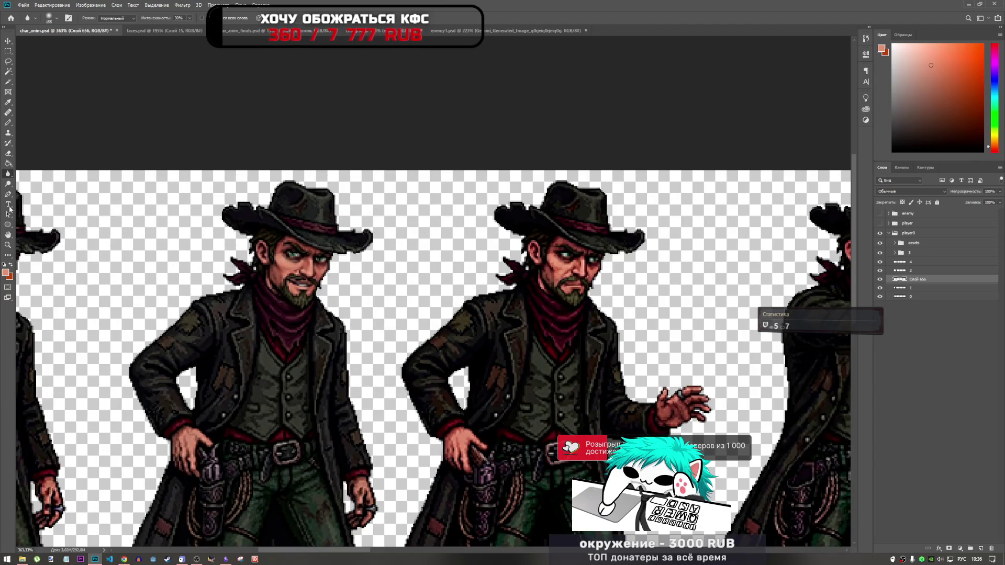
left_click_drag(8, 184, 49, 192)
left_click(50, 192)
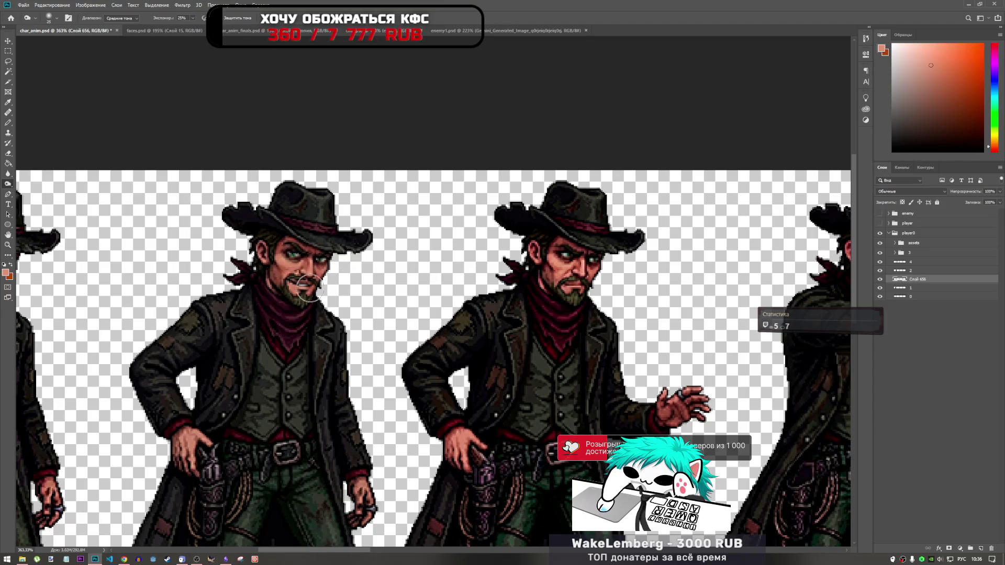
scroll(338, 269, "down", 2)
scroll(338, 269, "down", 1)
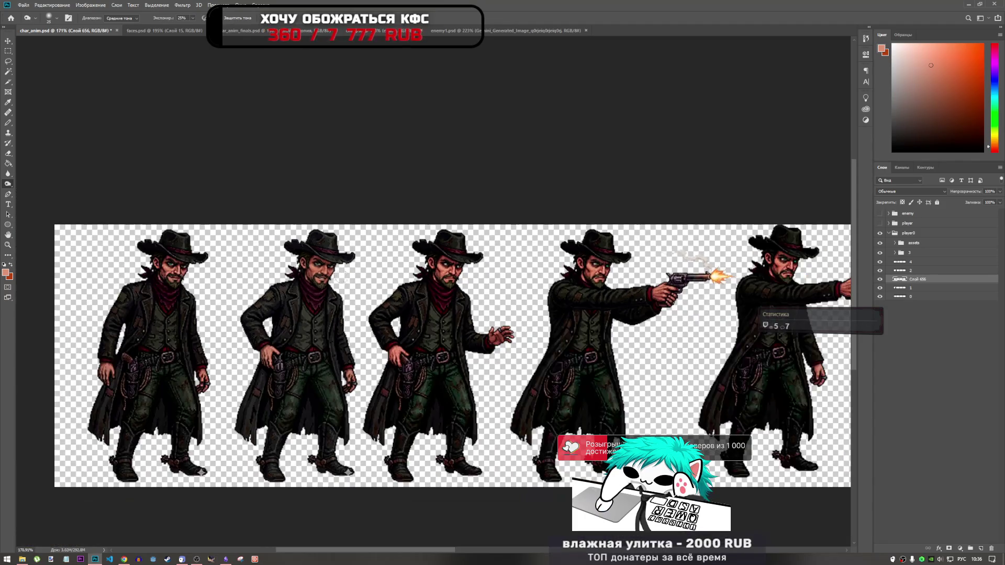
scroll(285, 237, "up", 3)
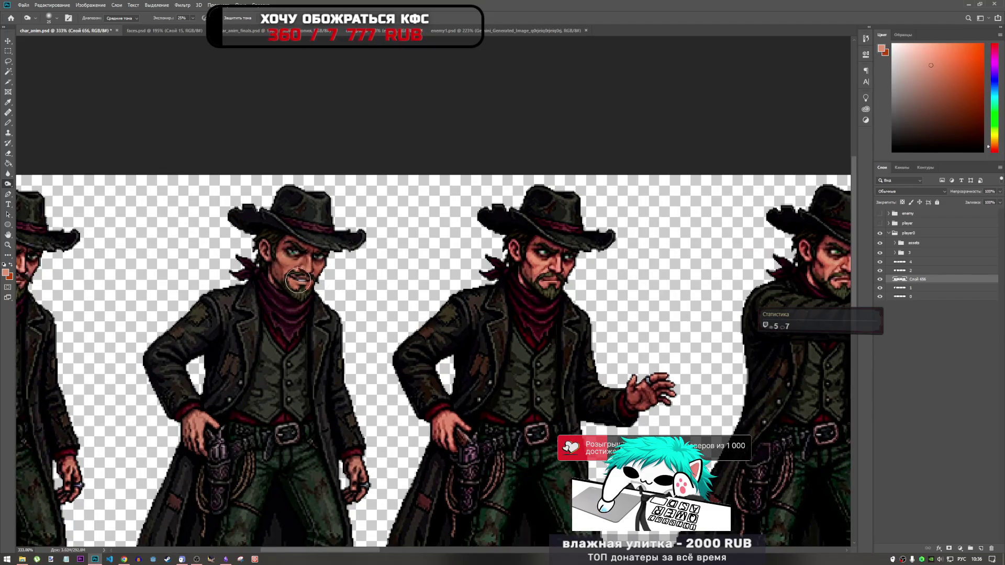
scroll(361, 256, "down", 3)
scroll(391, 271, "up", 3)
scroll(390, 271, "up", 1)
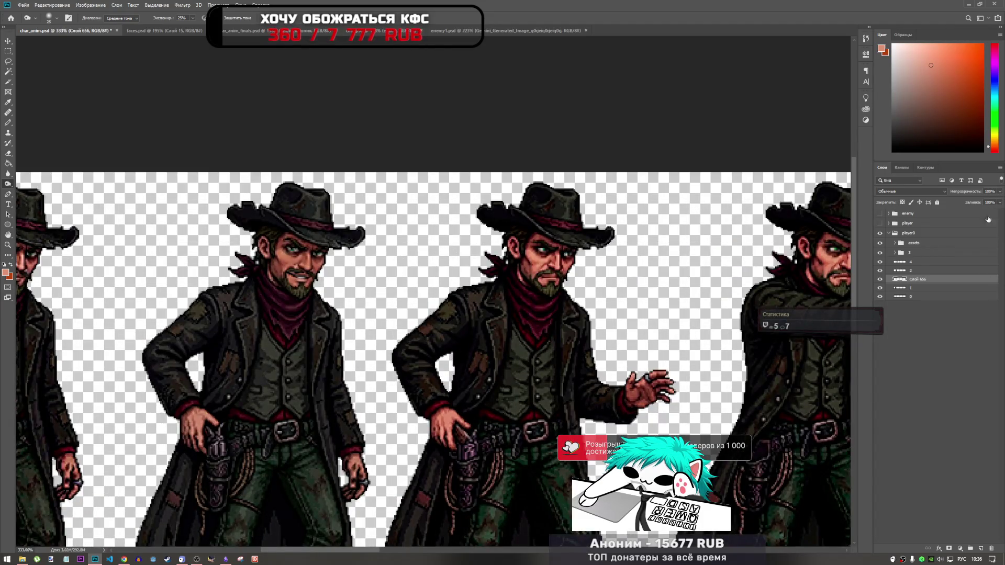
- Raise the face layer's opacity to about 82%
left_click(998, 203)
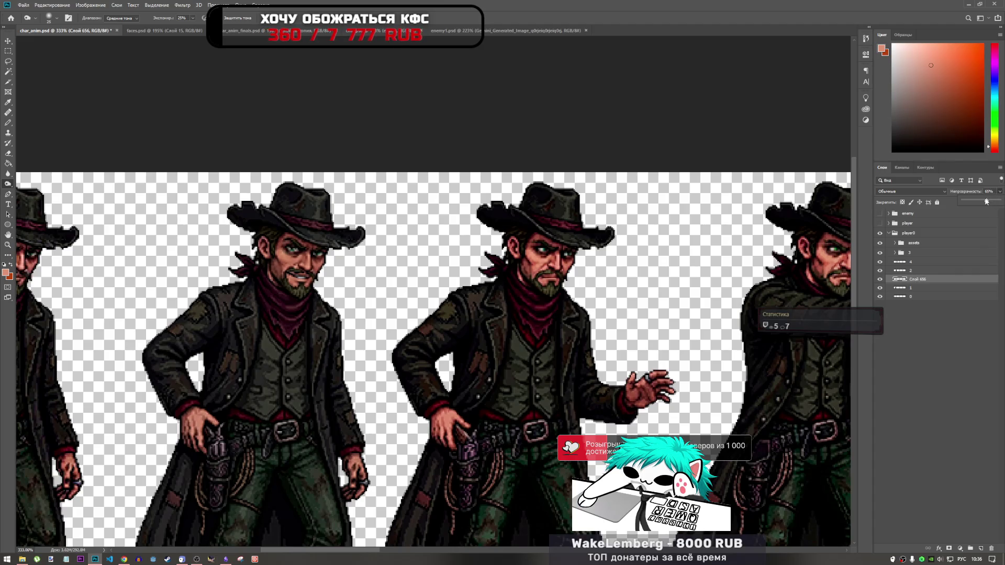
left_click_drag(988, 204, 993, 201)
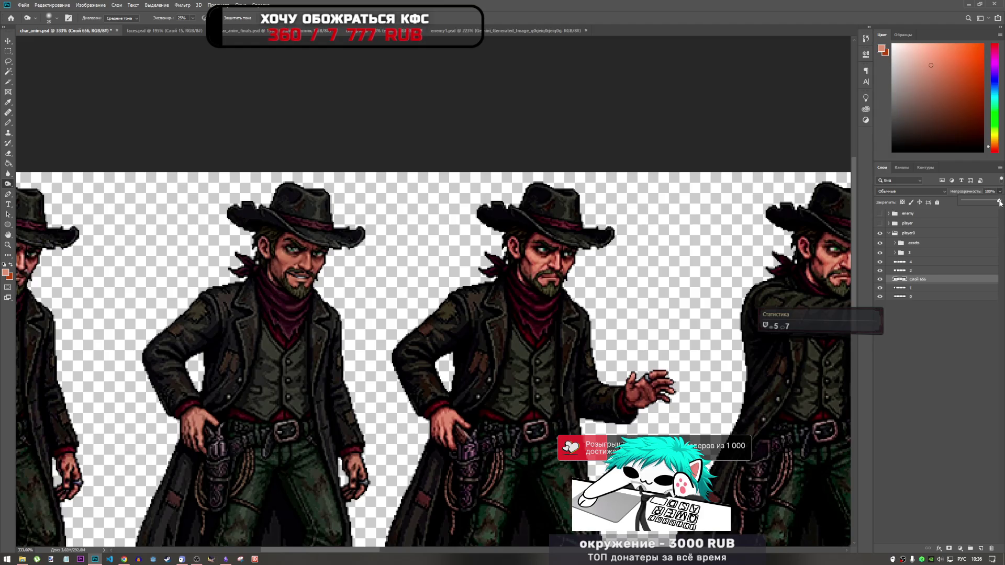
scroll(587, 274, "down", 3)
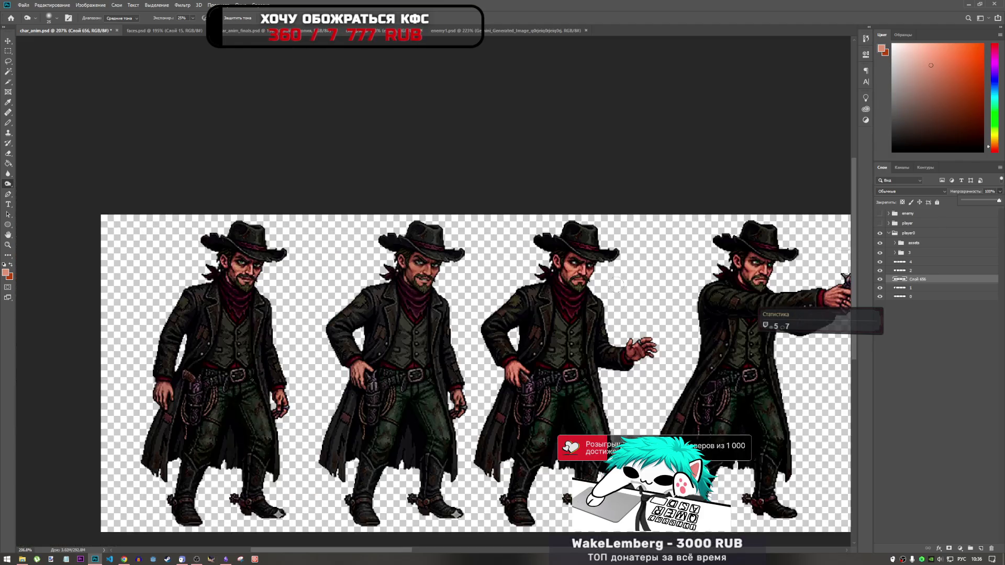
scroll(581, 287, "up", 1)
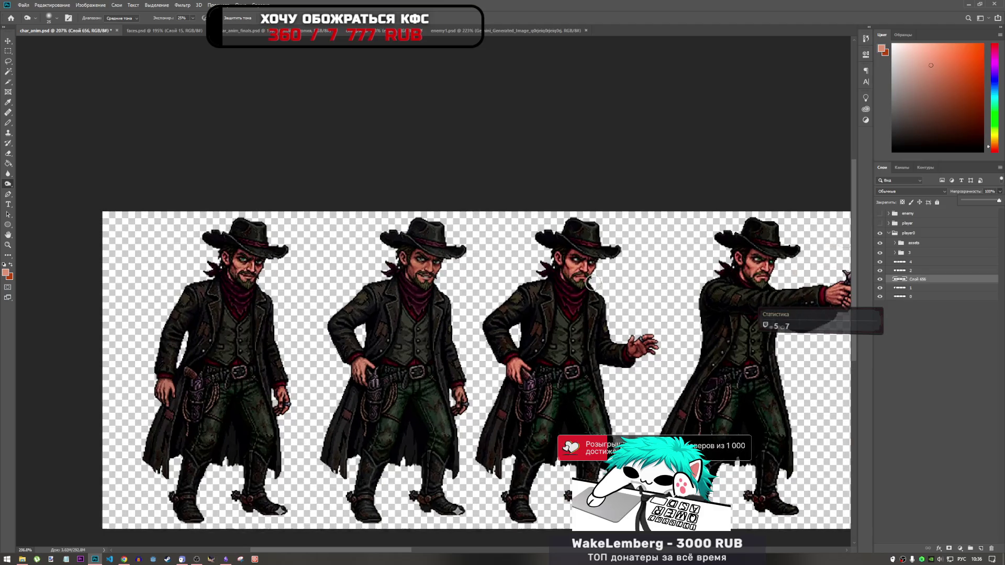
scroll(425, 249, "up", 2)
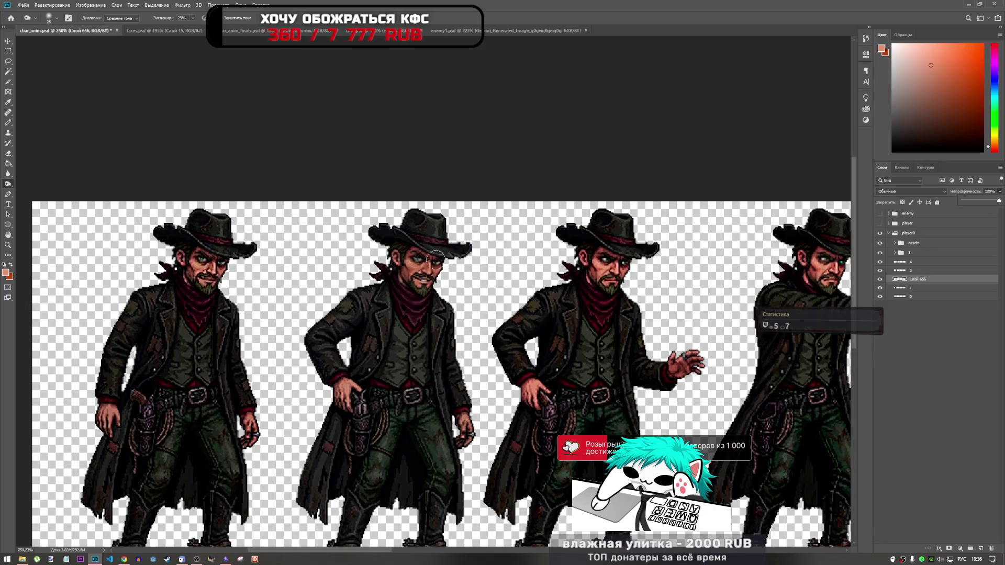
scroll(434, 255, "down", 2)
scroll(445, 259, "up", 2)
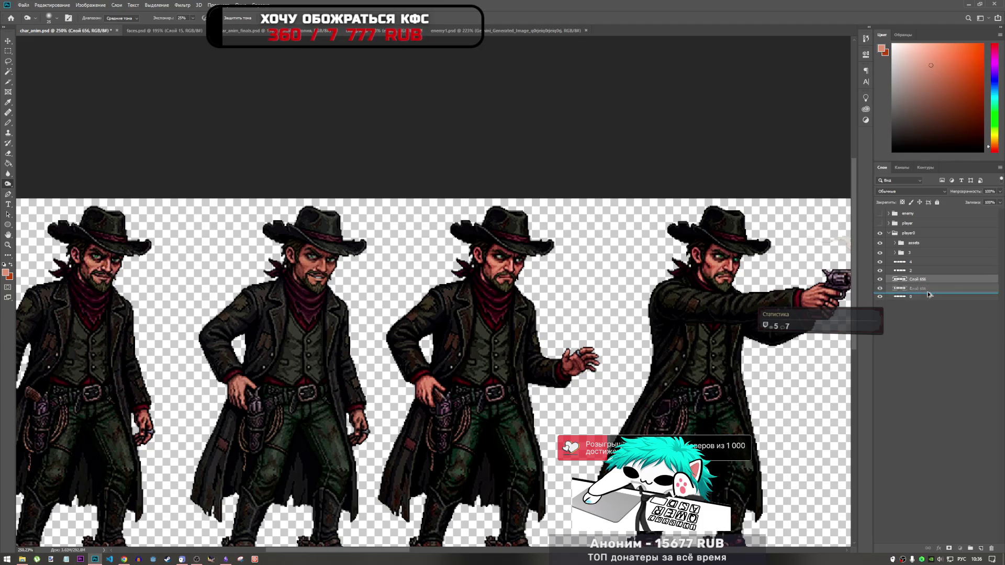
- Duplicate the retouched face layer and move the copy left toward the first cowboy
left_click_drag(928, 284, 927, 294)
key("ctrl+t")
left_click_drag(331, 271, 108, 272)
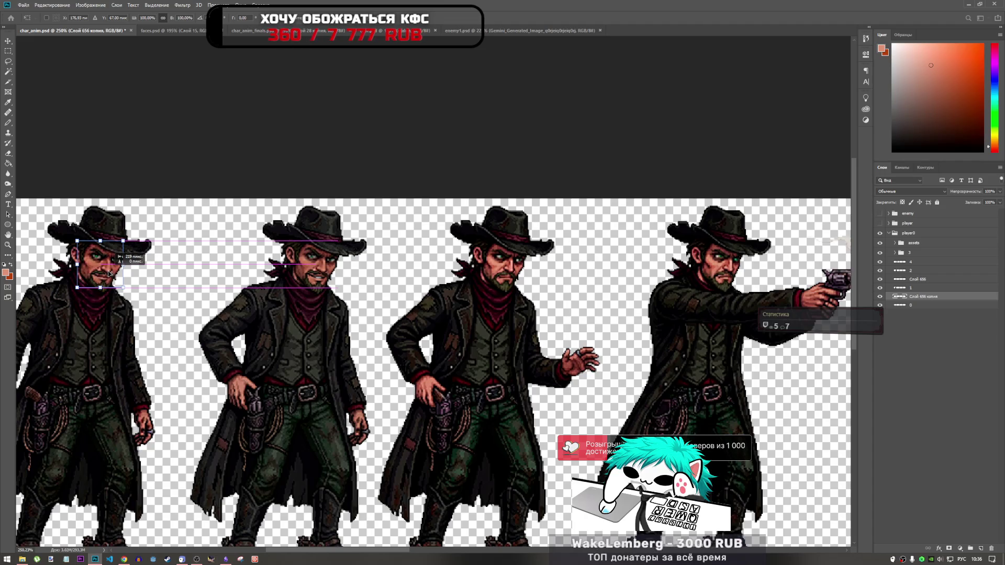
key("Return")
key("o")
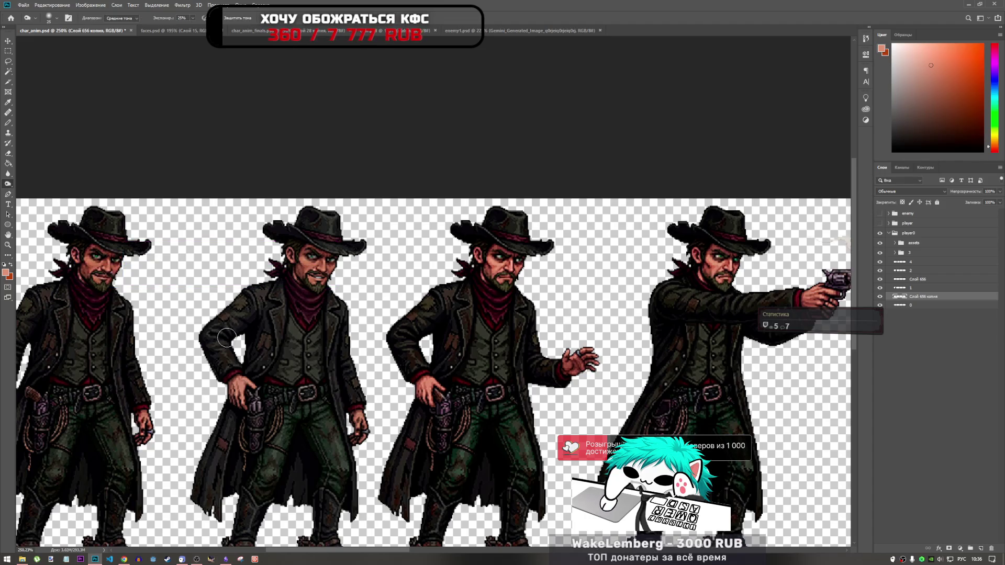
scroll(193, 276, "down", 3)
scroll(193, 276, "up", 2)
scroll(193, 276, "down", 2)
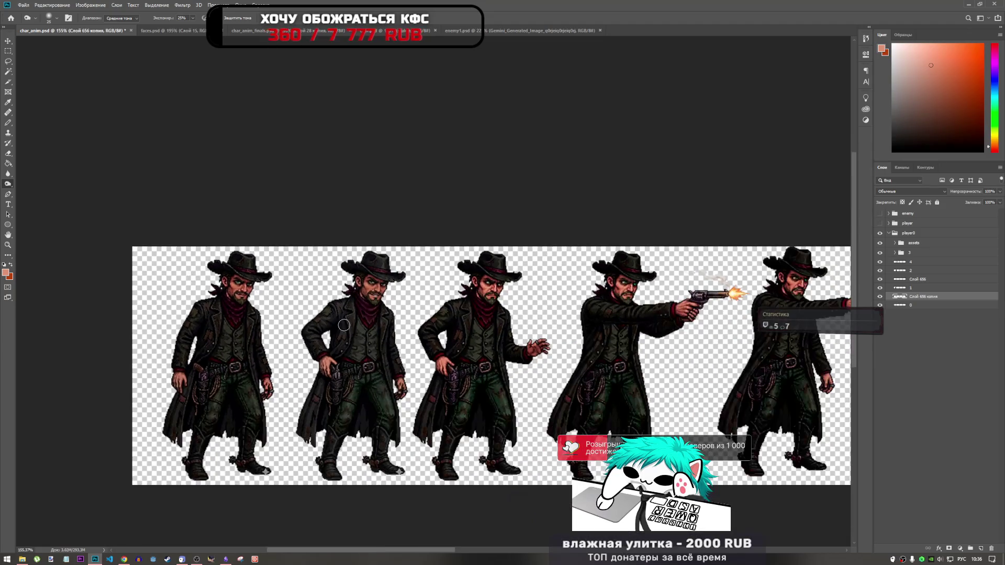
scroll(124, 273, "up", 3)
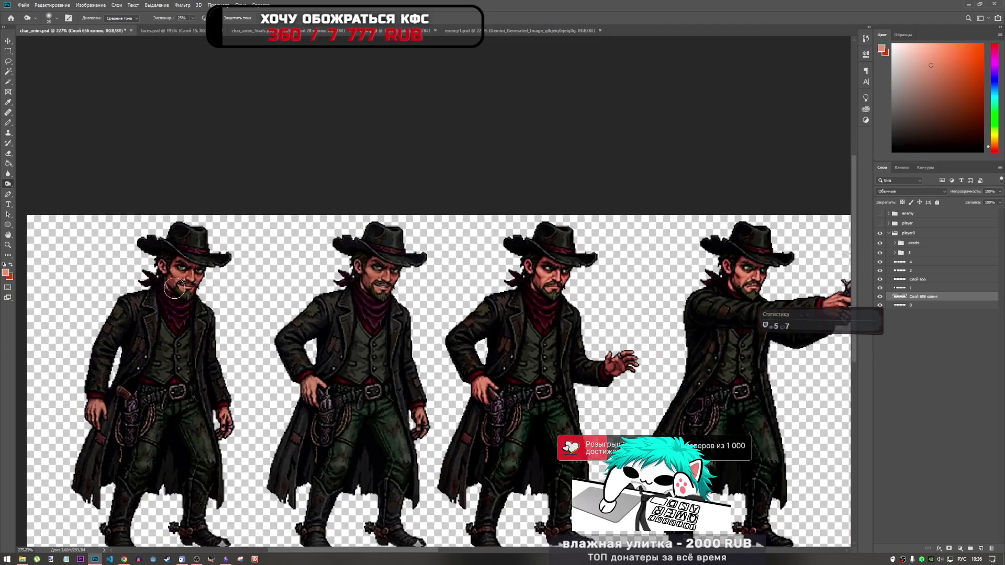
scroll(198, 282, "up", 5)
- Align the face copy exactly over the first cowboy's face, then duplicate the face layer again
key("ctrl+t")
left_click_drag(238, 276, 231, 261)
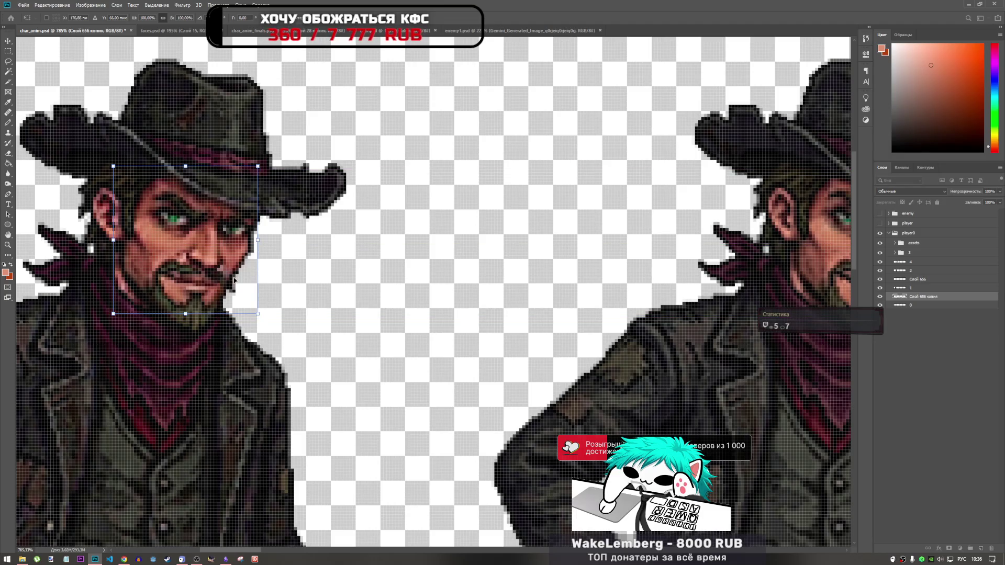
key("Down")
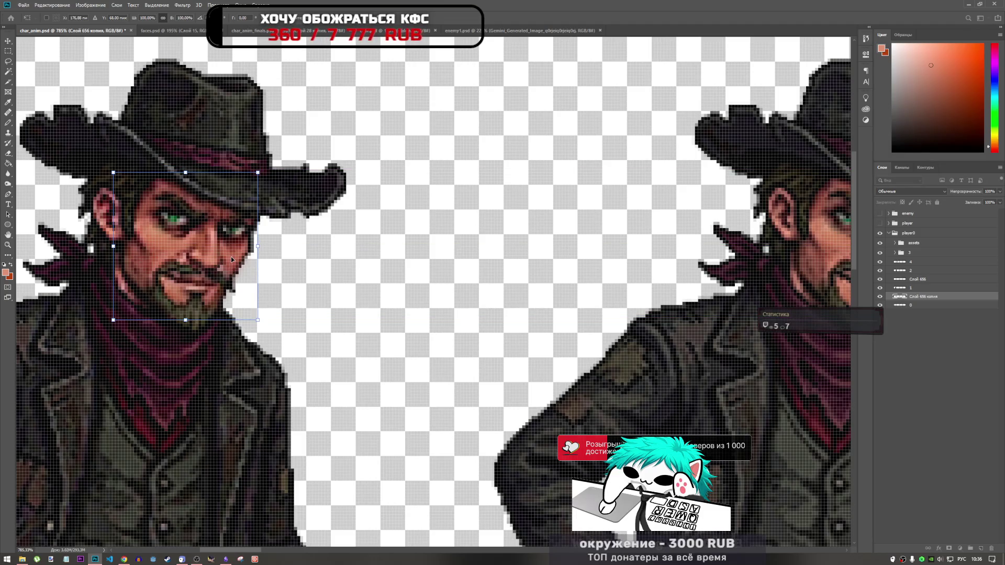
key("Up")
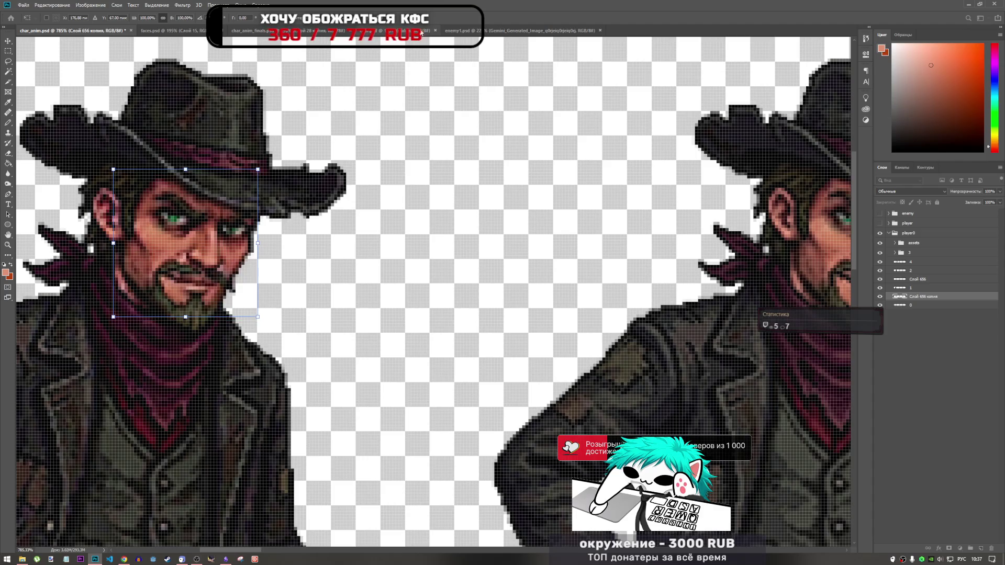
key("Return")
key("o")
scroll(214, 310, "down", 8)
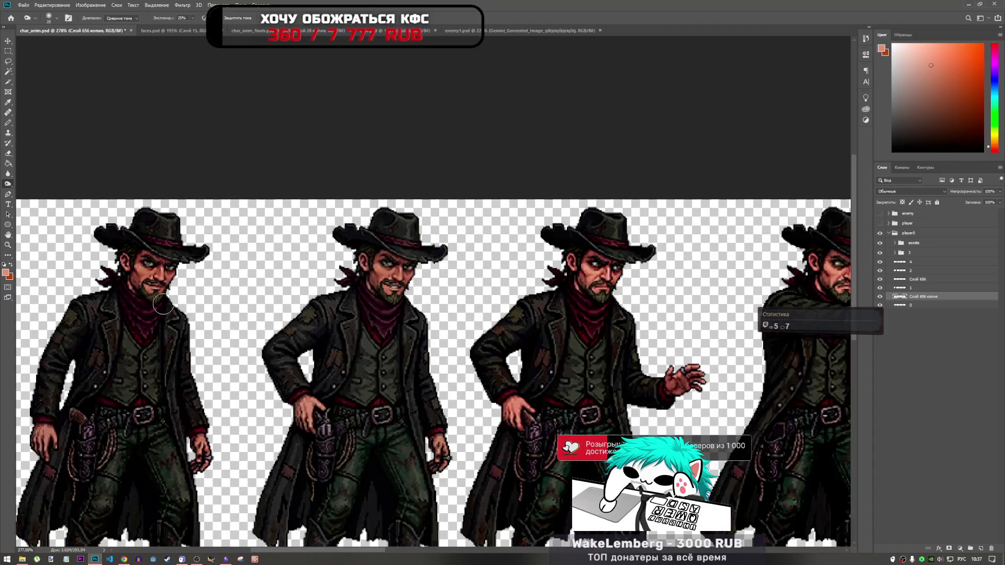
scroll(214, 310, "up", 1)
scroll(203, 306, "down", 3)
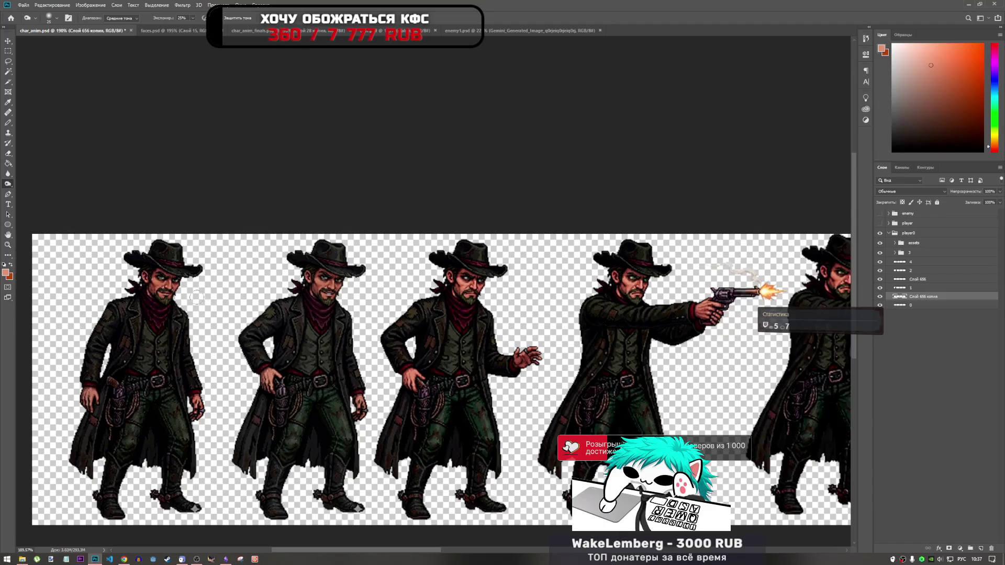
scroll(521, 334, "up", 3)
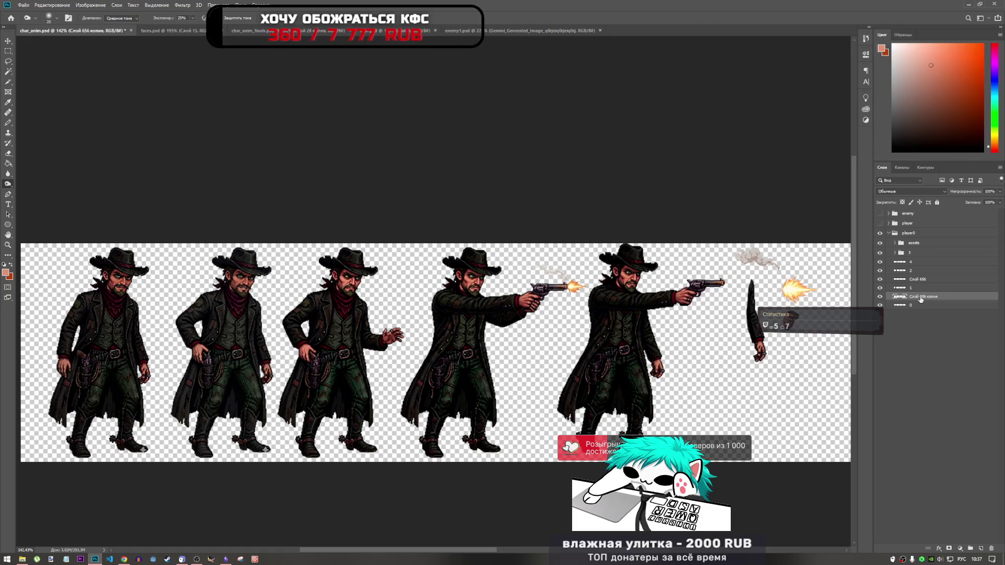
left_click_drag(922, 283, 920, 268)
- Position the new face copy over the third cowboy's face, fine-tuned with one-pixel nudges
key("ctrl+t")
left_click_drag(248, 284, 355, 284)
scroll(362, 283, "up", 5)
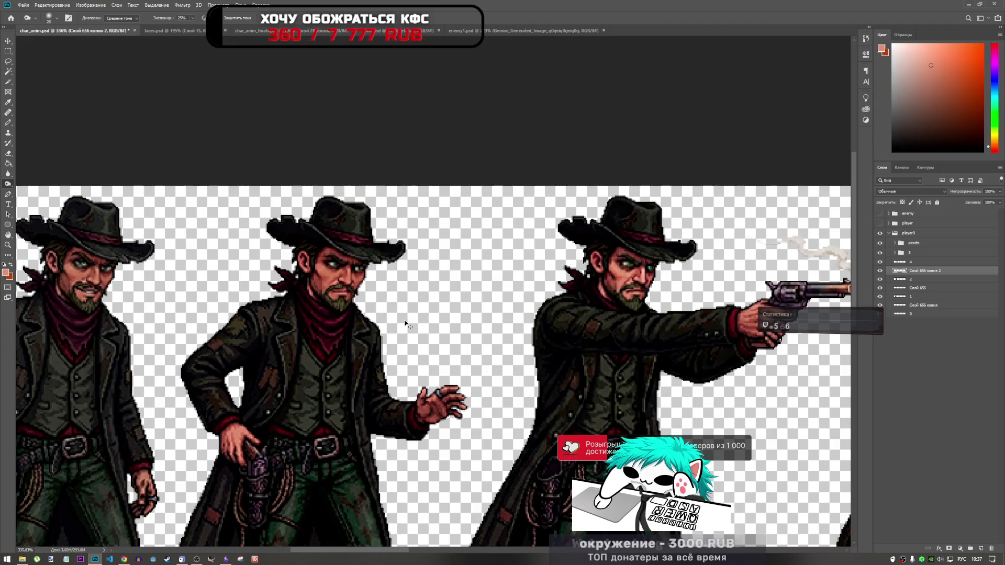
left_click_drag(340, 275, 348, 280)
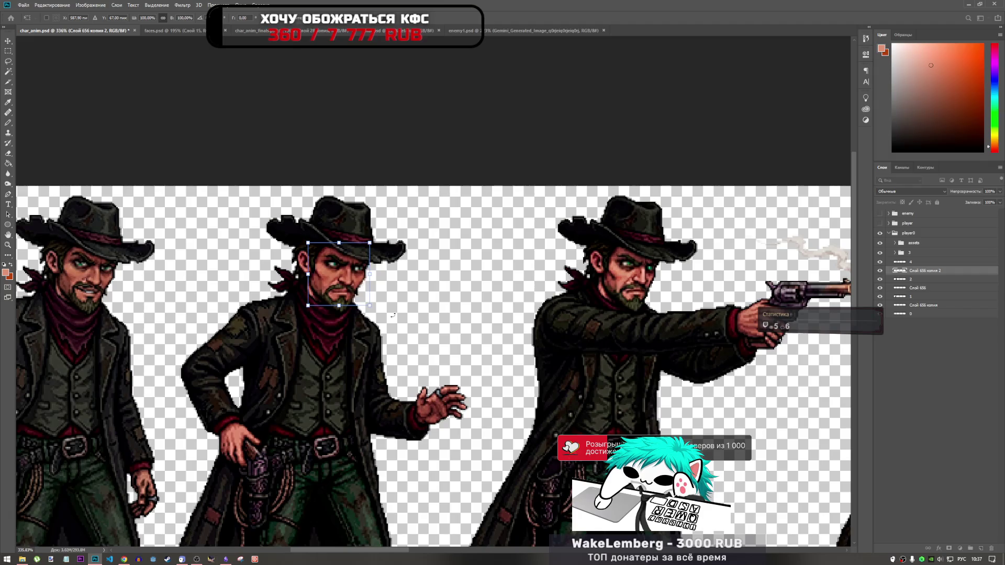
key("Down")
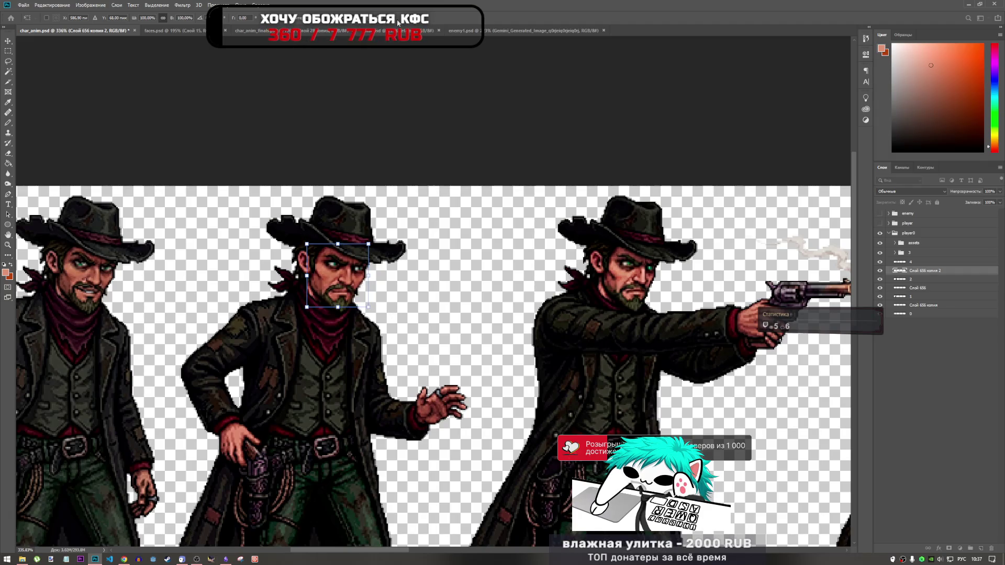
key("Left")
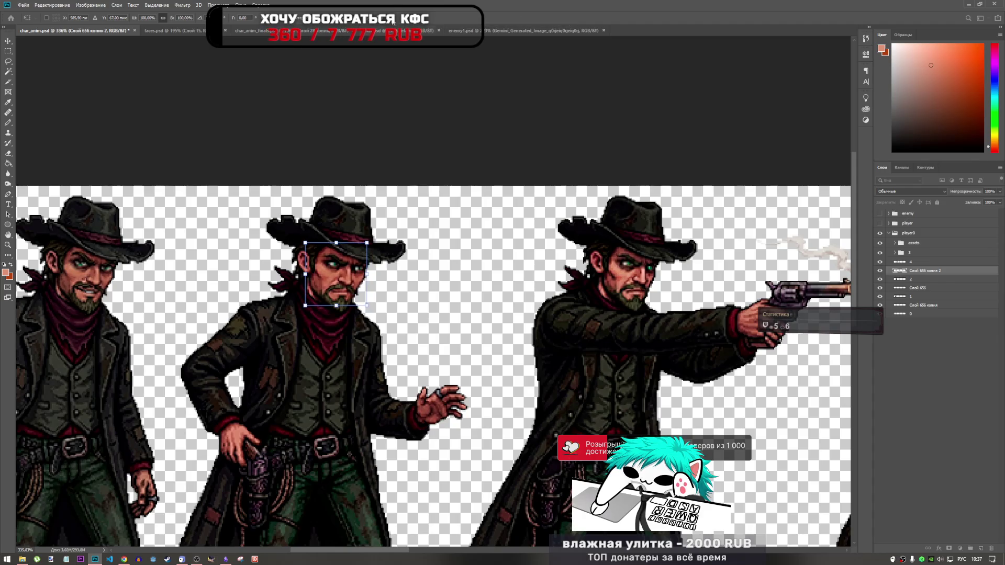
left_click_drag(351, 324, 353, 324)
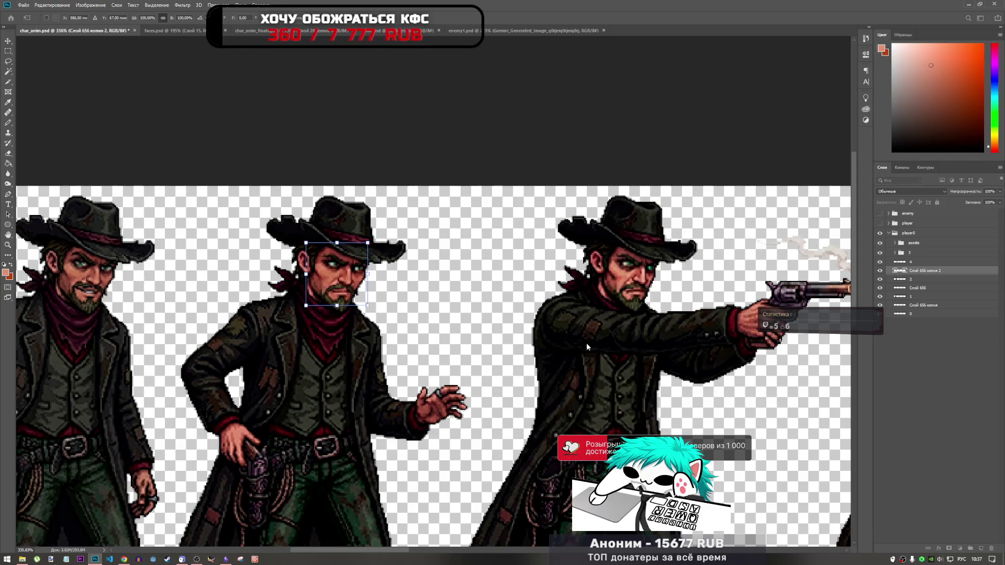
key("Left")
key("Right")
key("Return")
key("o")
- Duplicate the face layer again above layer 4
scroll(270, 298, "down", 3)
scroll(270, 298, "down", 4)
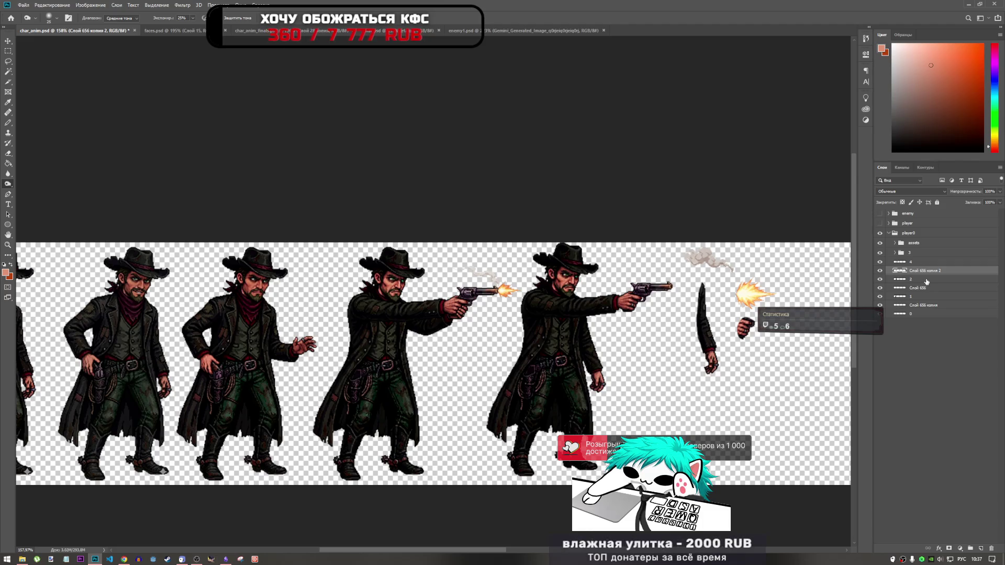
left_click_drag(925, 272, 925, 261)
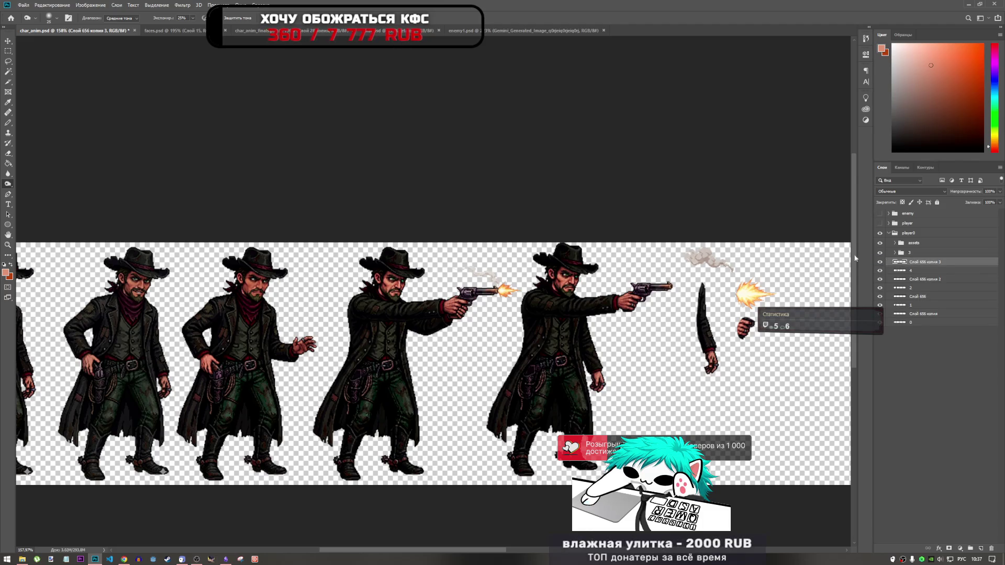
- Move the new face copy onto the first aiming cowboy and nudge it pixel-exact into place
key("ctrl+t")
left_click_drag(266, 287, 419, 287)
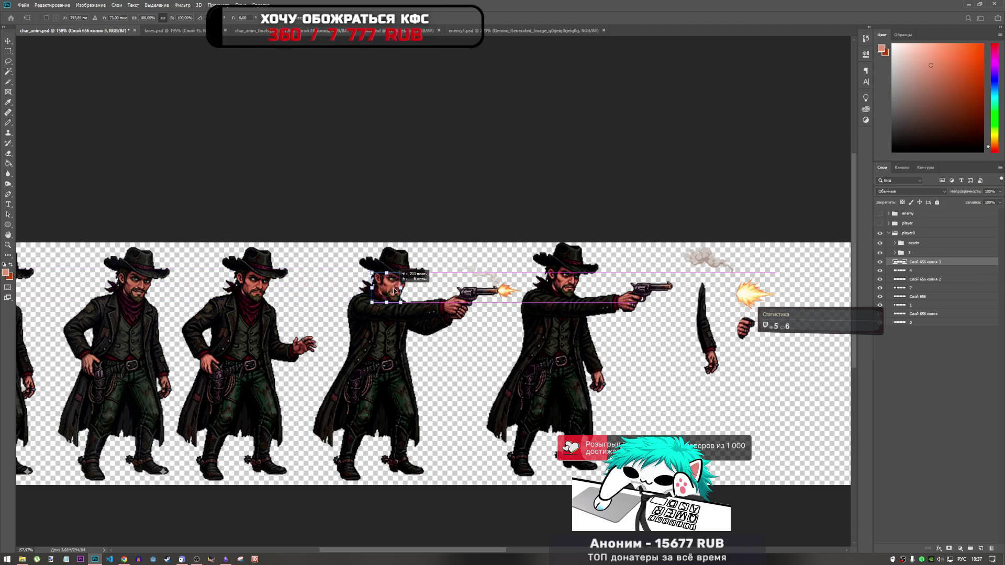
scroll(398, 285, "up", 5)
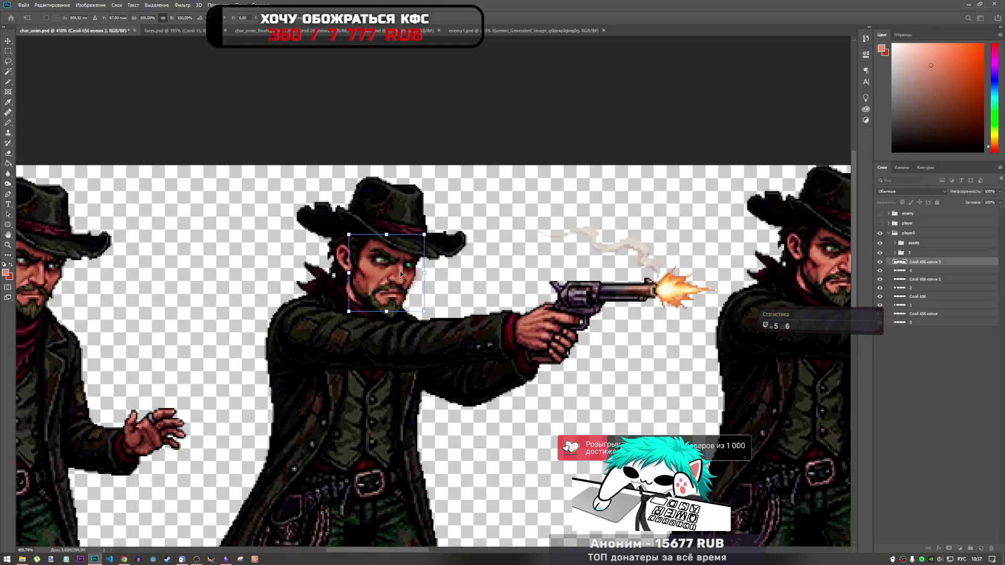
left_click_drag(395, 270, 395, 275)
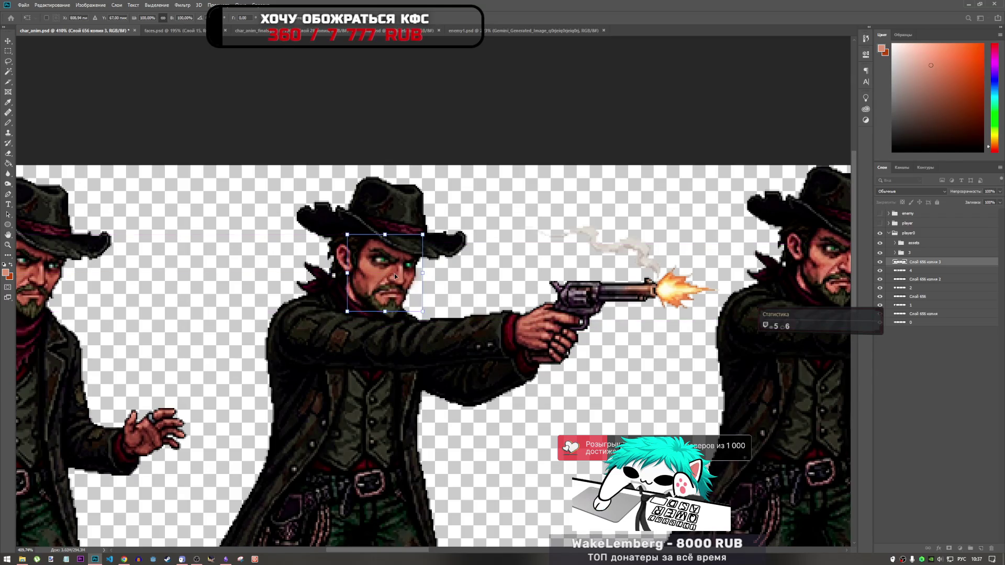
key("Left")
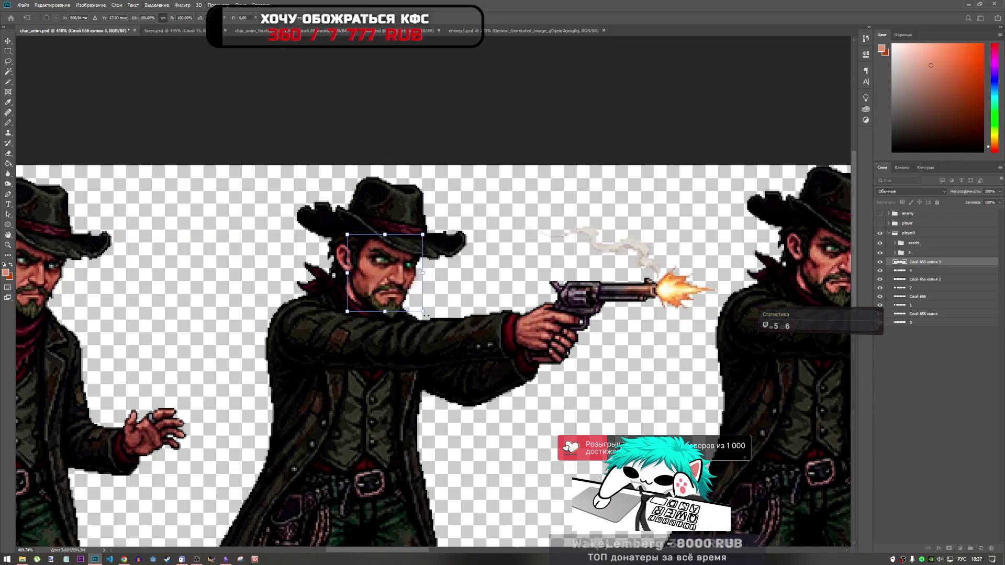
key("Right")
key("Down")
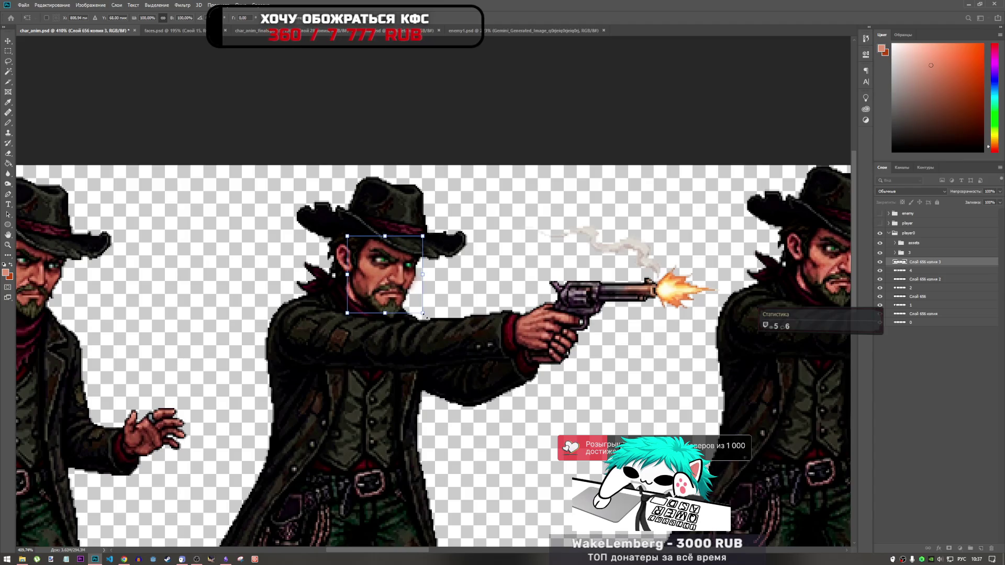
key("Return")
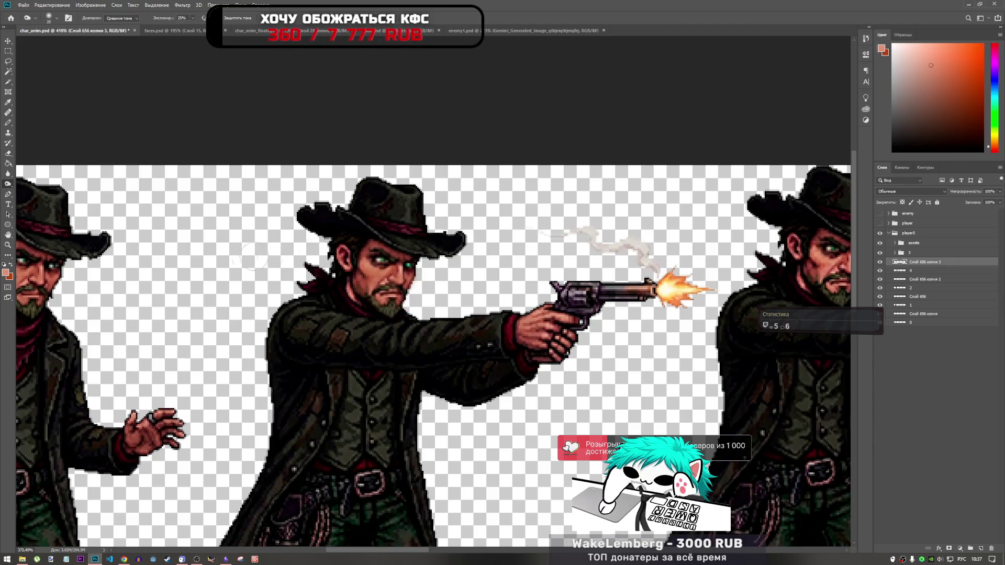
- Lower the face layer's opacity to 76%
scroll(330, 299, "down", 5)
scroll(330, 300, "up", 3)
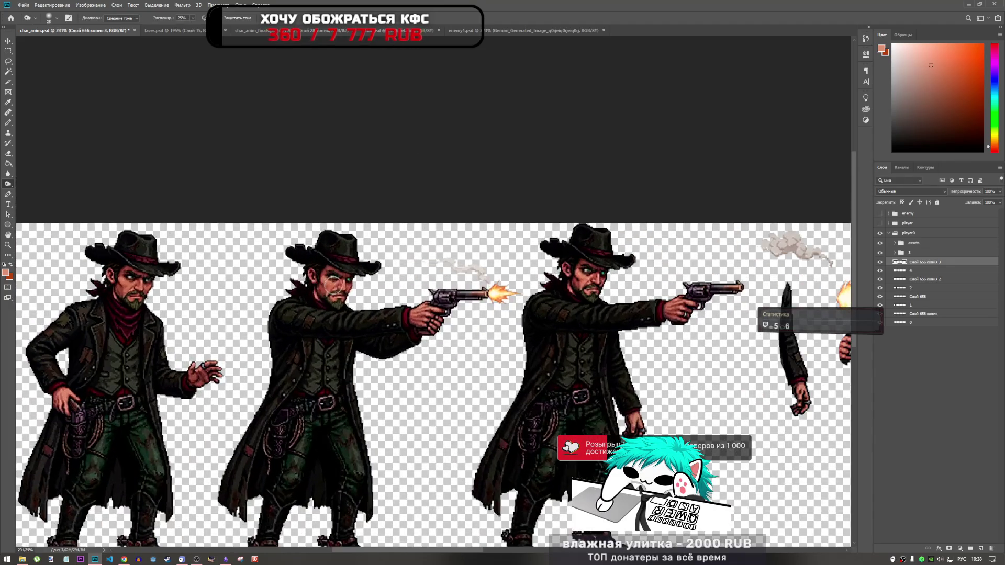
left_click_drag(1000, 191, 983, 203)
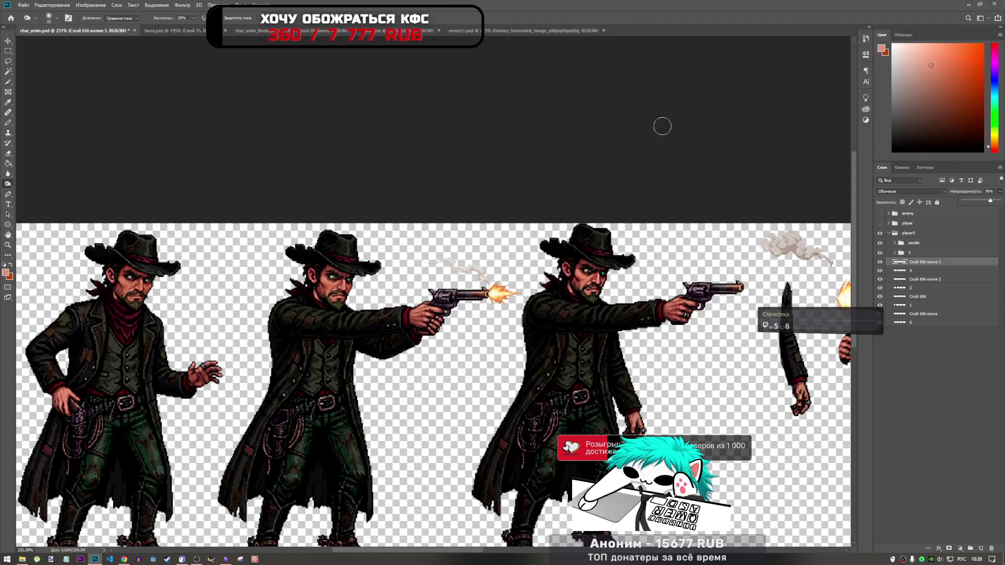
left_click(990, 191)
- Duplicate the face layer again and position the copy on the next aiming cowboy's head
left_click_drag(932, 263, 929, 249)
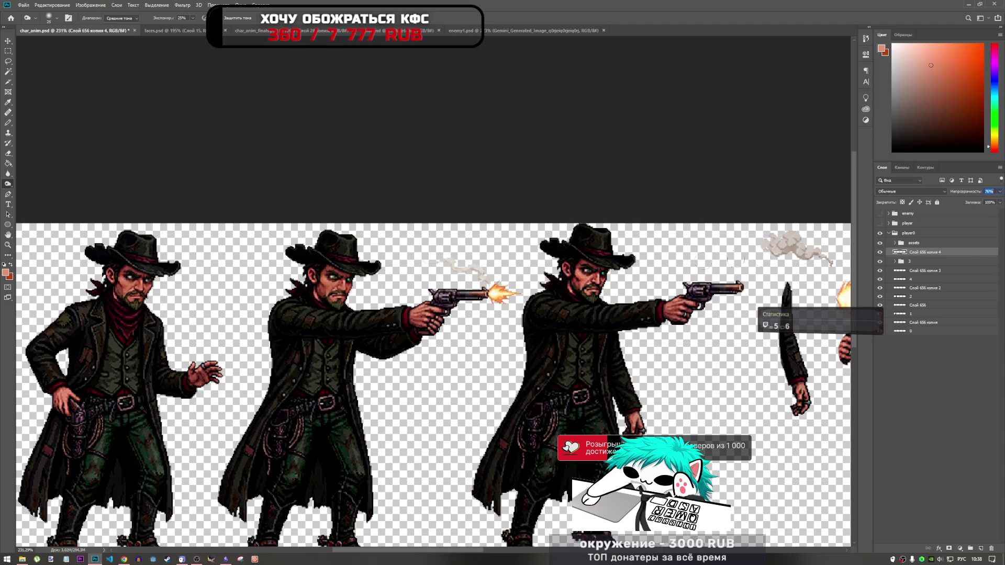
key("ctrl+z")
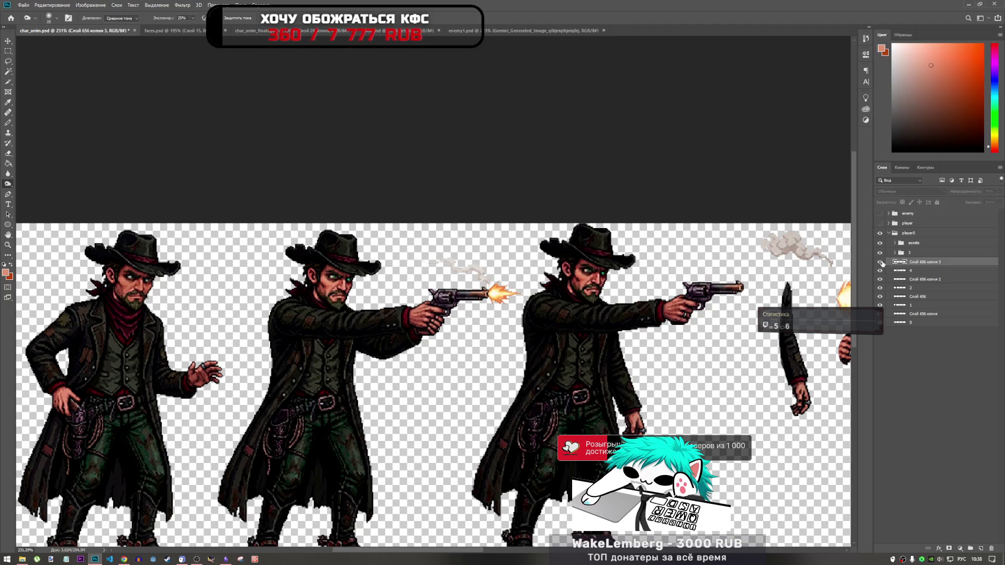
left_click_drag(924, 268, 929, 250)
key("ctrl+t")
left_click_drag(350, 282, 604, 274)
scroll(604, 276, "up", 5)
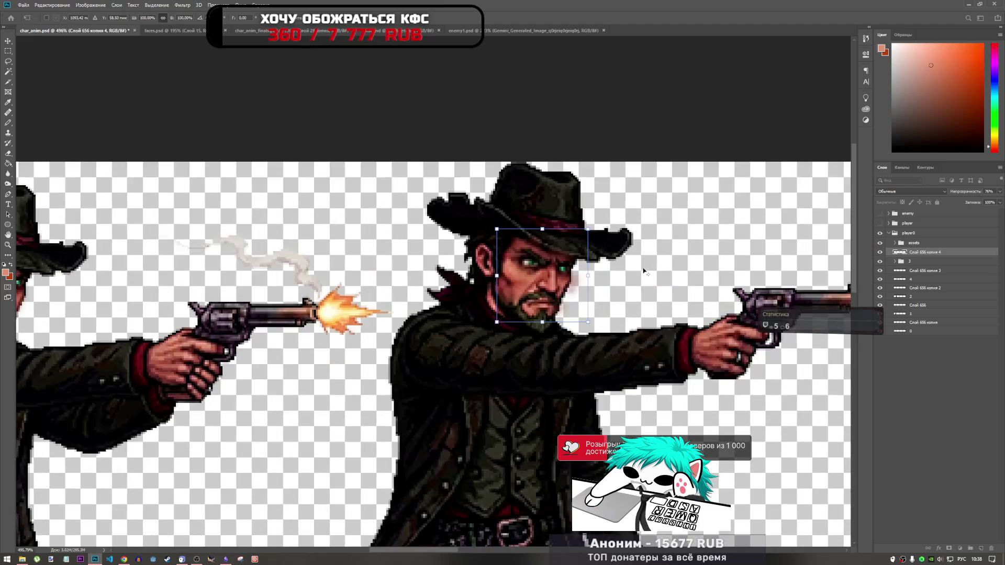
mouse_move(519, 270)
left_mouse_down()
mouse_move(487, 274)
mouse_move(516, 269)
mouse_move(511, 276)
left_mouse_up()
key("Return")
- Shift that face copy one pixel down so it aligns exactly
key("o")
scroll(425, 205, "down", 3)
scroll(425, 205, "down", 2)
key("ctrl+t")
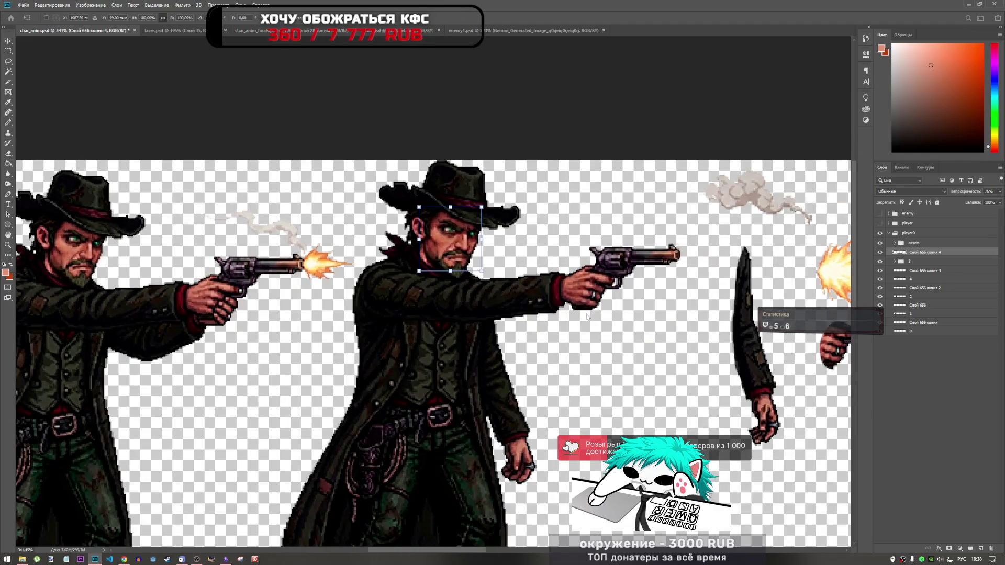
key("Down")
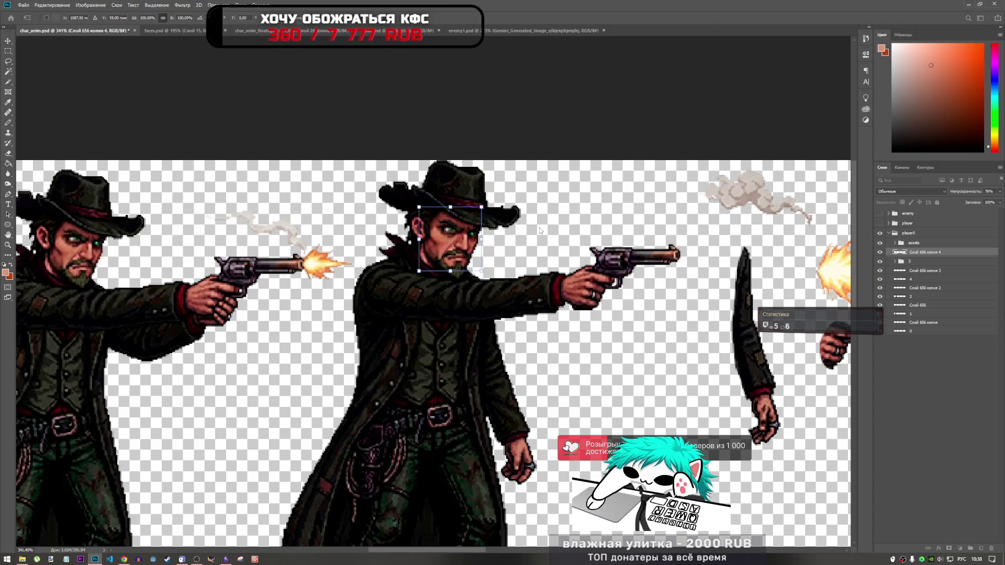
key("Return")
key("o")
scroll(514, 266, "down", 6)
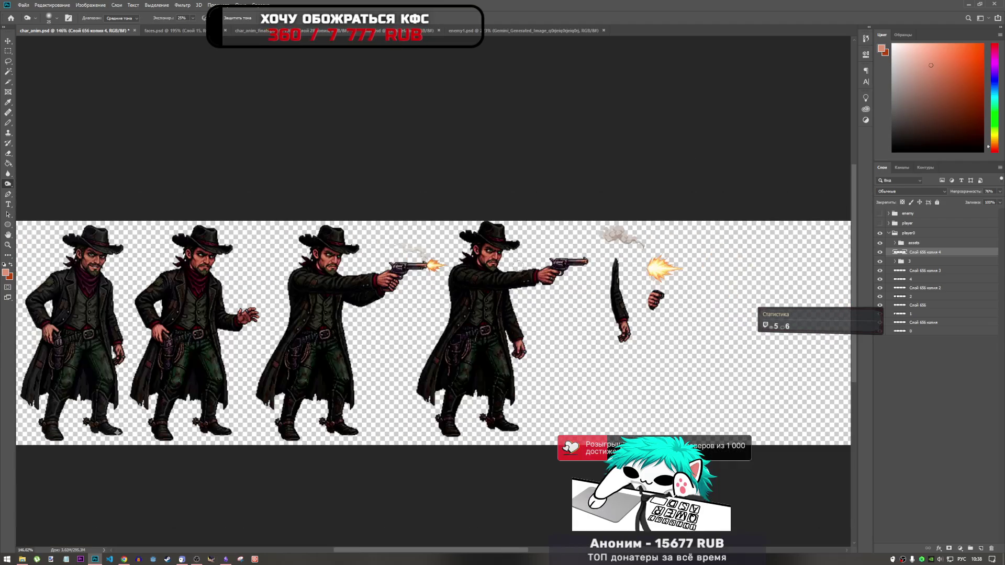
- Select the Слой 656 layer and switch to the Burn tool
scroll(513, 266, "up", 6)
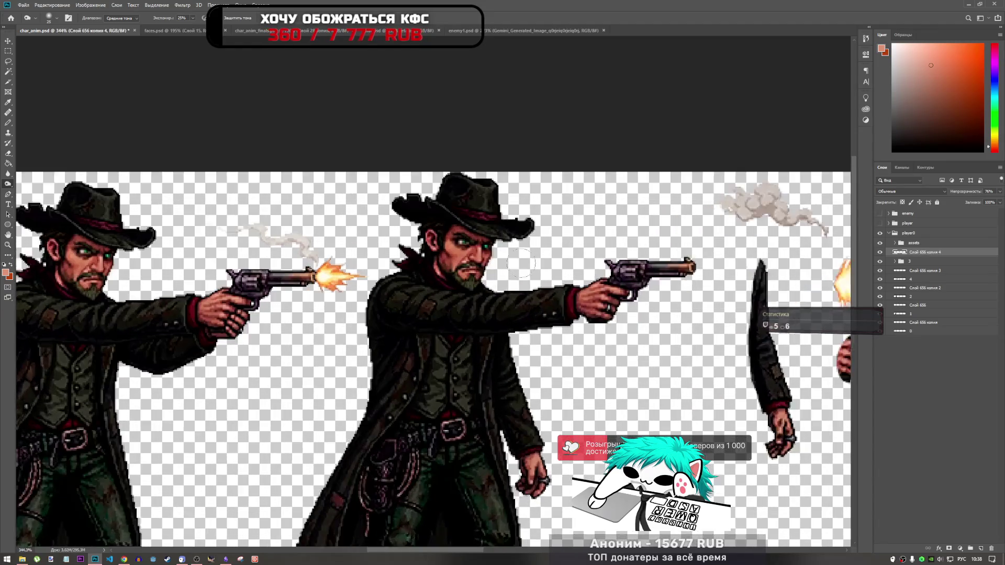
scroll(488, 269, "down", 6)
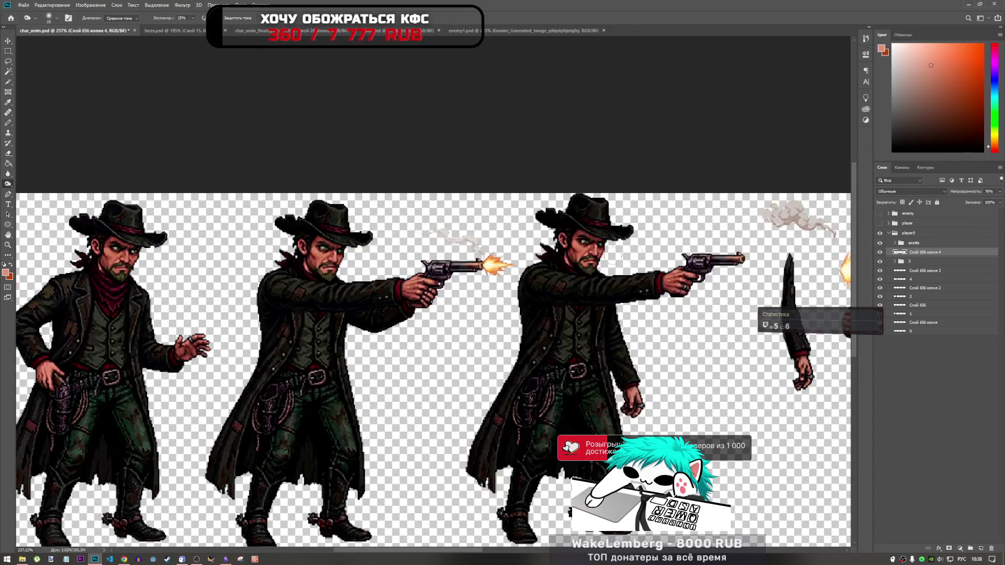
scroll(326, 258, "up", 3)
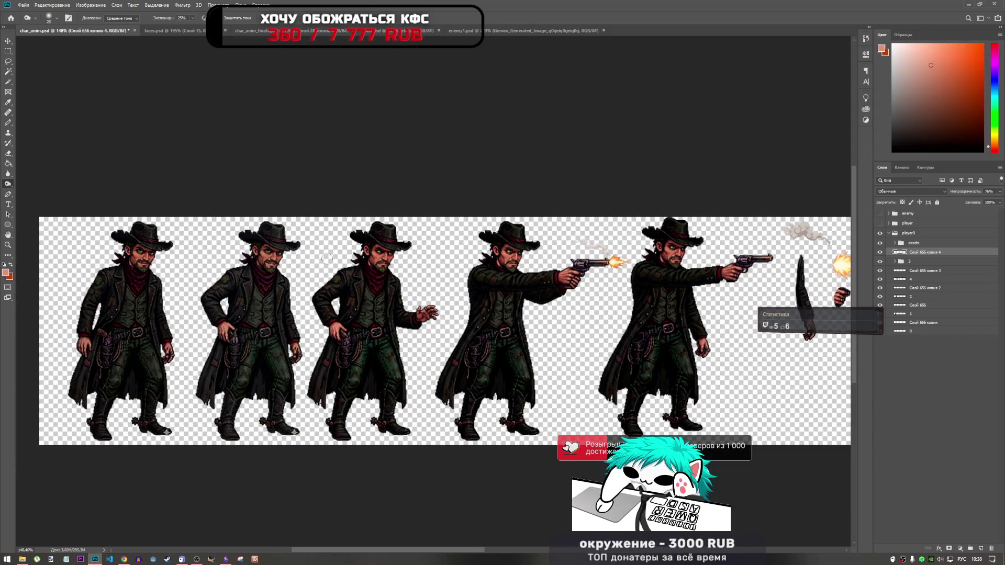
scroll(326, 259, "up", 8)
scroll(326, 259, "down", 3)
left_click(915, 306)
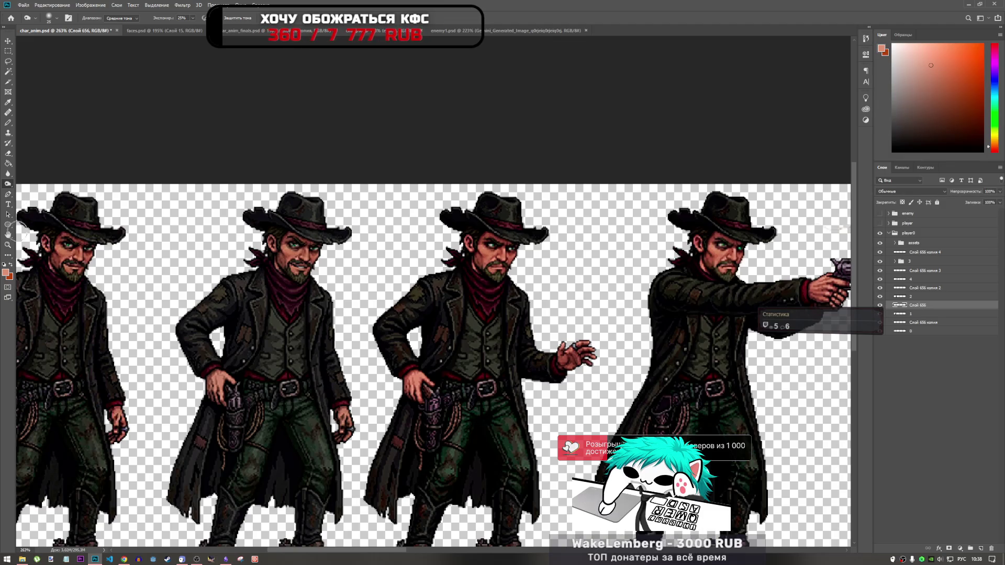
right_click(13, 187)
left_click(37, 191)
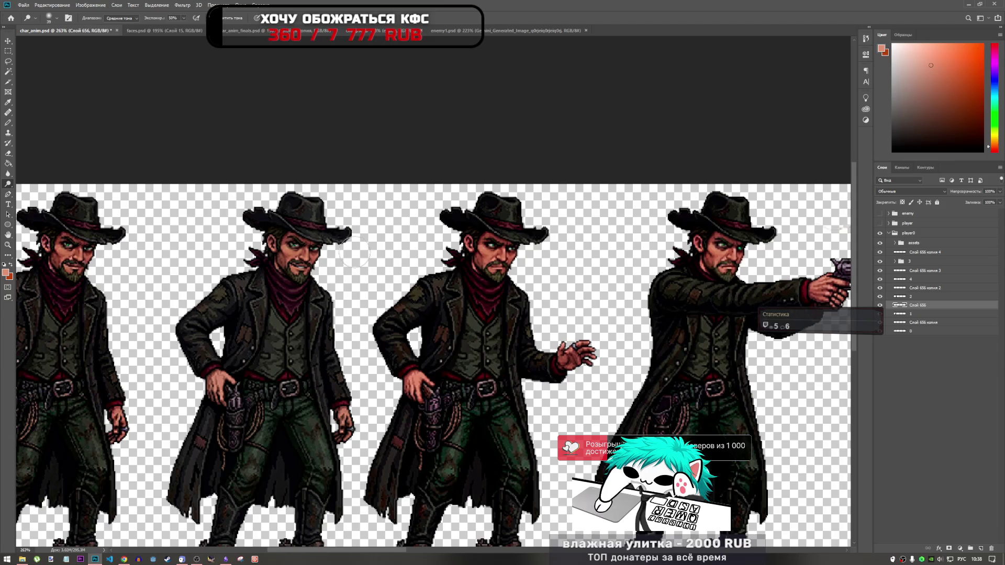
- Select the Слой 656 копия layer
scroll(382, 259, "down", 3)
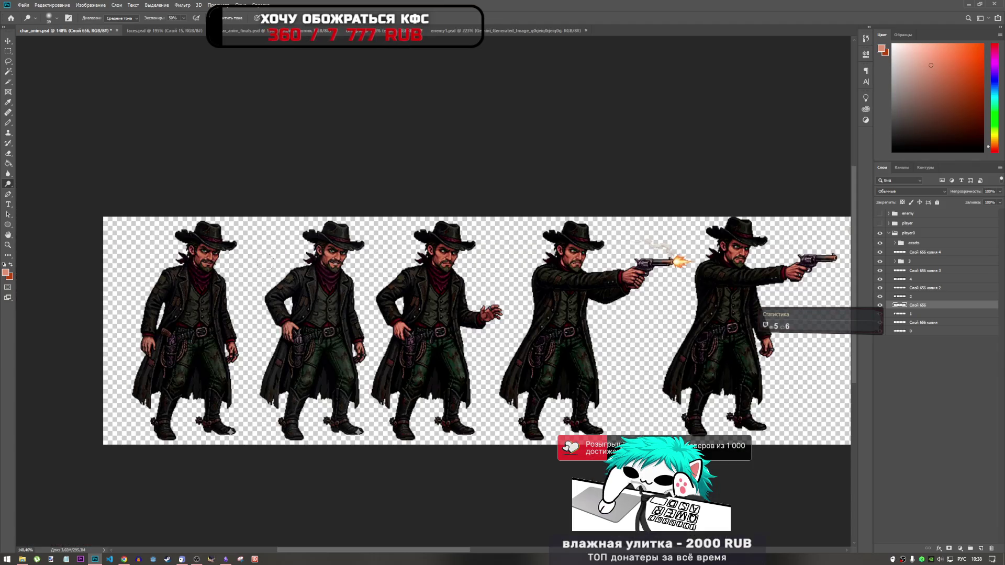
scroll(266, 261, "up", 2)
scroll(293, 257, "down", 2)
scroll(323, 250, "up", 1)
scroll(293, 254, "up", 1)
scroll(166, 259, "down", 1)
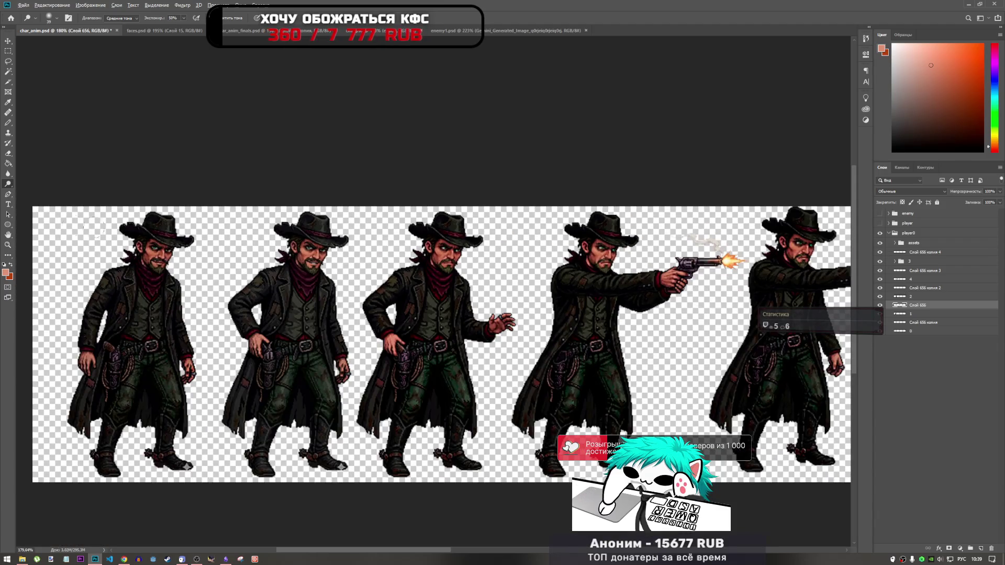
scroll(94, 226, "up", 3)
scroll(178, 254, "down", 3)
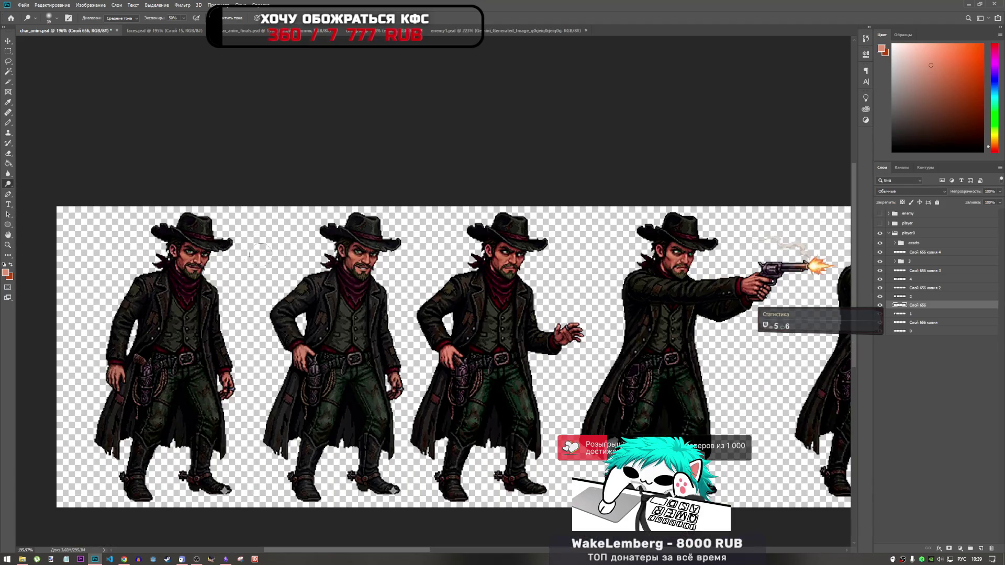
left_click(917, 323)
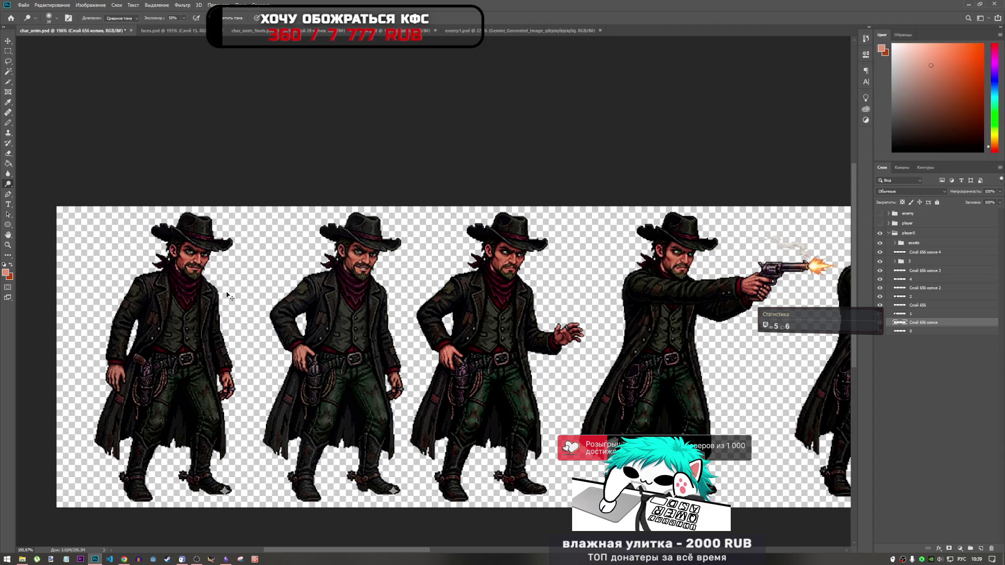
- Reselect Слой 656, check its opacity, and swap the Burn tool for the Dodge tool
scroll(252, 273, "down", 2)
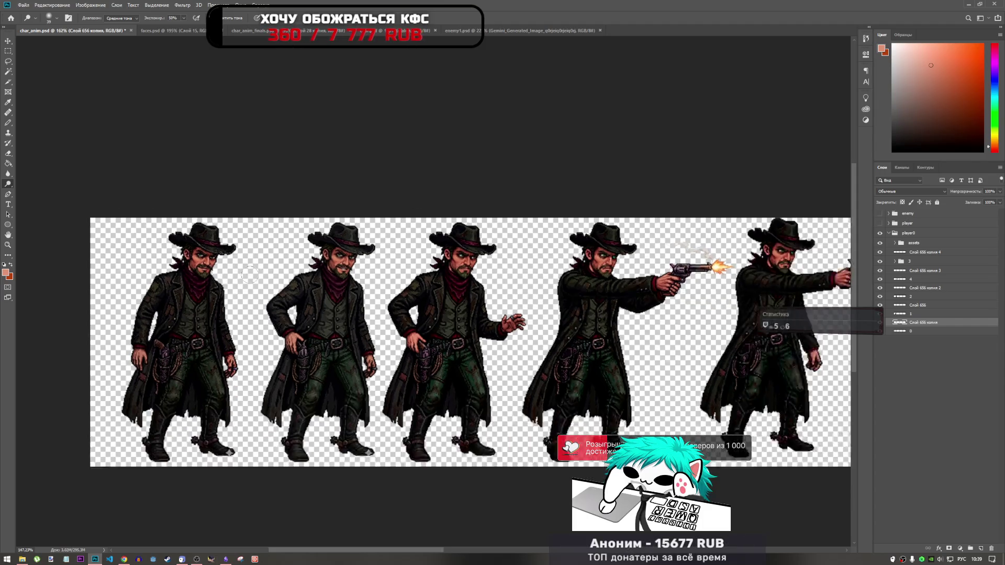
scroll(292, 274, "up", 3)
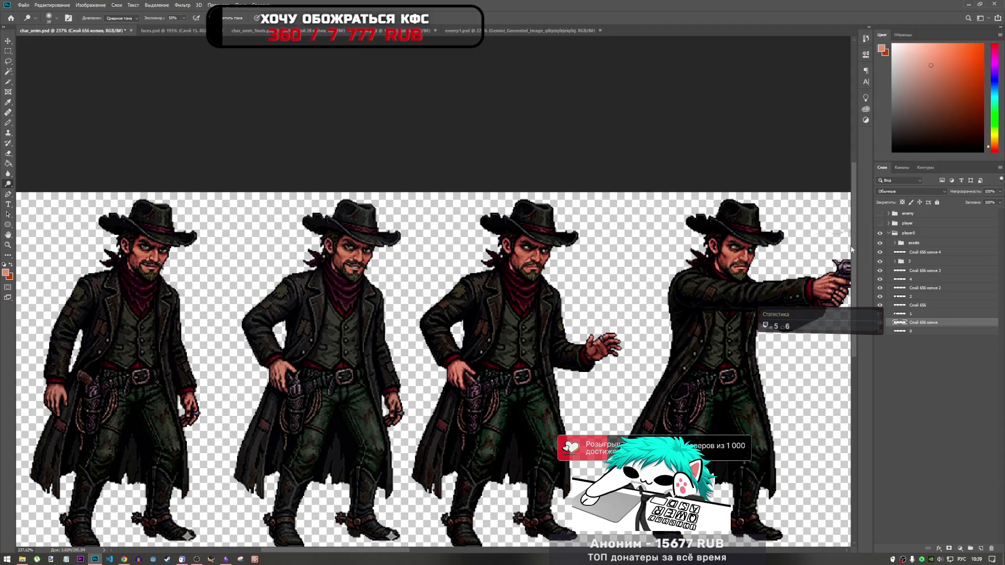
left_click(883, 306)
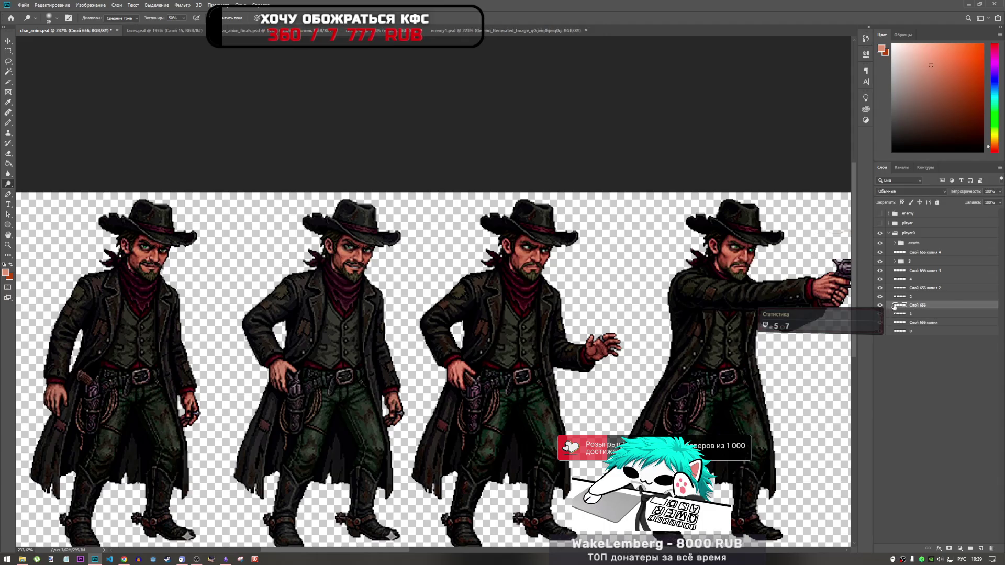
left_click(999, 192)
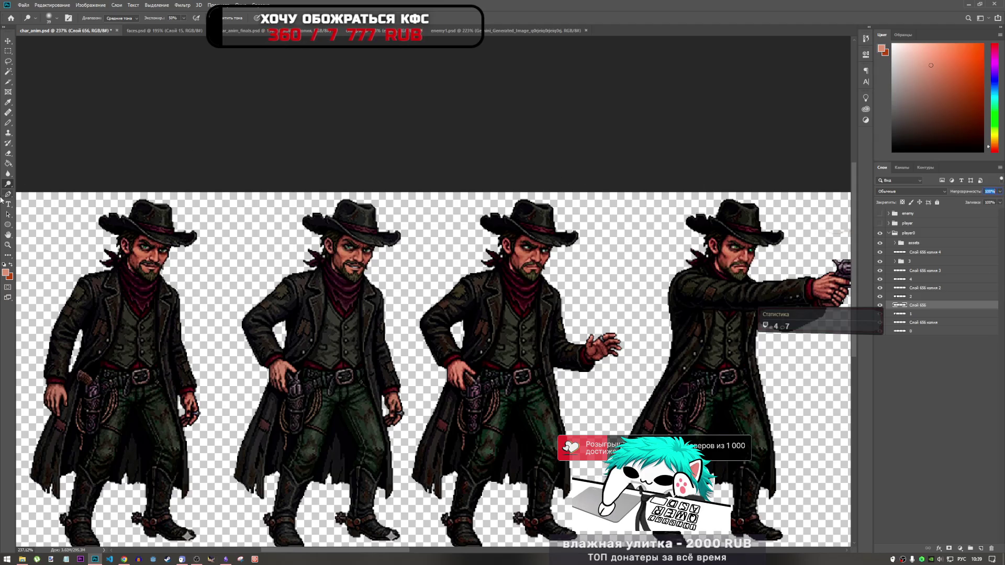
right_click(10, 184)
left_click(52, 192)
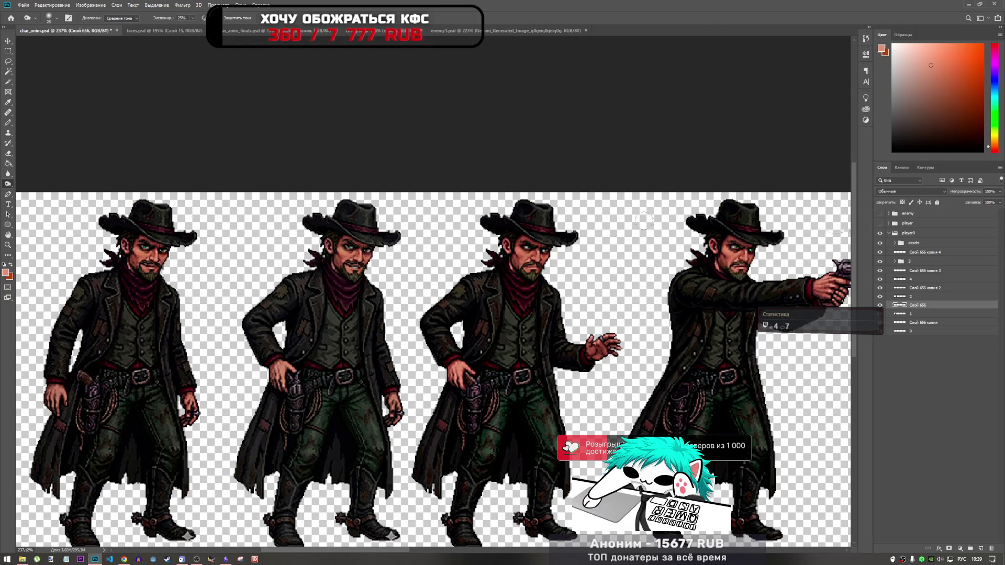
right_click(8, 184)
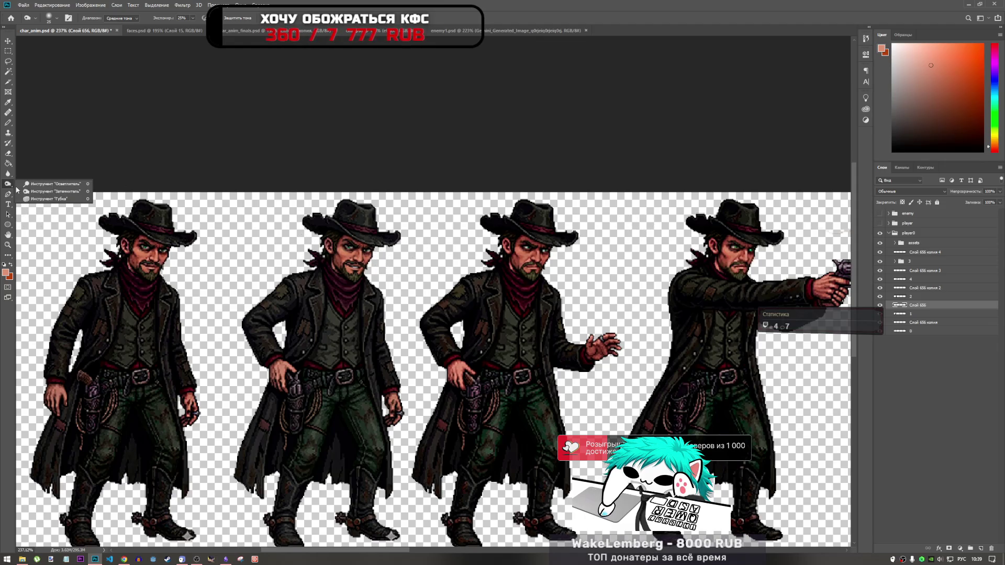
left_click(52, 184)
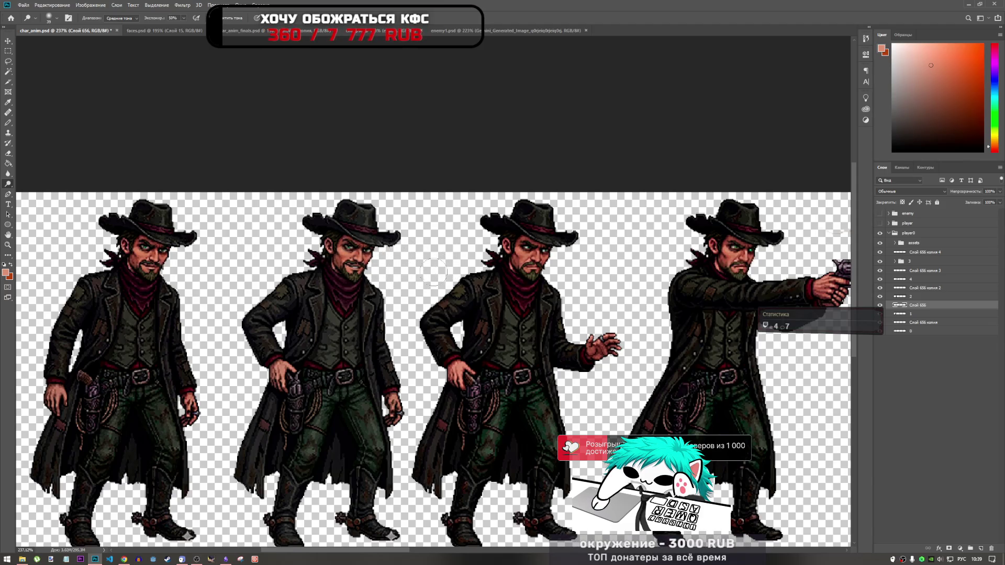
- Select Слой 656 копия together with layer 0
scroll(273, 266, "down", 3)
scroll(273, 265, "down", 1)
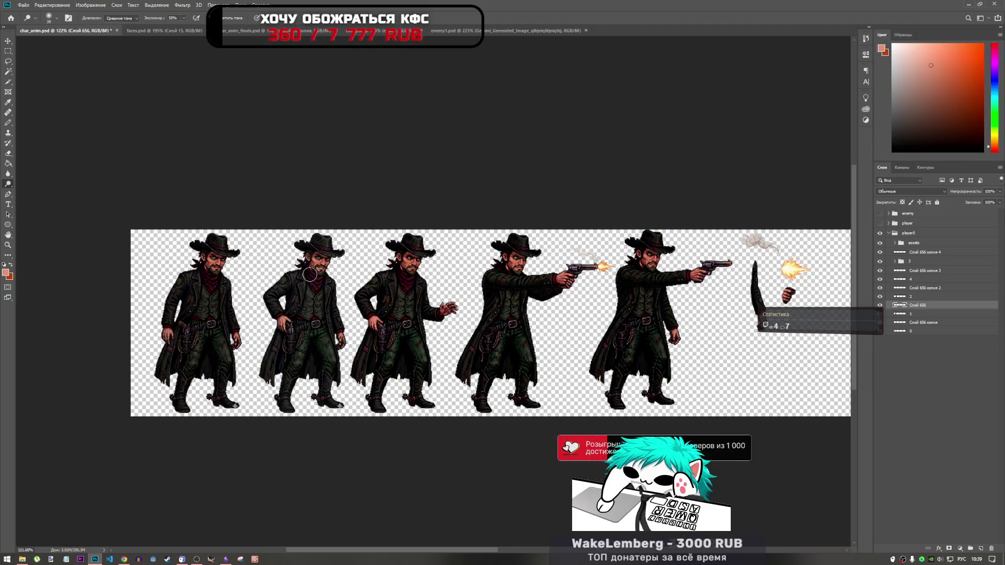
scroll(343, 278, "up", 3)
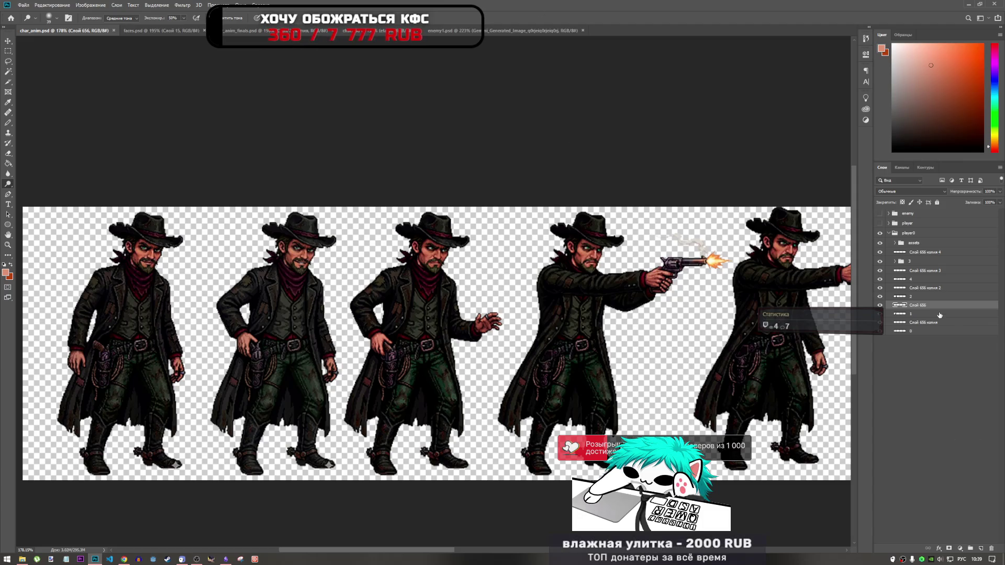
left_click(925, 324)
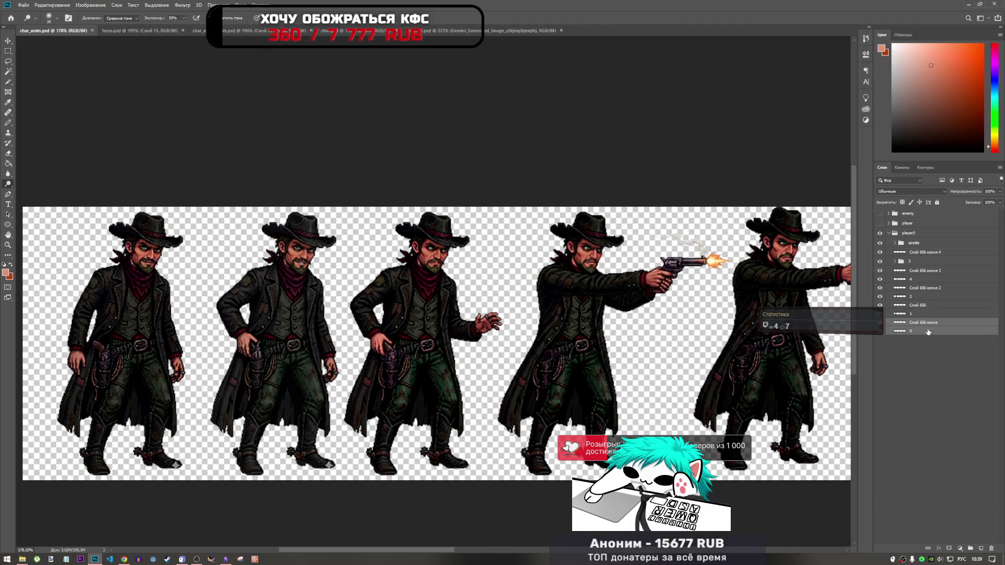
- Group the first two frames' layer pairs into Группа 1 and Группа 2
key("ctrl+g")
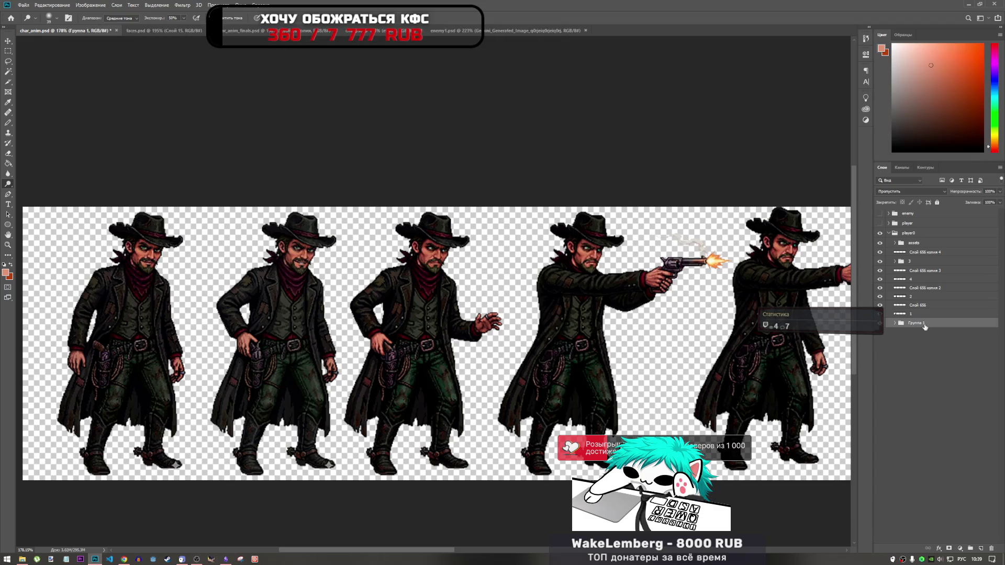
left_click(924, 314)
left_click(922, 305, "shift")
key("ctrl+g")
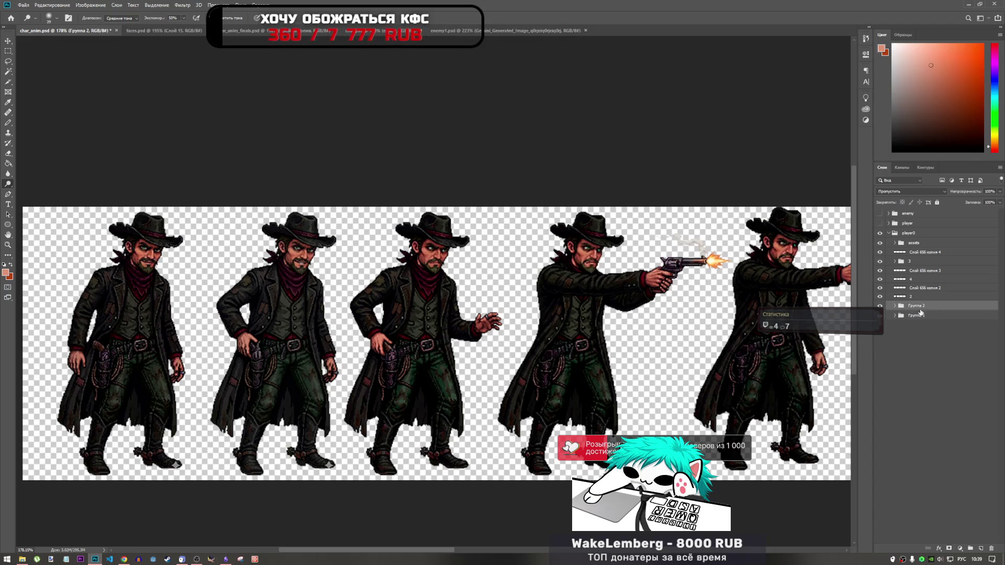
- Group Слой 656 копия 2 with layer 2 as Группа 3, and Слой 656 копия 3 with layer 4 as Группа 4
left_click(879, 306)
left_click(879, 306)
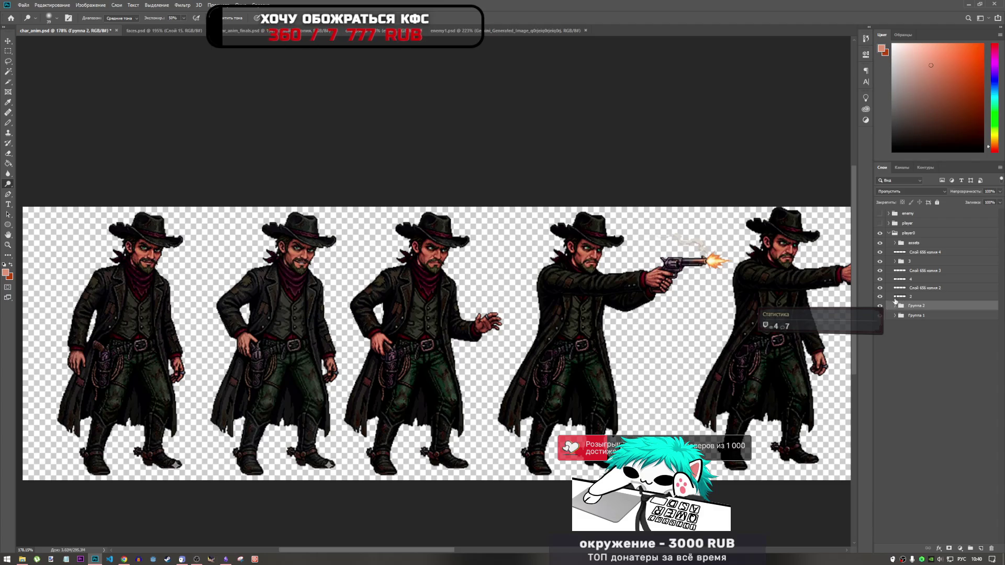
left_click(880, 296)
left_click(880, 296)
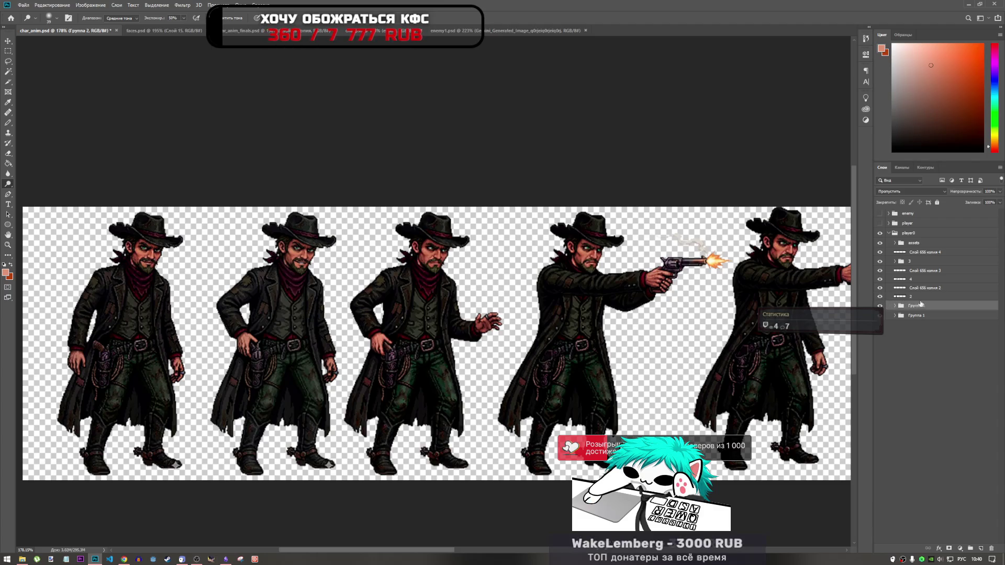
left_click(896, 295)
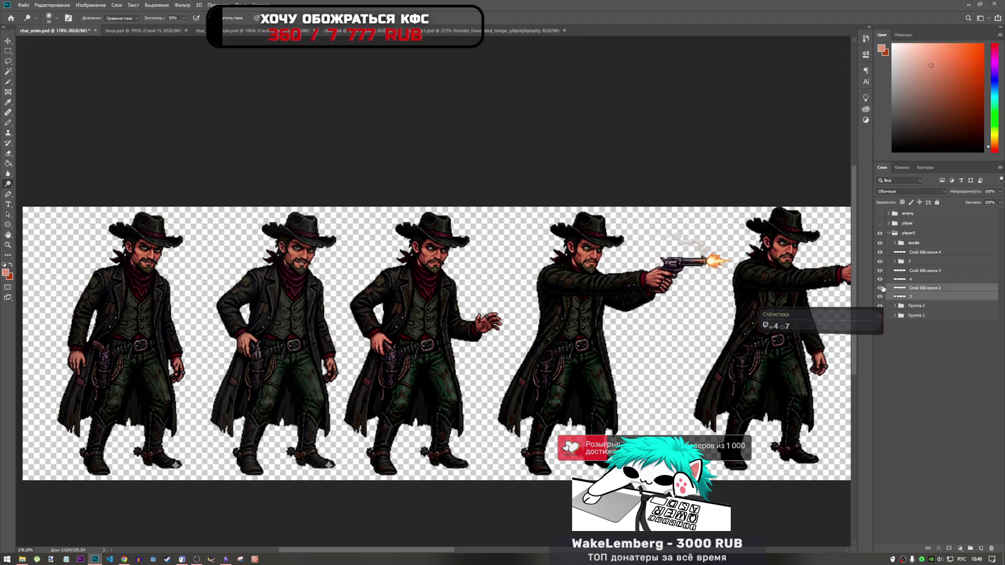
key("ctrl+g")
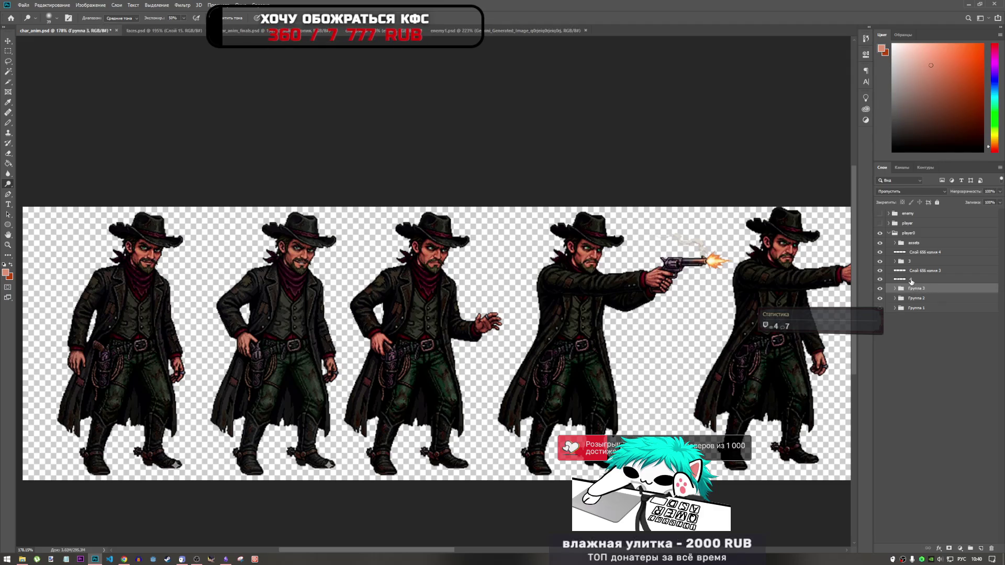
left_click(920, 279)
left_click(921, 272, "shift")
key("ctrl+g")
- Move Слой 656 копия 4 into group 3 and check the fifth cowboy's frame
left_click(894, 261)
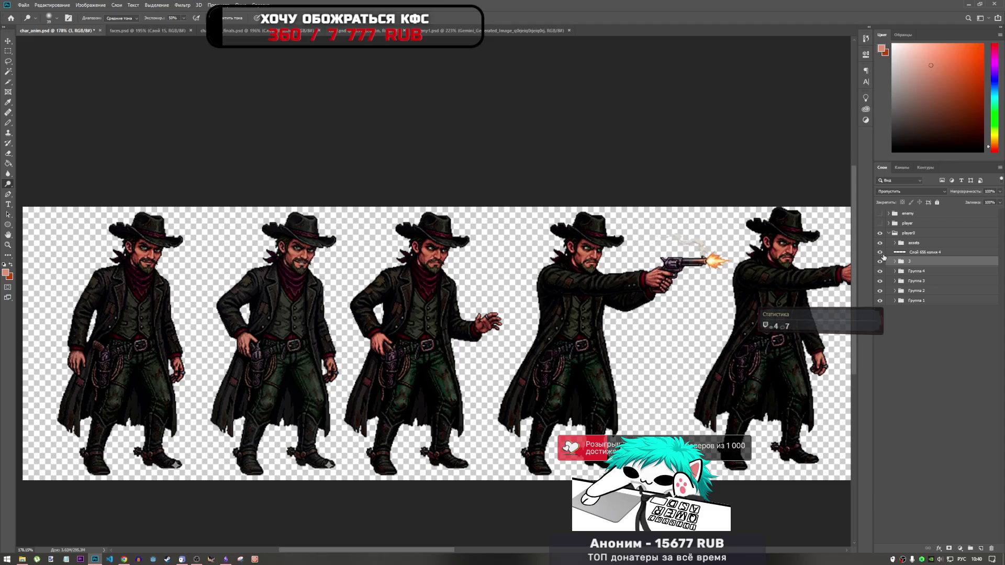
left_click_drag(921, 252, 907, 264)
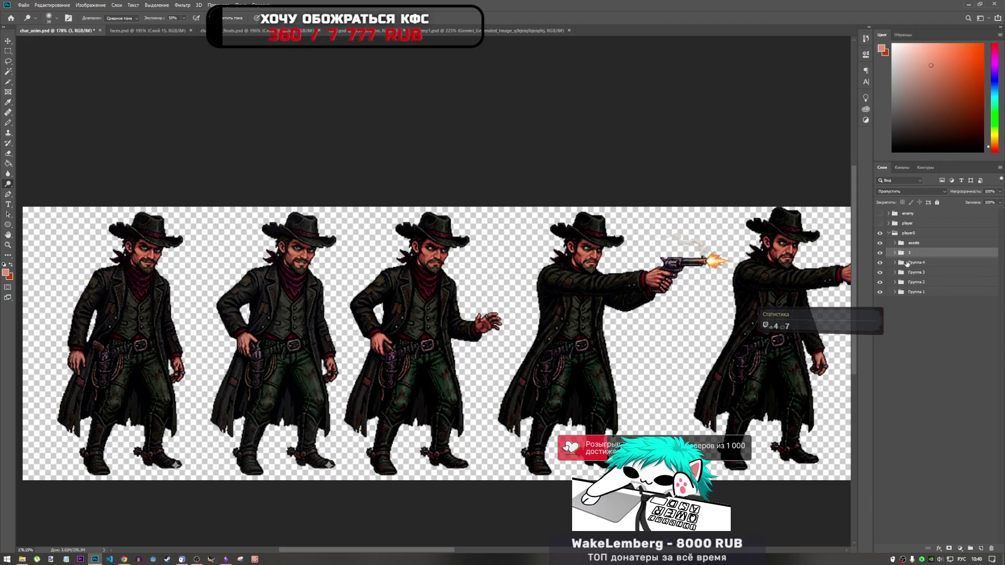
left_click(895, 253)
left_click(880, 254)
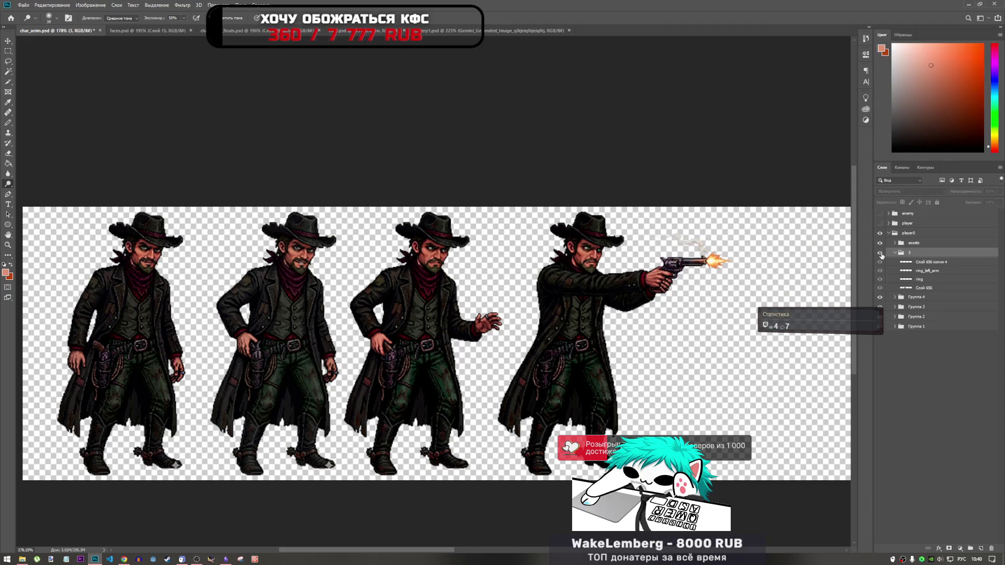
left_click(879, 253)
left_click(895, 253)
left_click(895, 253)
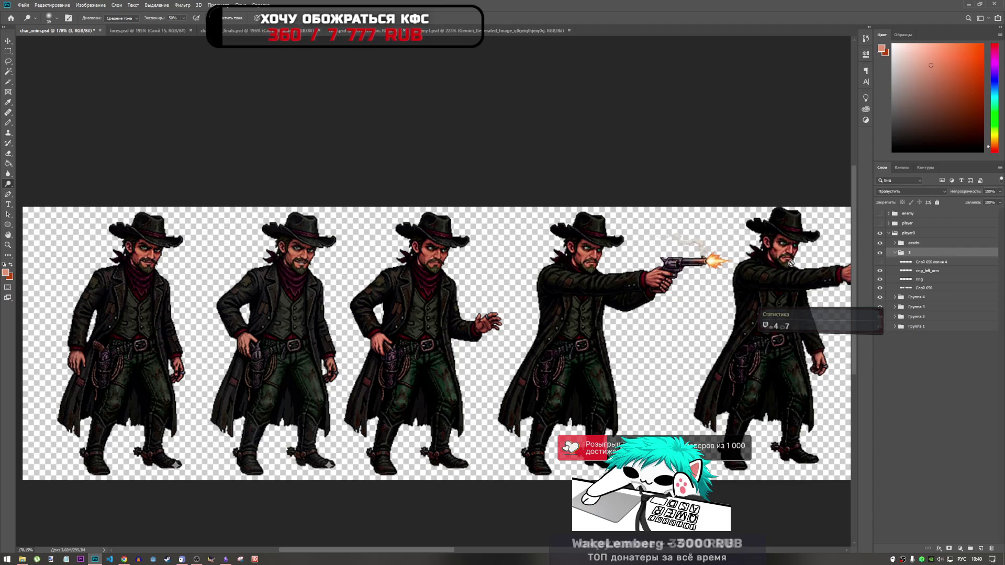
- Switch to the Sponge tool in Desaturate mode and select the Слой 656 layer
scroll(827, 325, "down", 2)
scroll(588, 259, "up", 3)
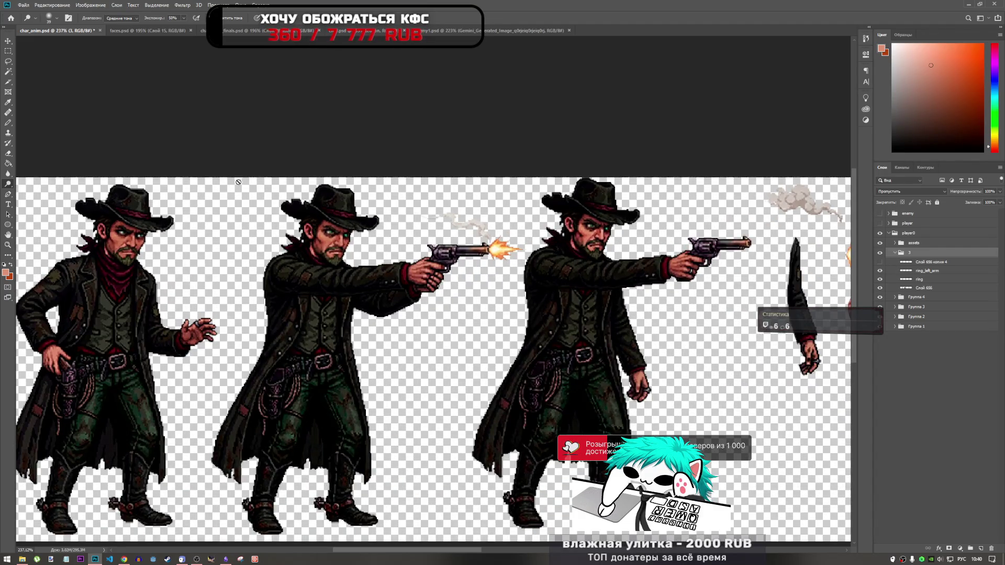
right_click(7, 183)
left_click(47, 200)
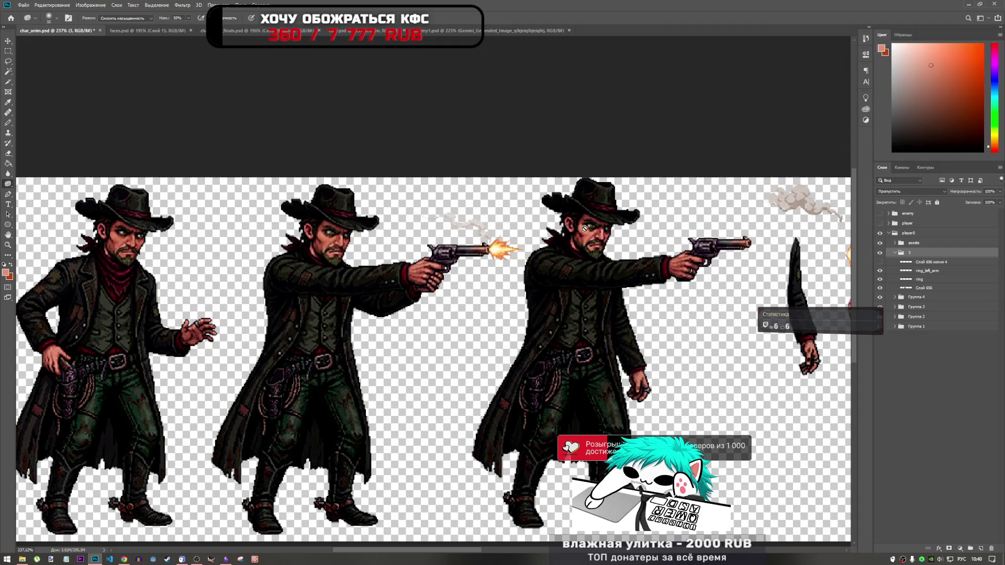
left_click(931, 270)
left_click(924, 288)
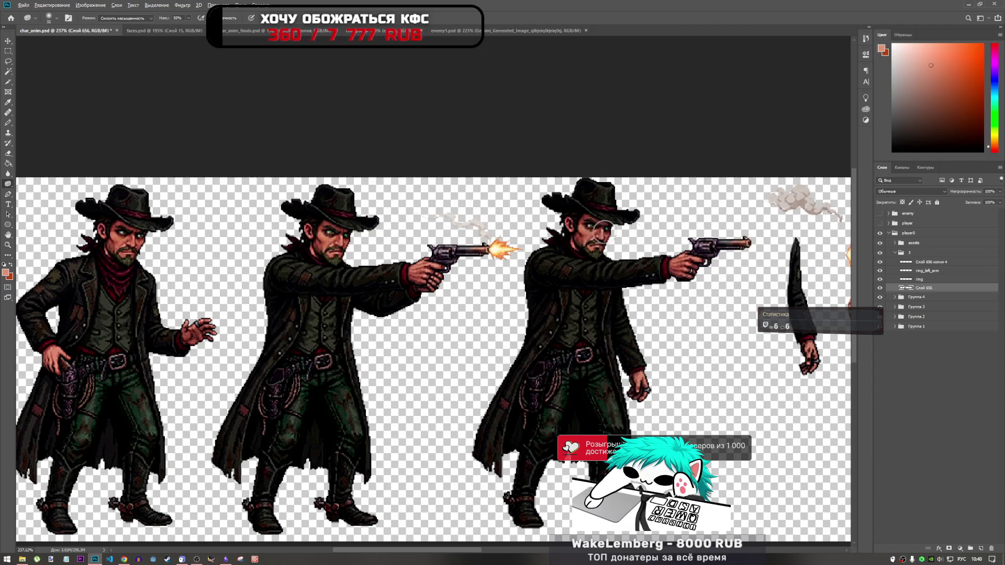
- Compare faces by toggling Слой 656 копия 4, then save char_anim.psd
scroll(544, 259, "down", 5)
scroll(546, 256, "up", 3)
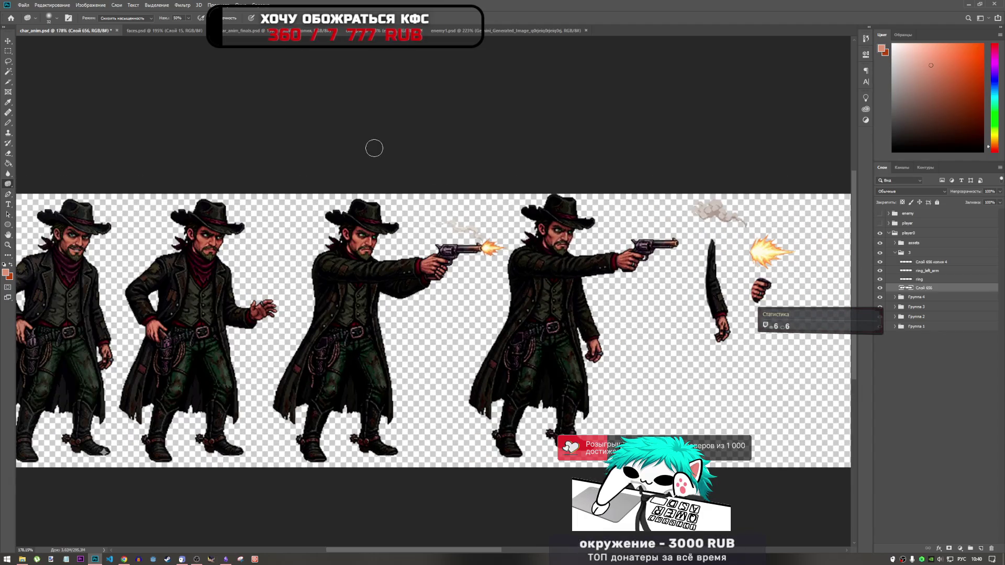
scroll(544, 235, "up", 5)
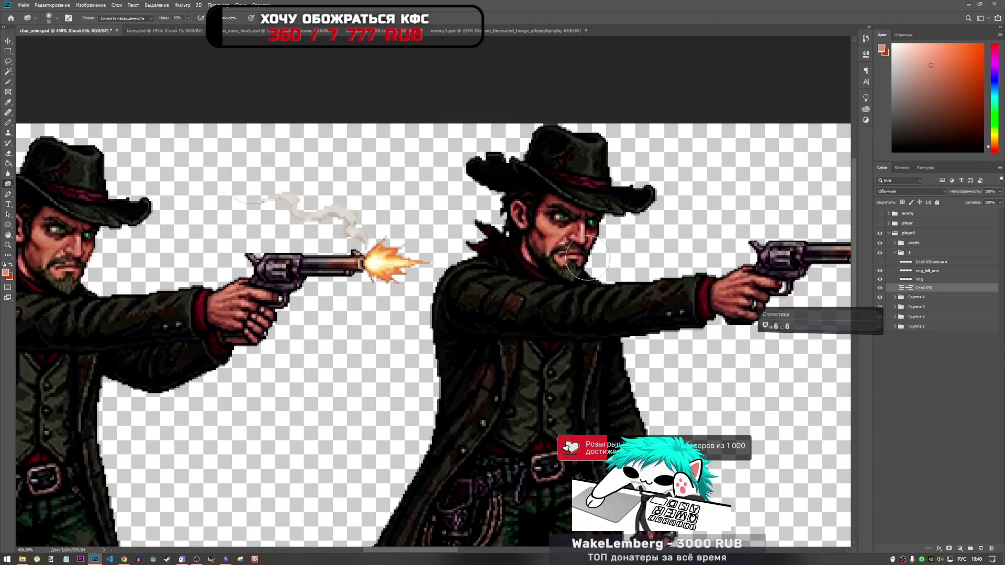
left_click(879, 261)
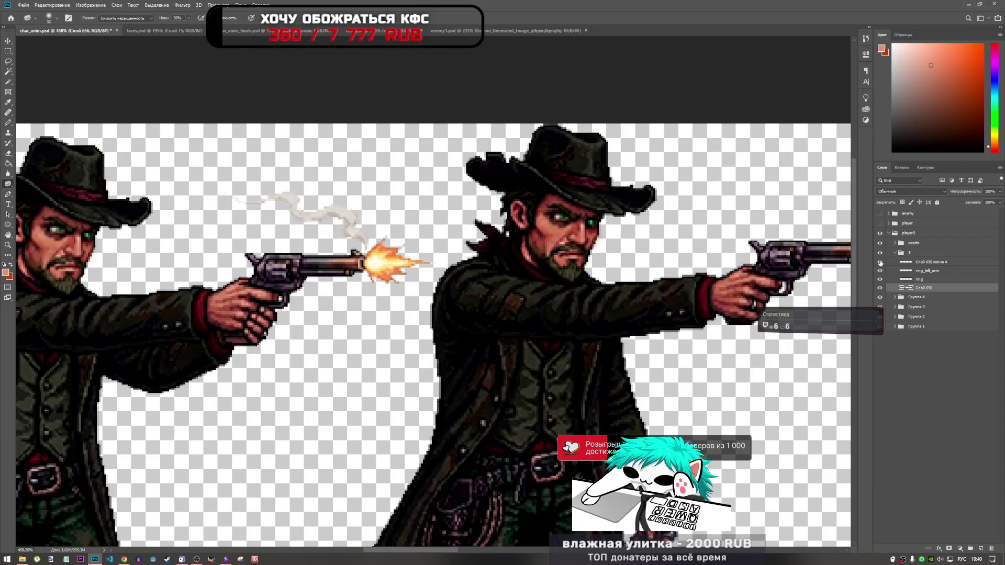
left_click(879, 263)
left_click(880, 262)
scroll(575, 261, "down", 3)
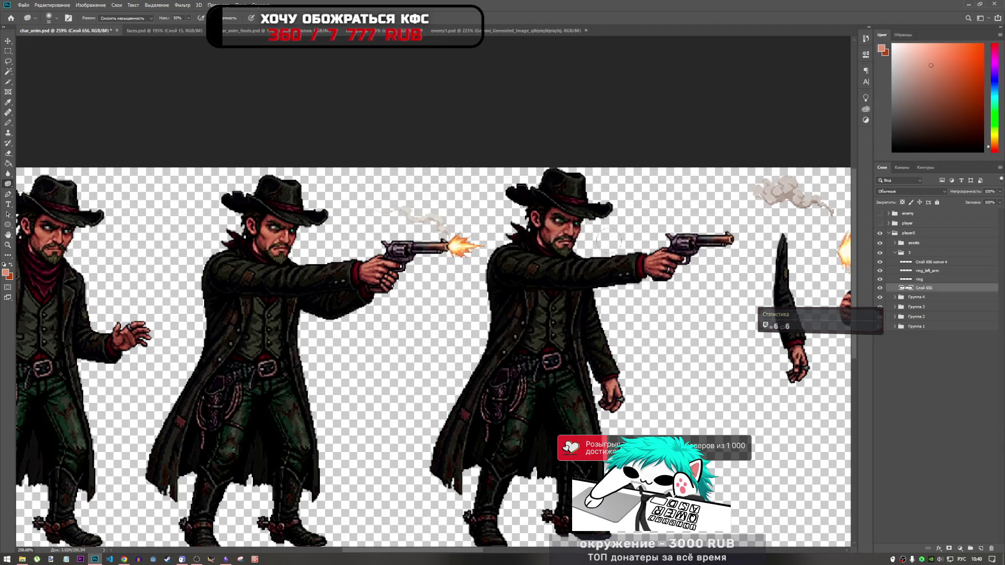
key("ctrl+s")
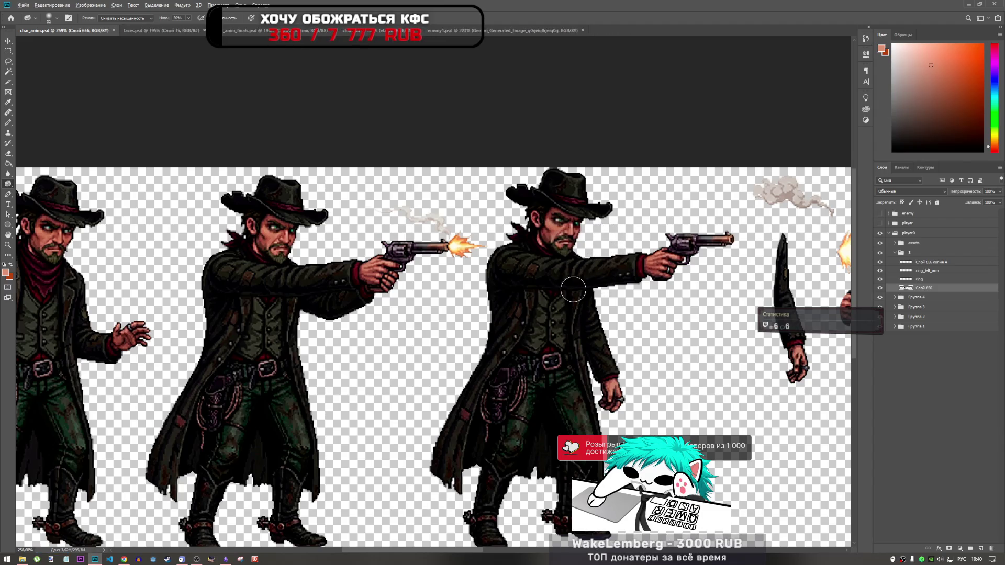
- Free-transform group 3 and shift its cowboy frame a few pixels
scroll(573, 289, "down", 5)
scroll(573, 290, "up", 3)
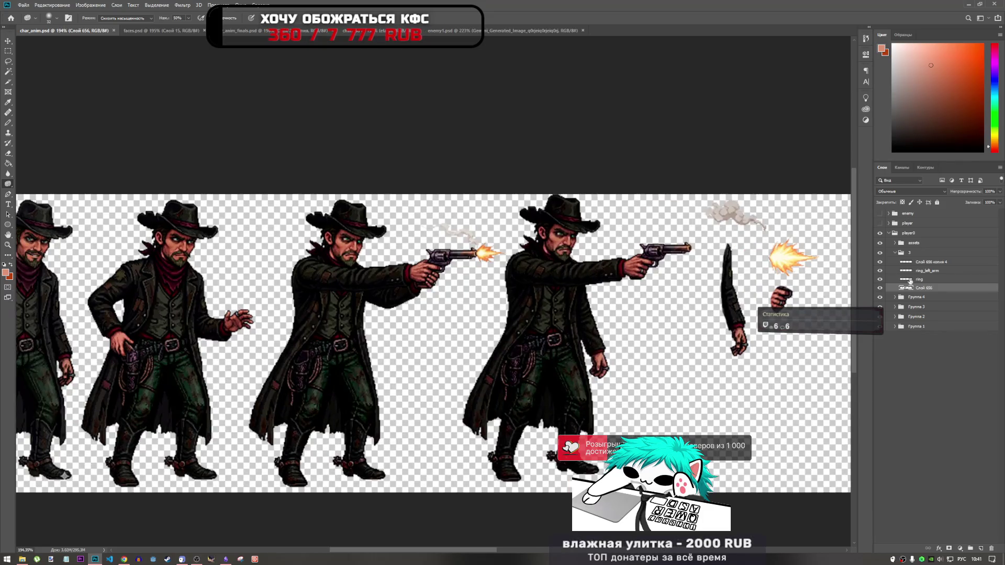
left_click(911, 253)
key("ctrl+t")
left_click_drag(570, 273, 570, 276)
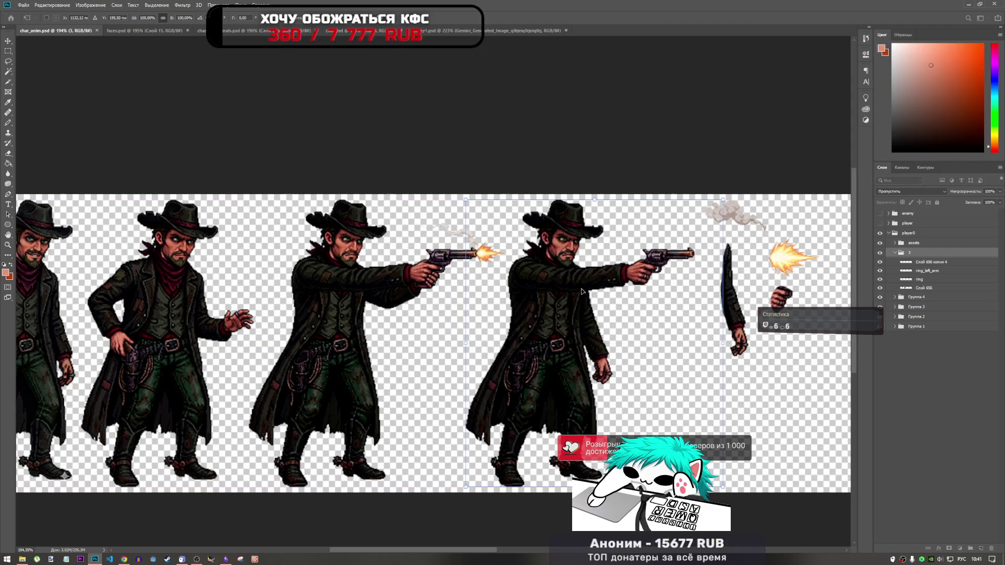
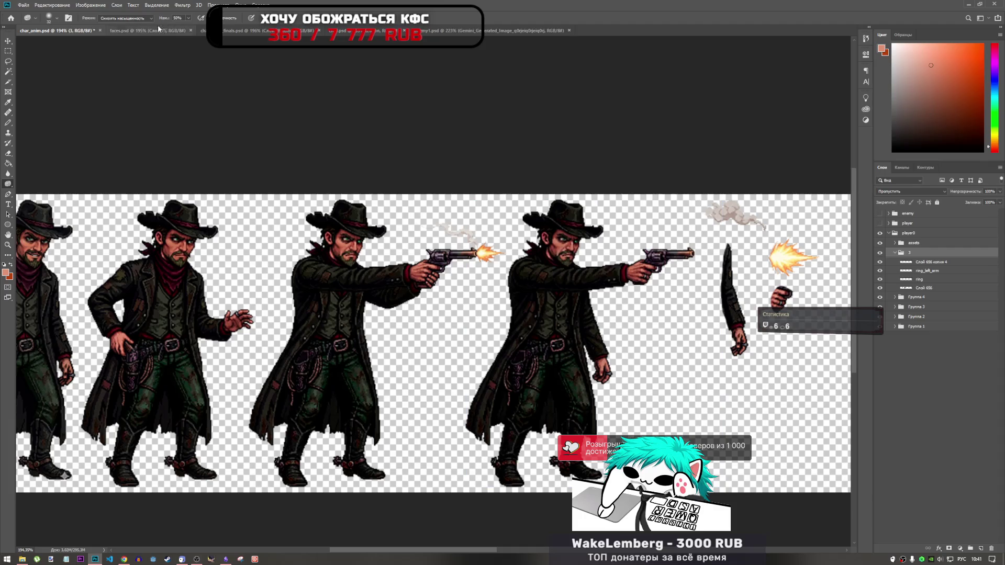
- Bring up the Gemini cowboy sprite sheet and zoom in on the revolver-firing cowboy's outstretched arm
left_click(518, 31)
scroll(492, 289, "down", 5)
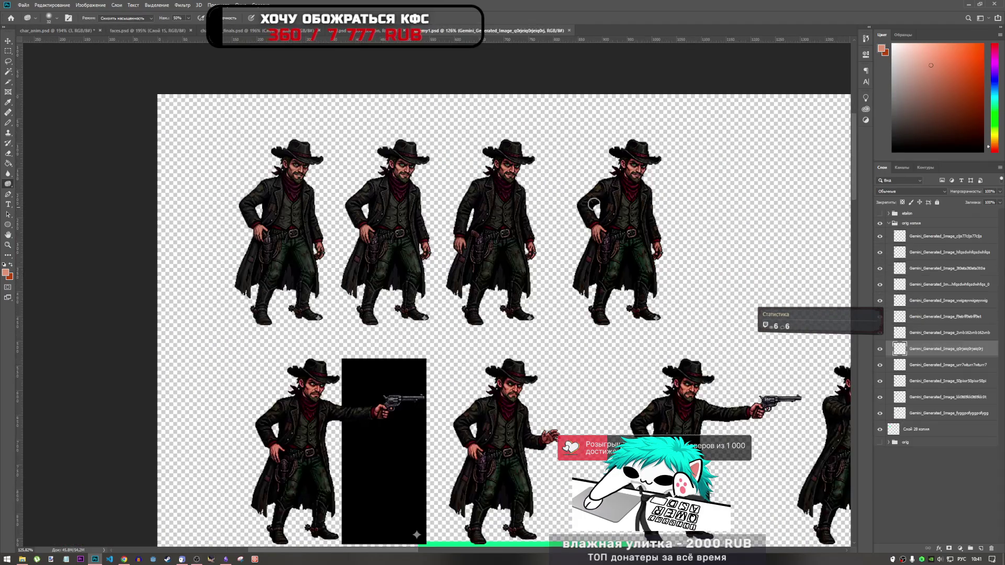
scroll(459, 370, "up", 3)
scroll(454, 213, "down", 3)
scroll(435, 282, "up", 3)
scroll(418, 349, "down", 3)
scroll(428, 432, "up", 3)
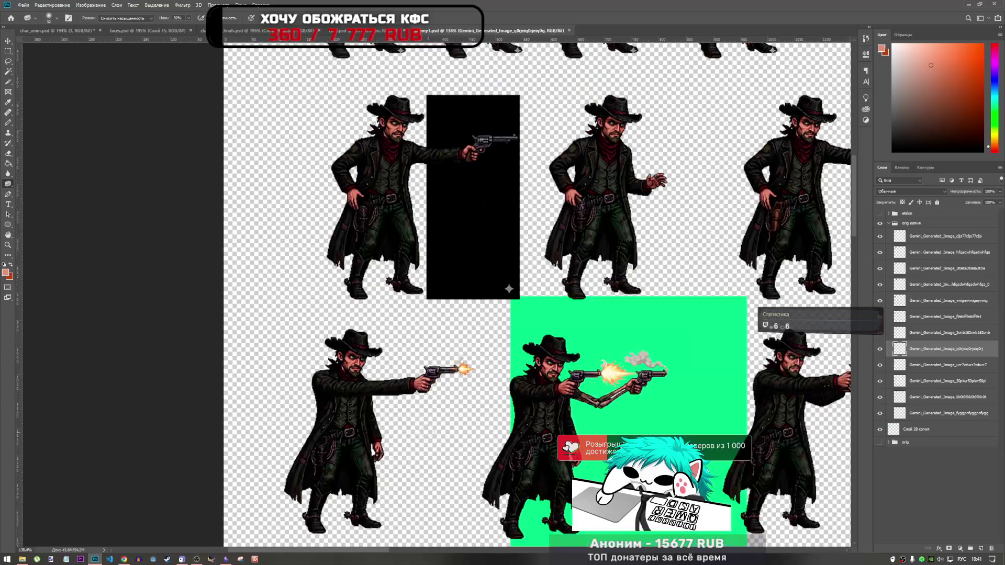
scroll(398, 383, "down", 1)
scroll(302, 351, "down", 1)
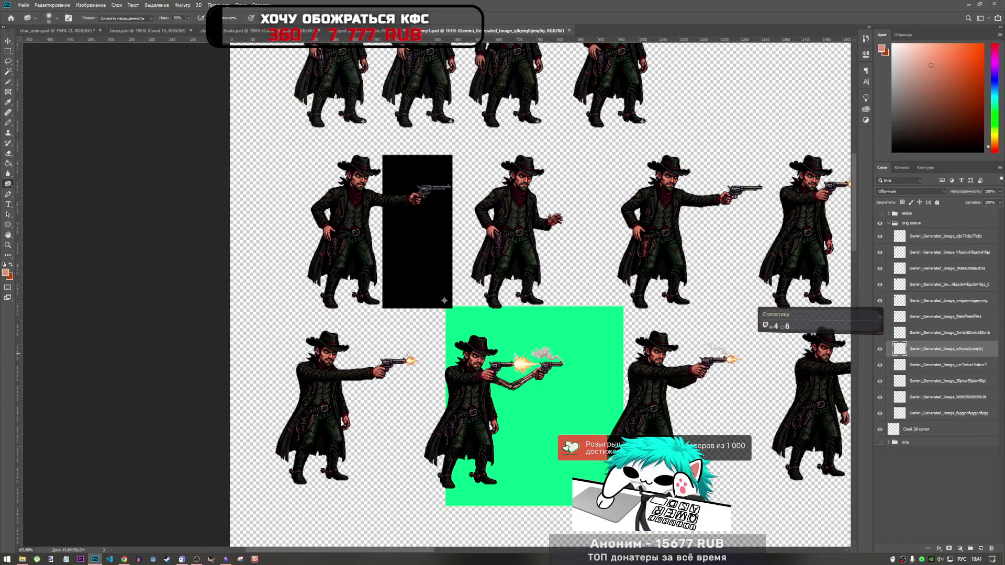
scroll(299, 349, "down", 1)
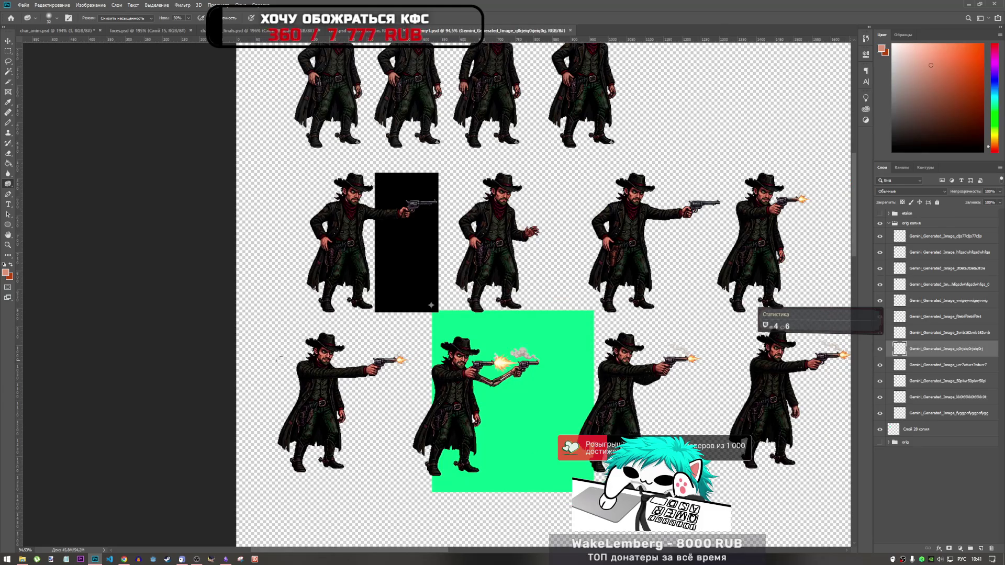
scroll(322, 380, "up", 5)
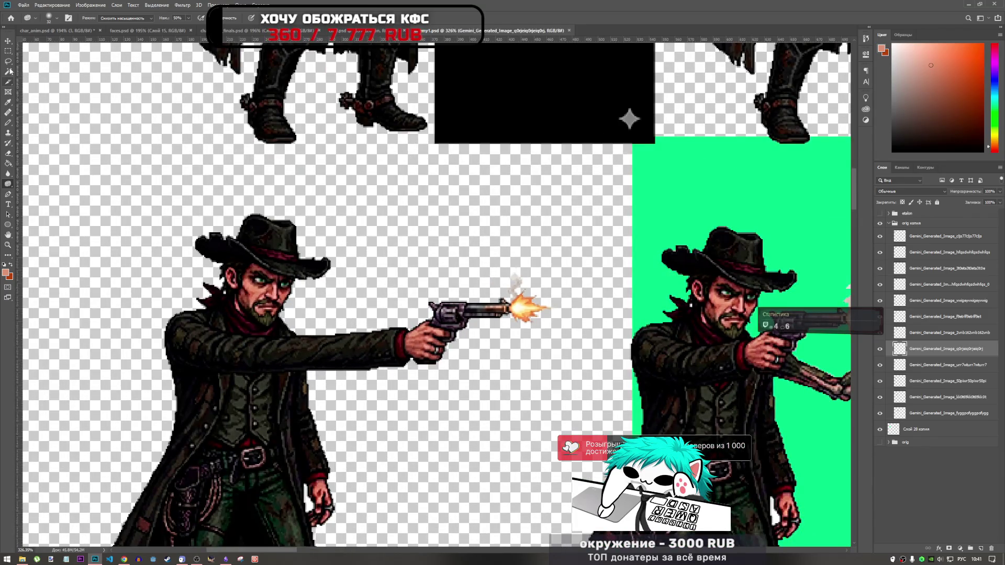
key("l")
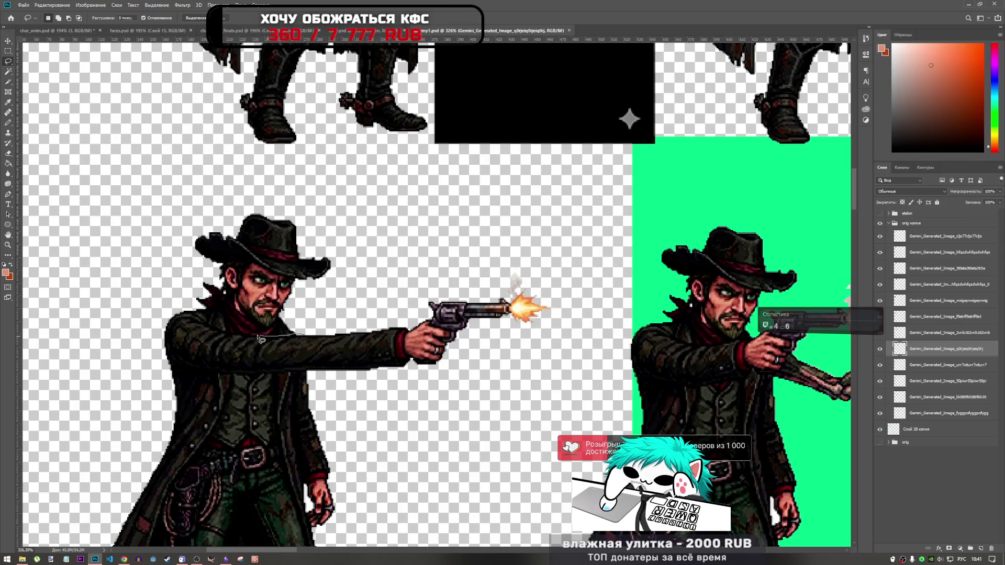
- Trace a first Lasso outline along the gun arm, then clear it to start over
left_click_drag(215, 328, 192, 316)
left_click_drag(171, 362, 199, 376)
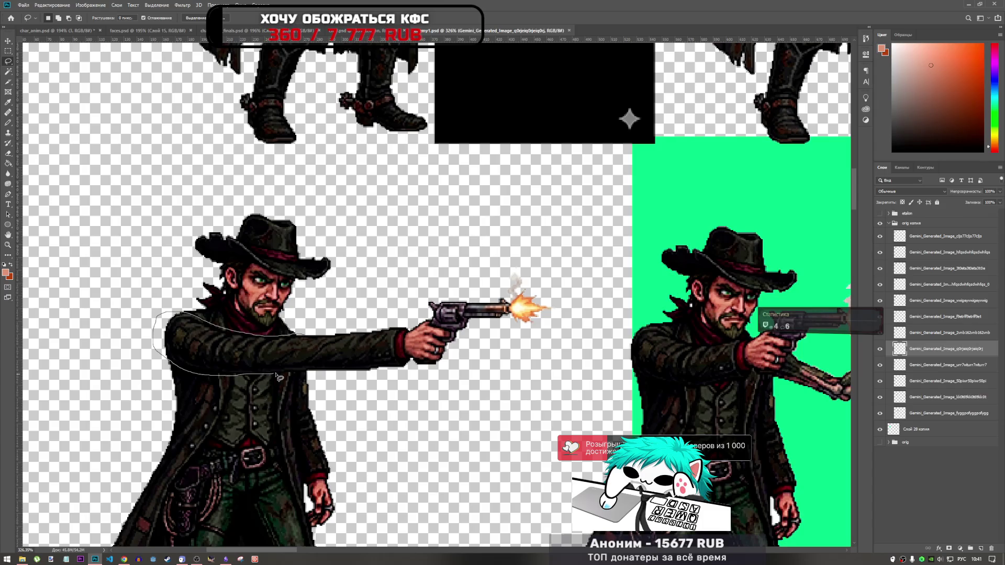
mouse_move(293, 375)
left_mouse_down()
mouse_move(523, 361)
mouse_move(547, 265)
mouse_move(408, 288)
mouse_move(396, 304)
left_mouse_up()
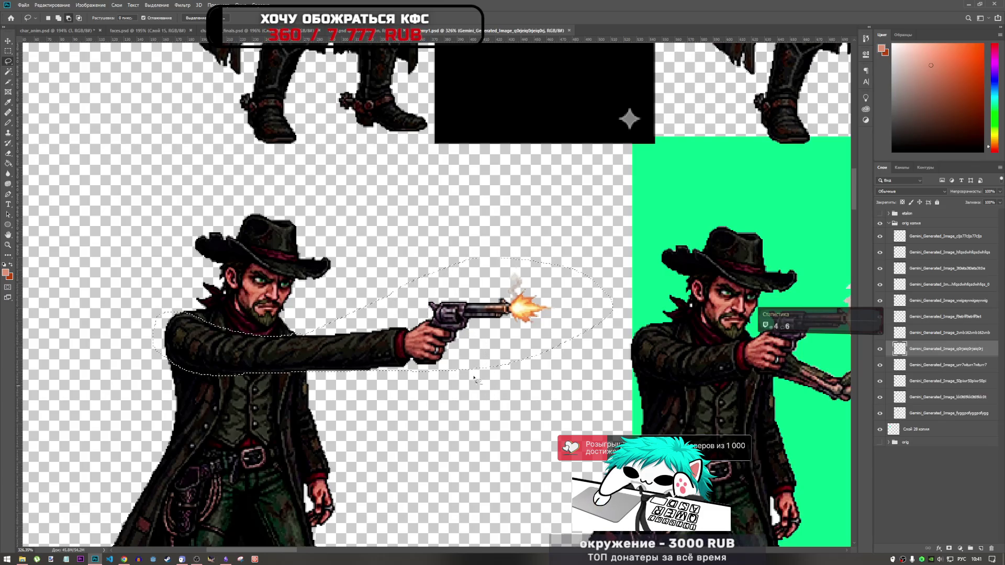
mouse_move(484, 367)
left_mouse_down()
mouse_move(437, 259)
mouse_move(414, 237)
left_mouse_up()
key("ctrl+d")
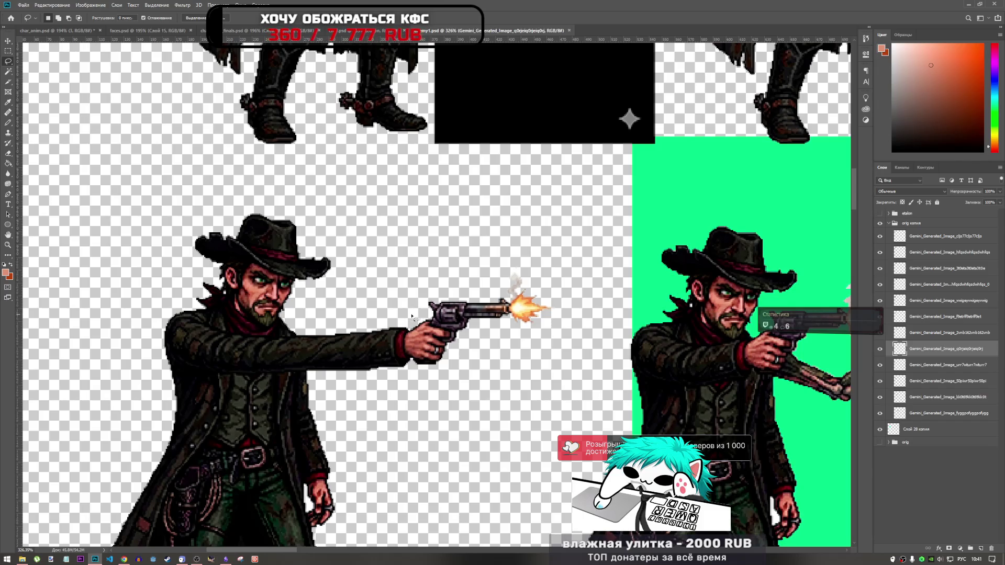
- Lasso the whole gun arm from the revolver hand around the shoulder and copy it
left_click_drag(448, 329, 460, 364)
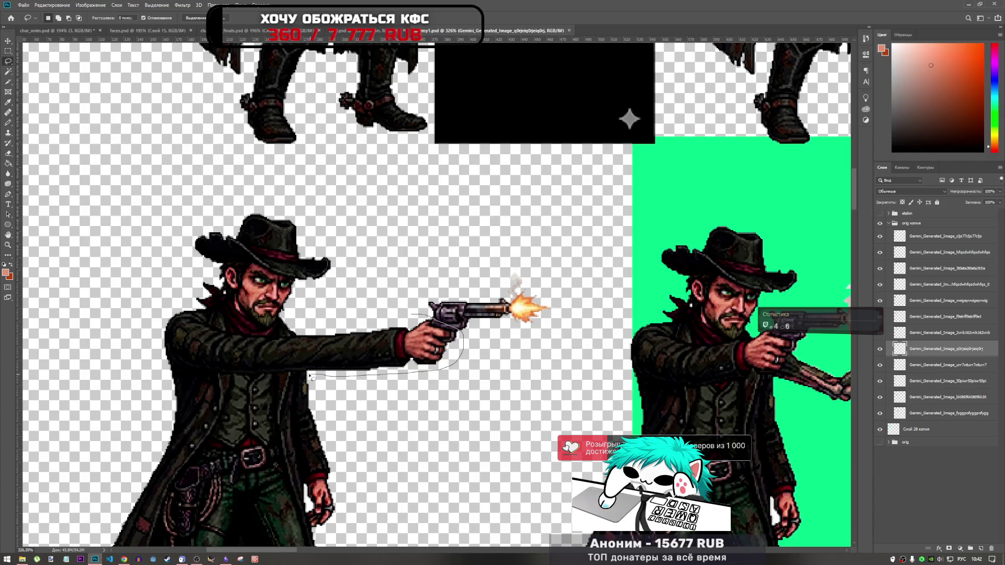
left_click_drag(307, 374, 271, 375)
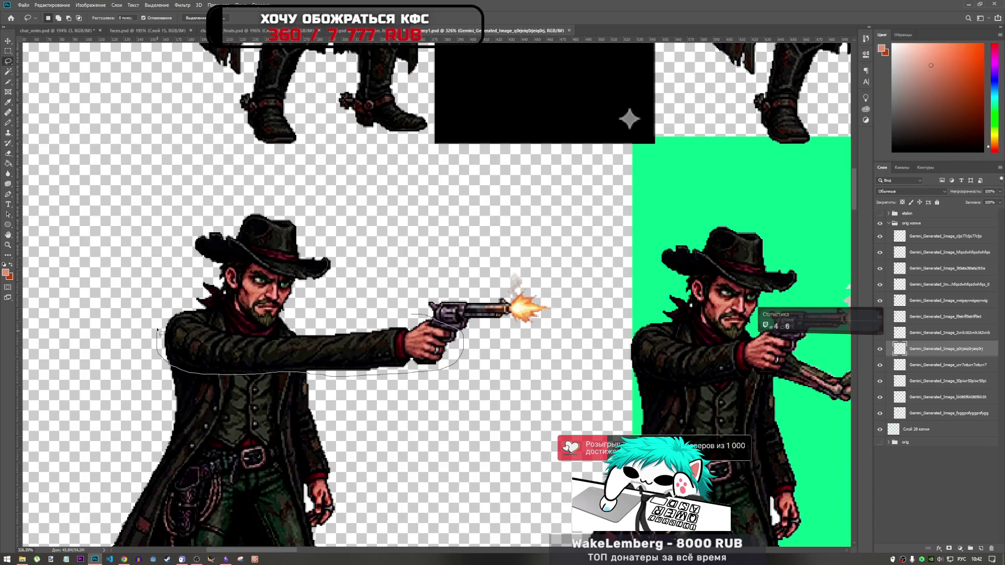
left_click_drag(165, 311, 186, 313)
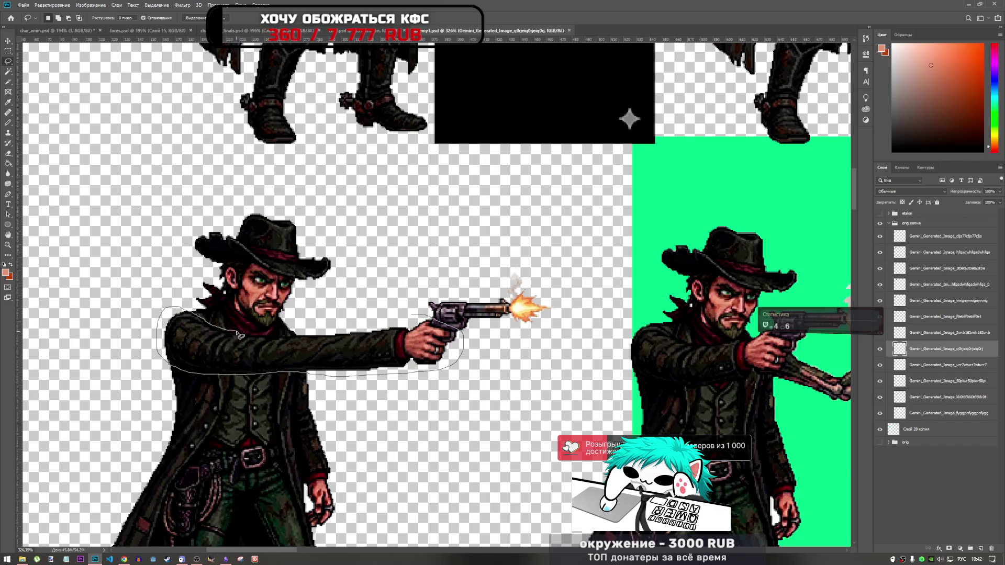
left_click_drag(239, 335, 256, 338)
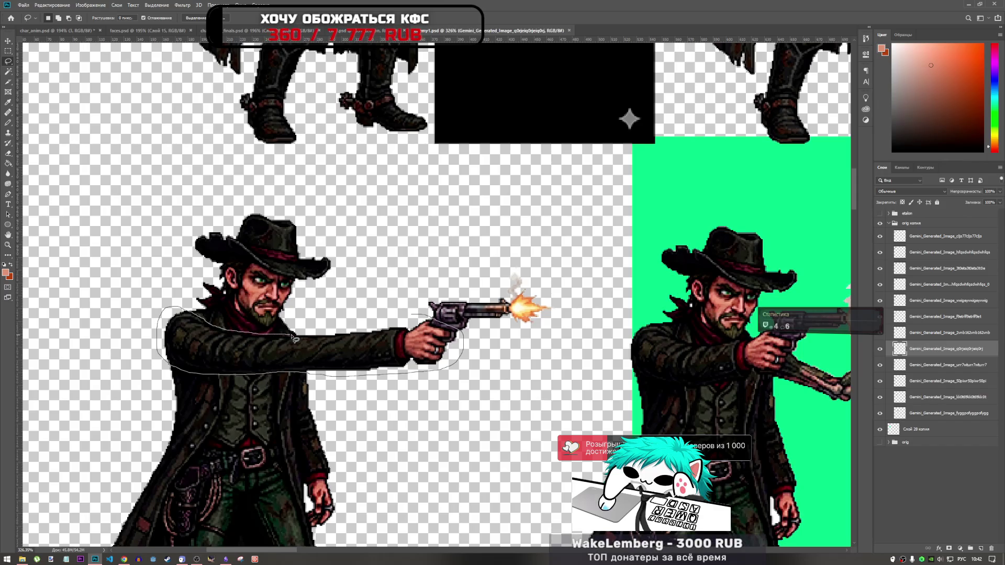
left_click_drag(317, 331, 318, 330)
key("ctrl+c")
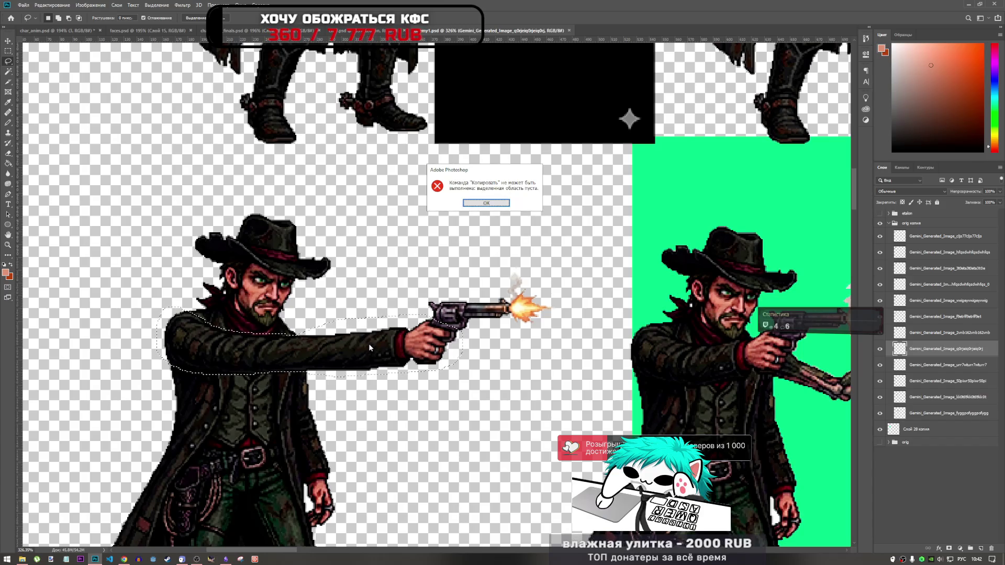
- Dismiss the empty-selection error, show the firing cowboy's layer below, and paste the arm into char_anim
key("Return")
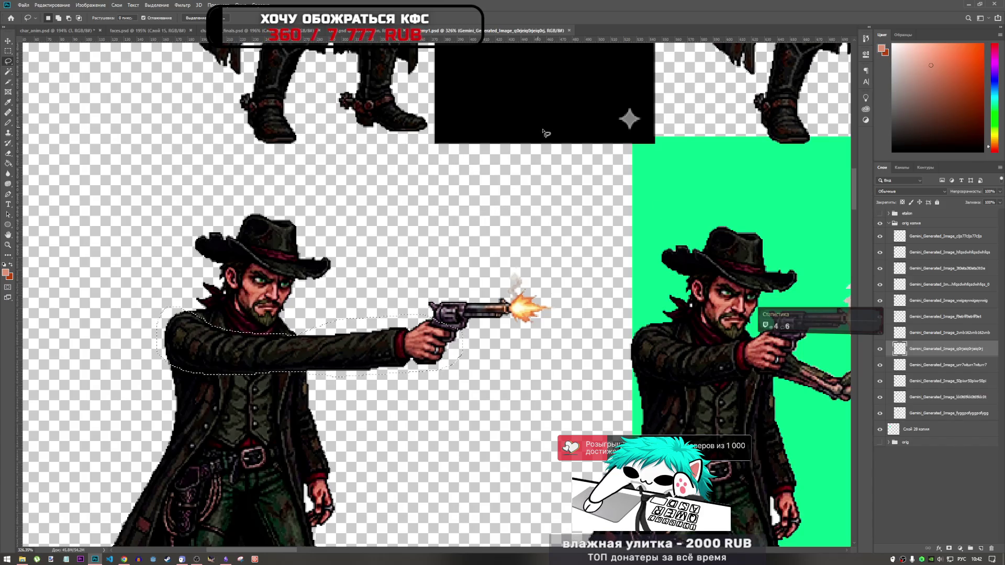
key("alt+bracketleft")
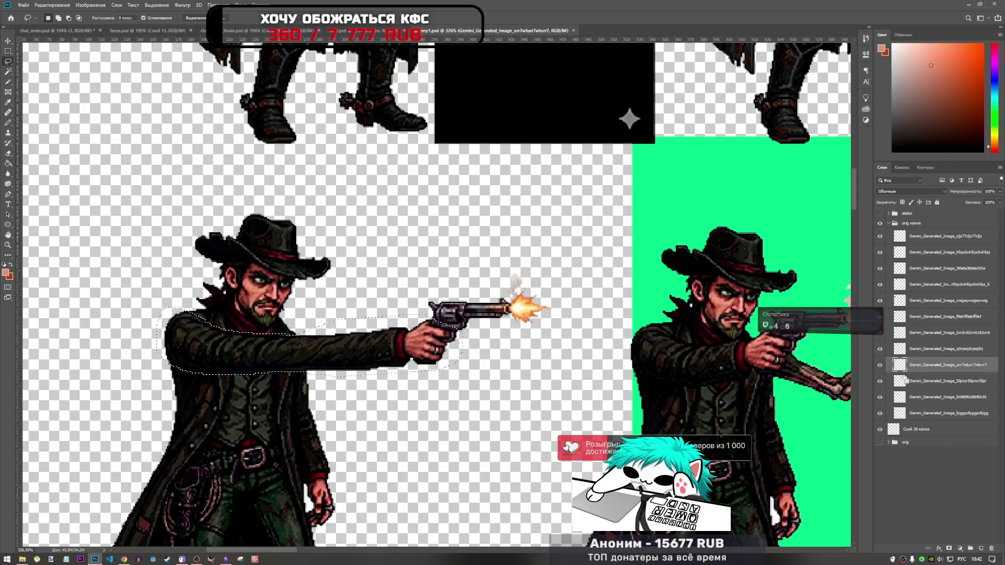
left_click(881, 366)
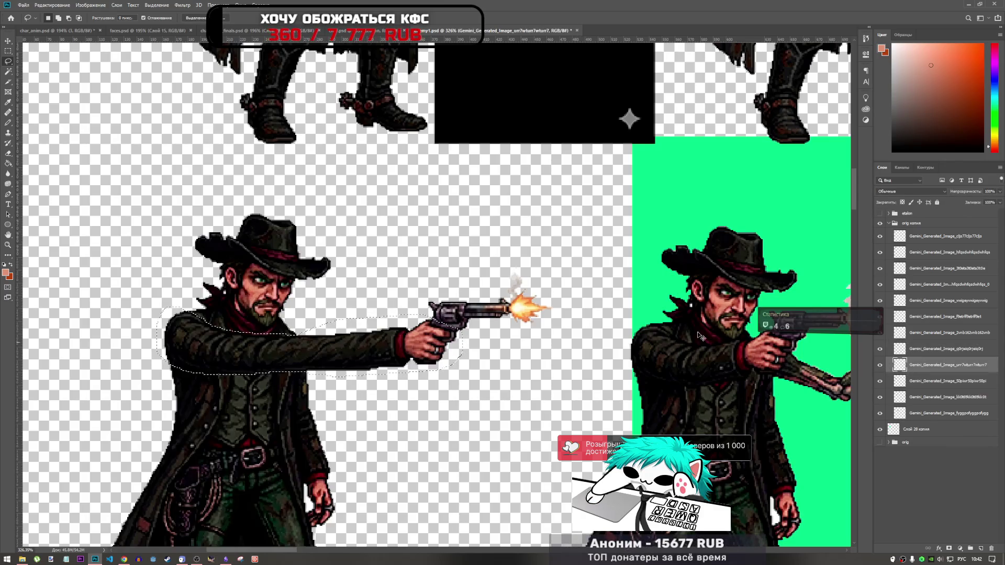
key("ctrl+Tab")
key("ctrl+v")
- Free-transform the pasted arm and nudge it onto the fifth cowboy's shoulder and revolver hand
key("ctrl+t")
scroll(540, 355, "down", 2)
scroll(421, 334, "down", 1)
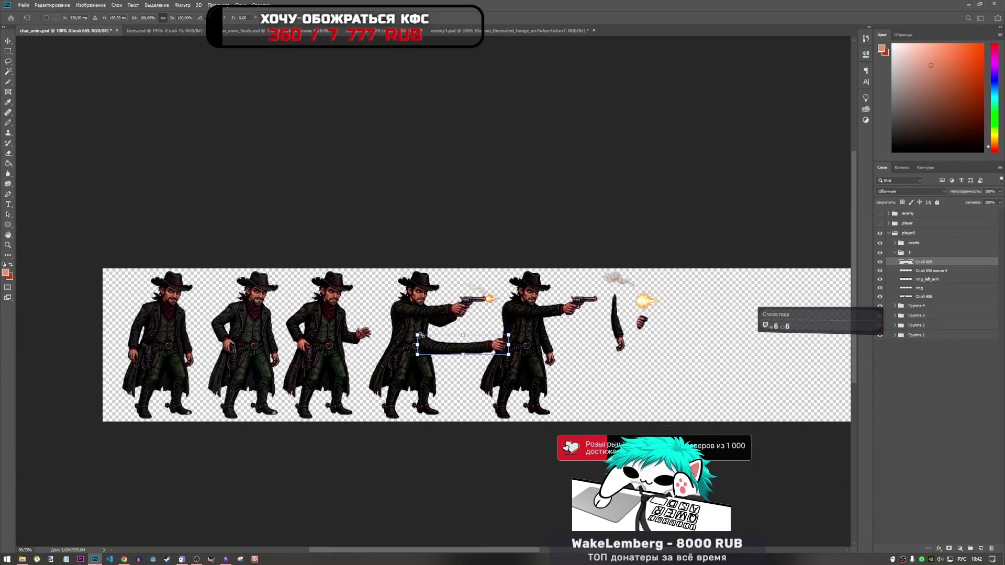
mouse_move(495, 351)
left_mouse_down()
mouse_move(524, 348)
mouse_move(538, 314)
left_mouse_up()
scroll(538, 314, "up", 5)
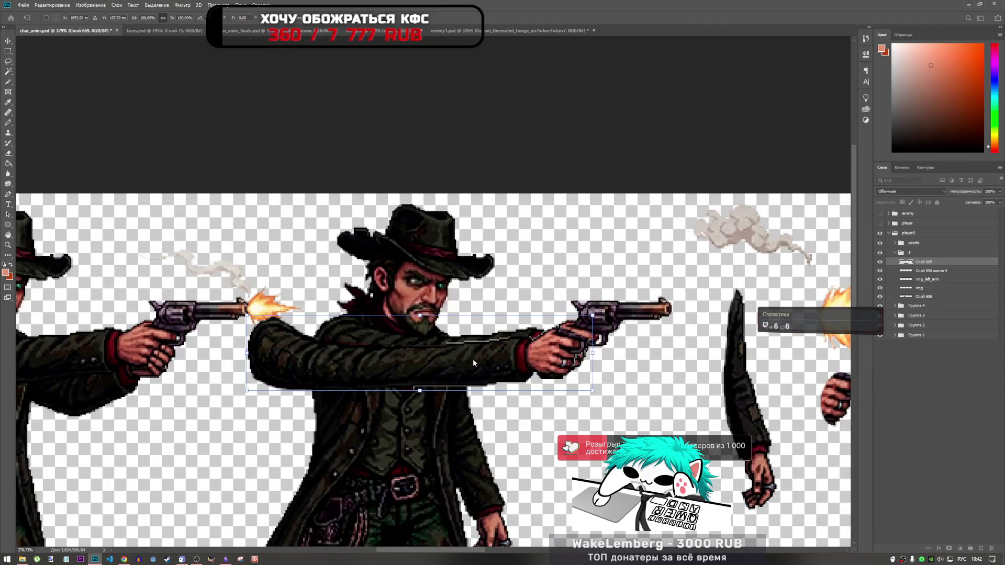
left_click_drag(475, 362, 485, 354)
left_click_drag(571, 344, 574, 342)
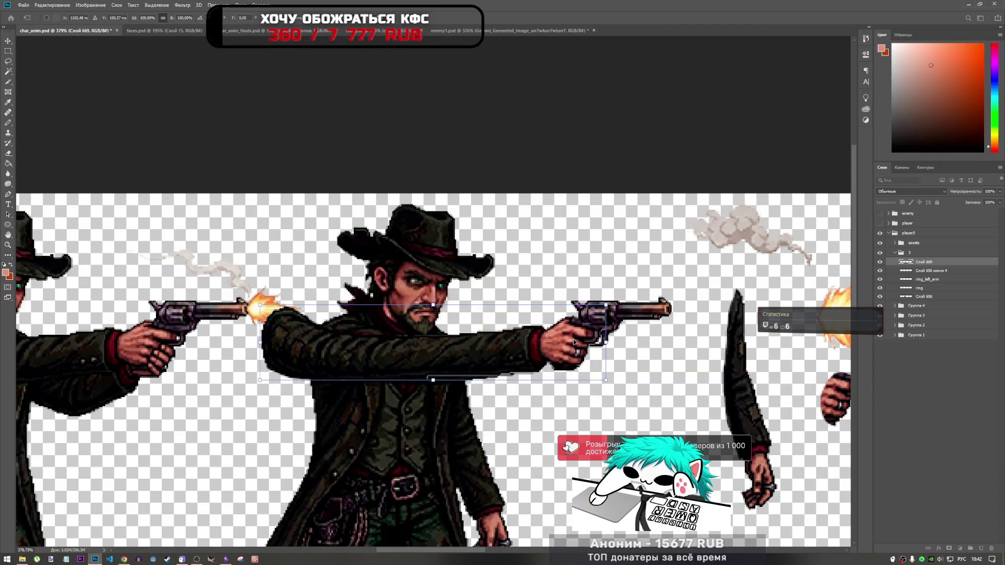
key("Down")
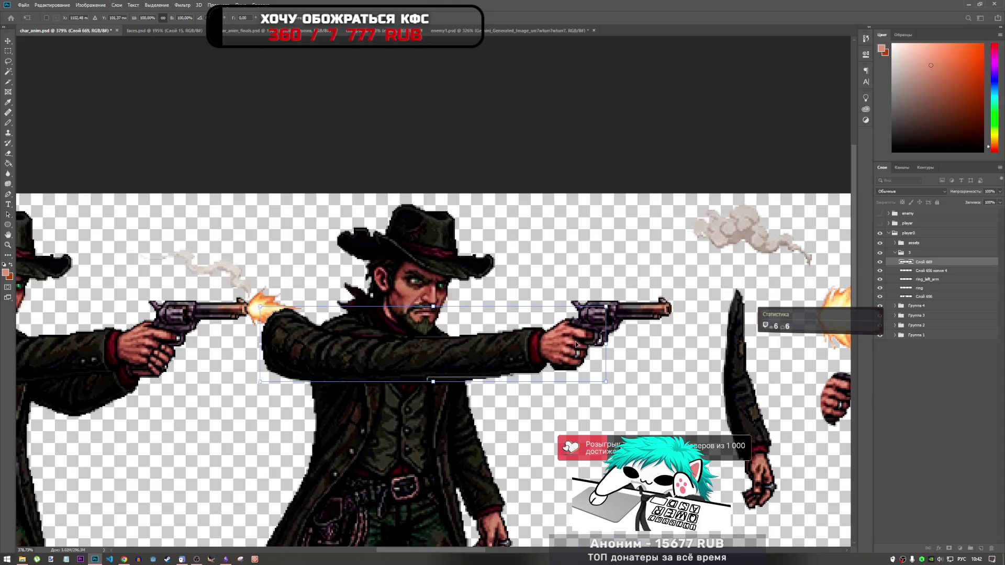
key("Return")
key("l")
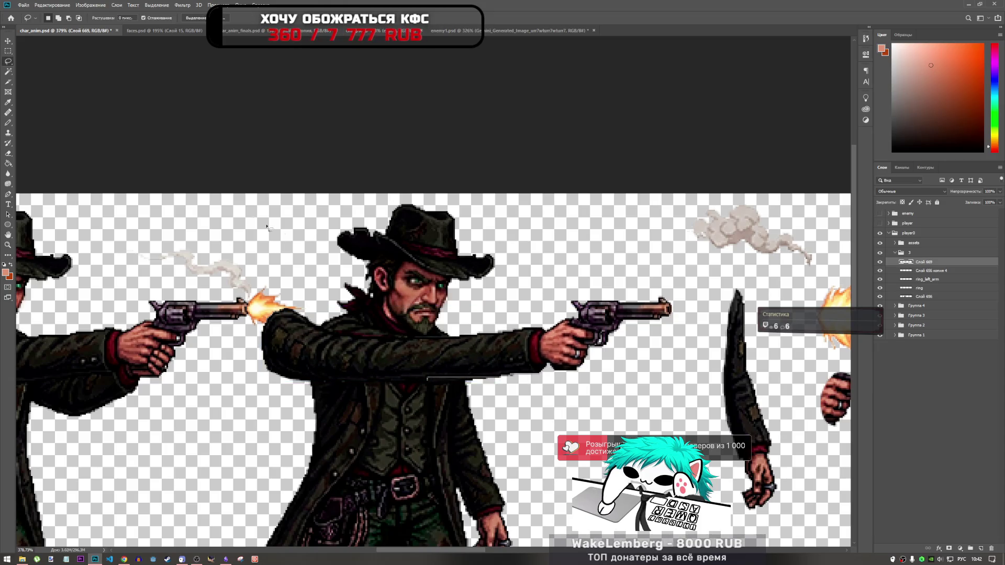
left_click(38, 6)
left_click(38, 6)
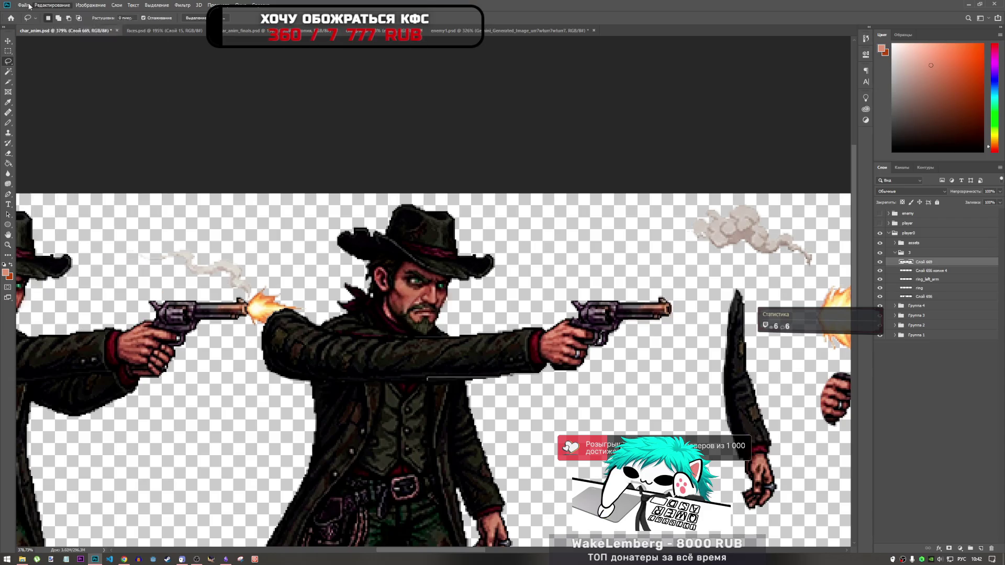
- Puppet-warp the arm with a shoulder pin so it curves into the coat, then move Слой 669 into assets
left_click(24, 5)
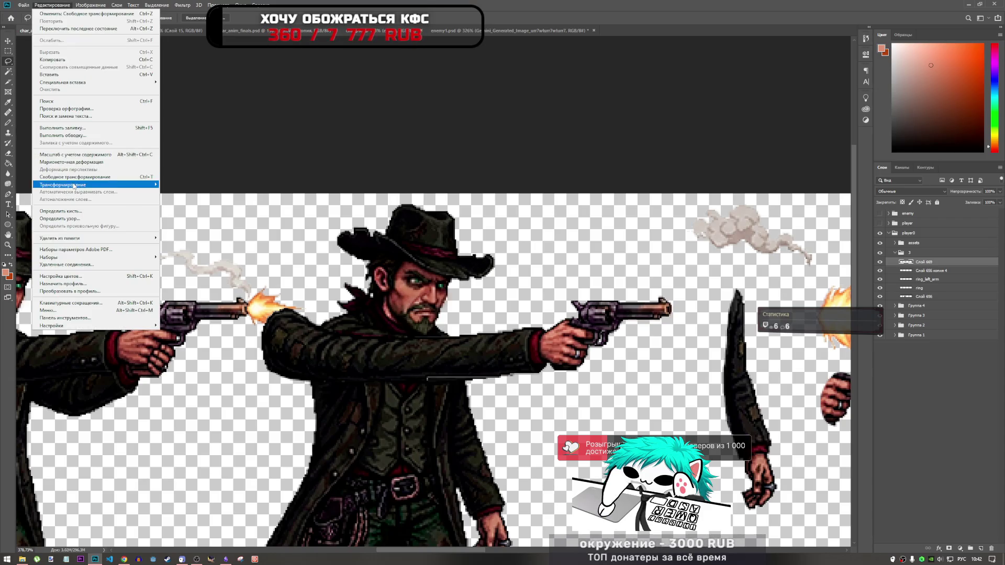
left_click(68, 161)
left_click(276, 339)
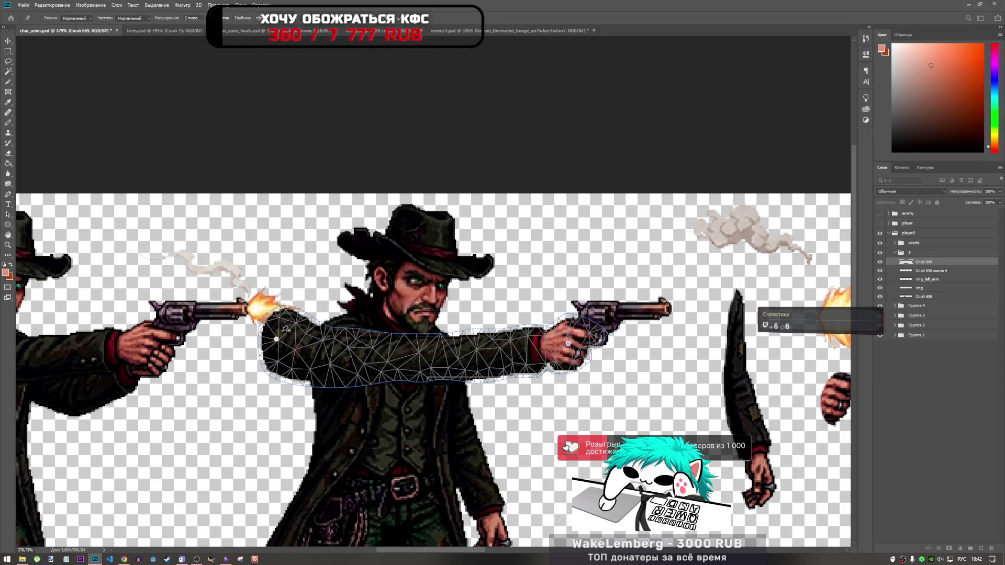
mouse_move(276, 339)
left_mouse_down()
mouse_move(332, 365)
mouse_move(329, 341)
left_mouse_up()
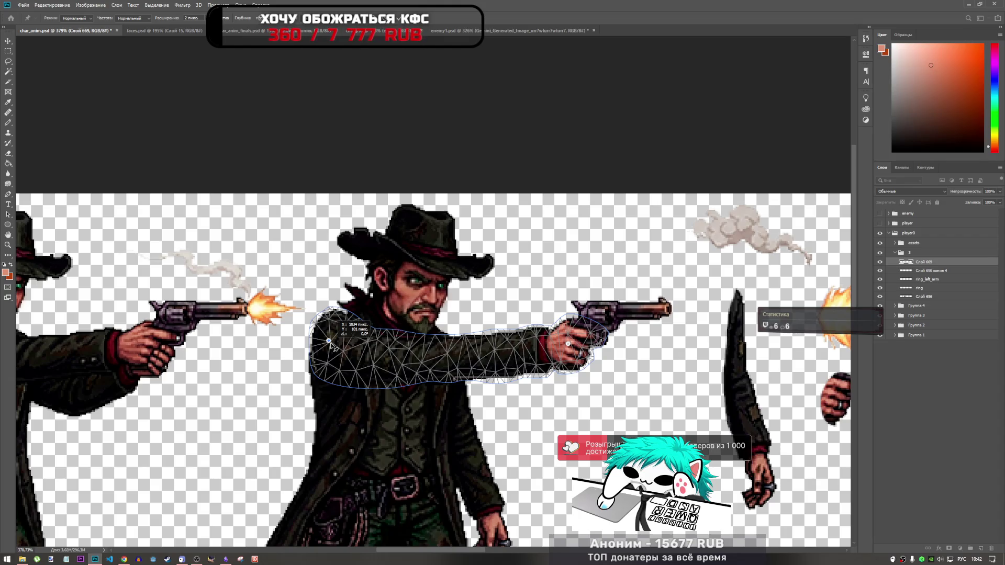
left_click_drag(328, 341, 333, 346)
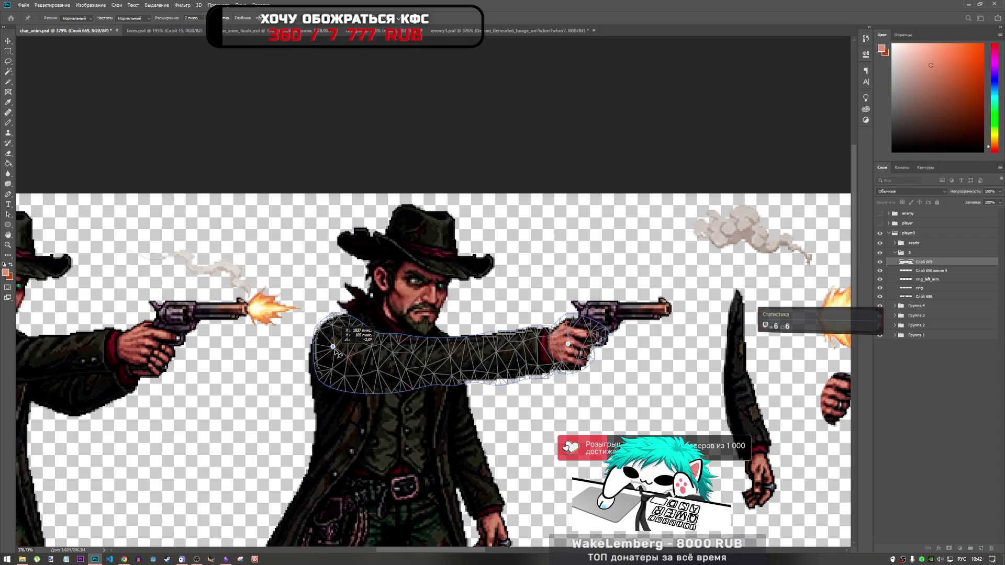
left_click(398, 20)
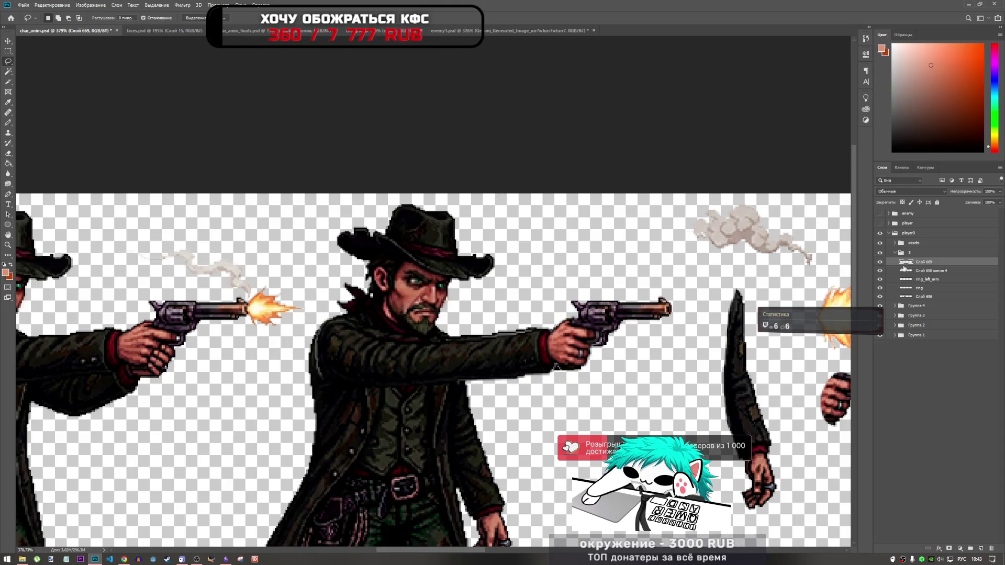
left_click_drag(920, 264, 914, 244)
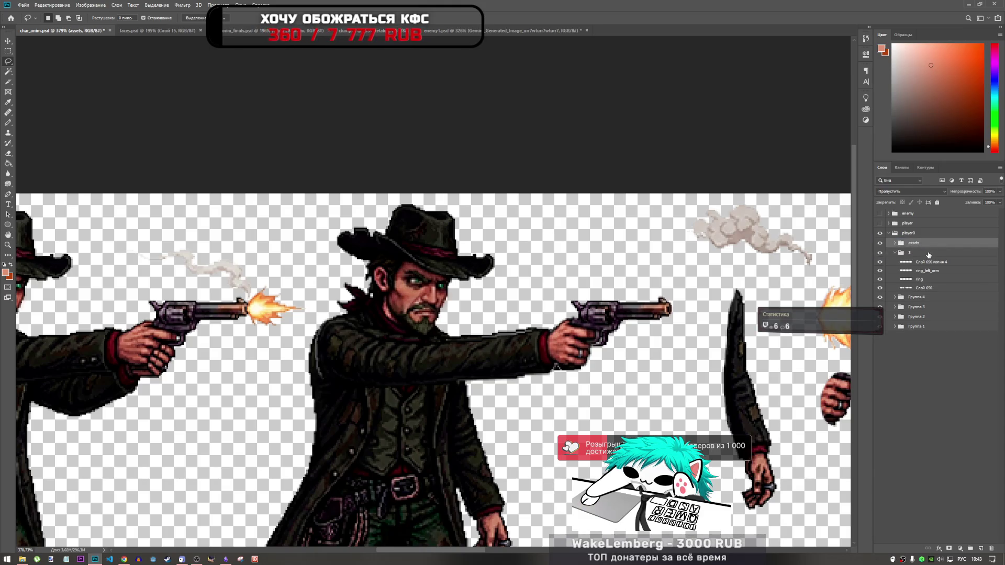
- Expand the assets group and rename the new arm layer Слой 669 to left_hand
left_click(894, 243)
left_click(925, 253)
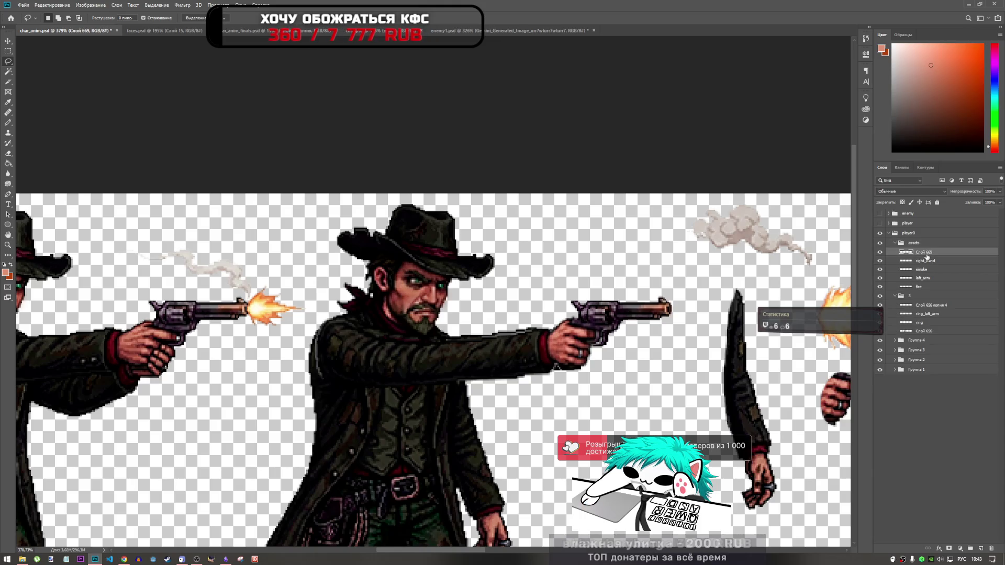
left_click(930, 261)
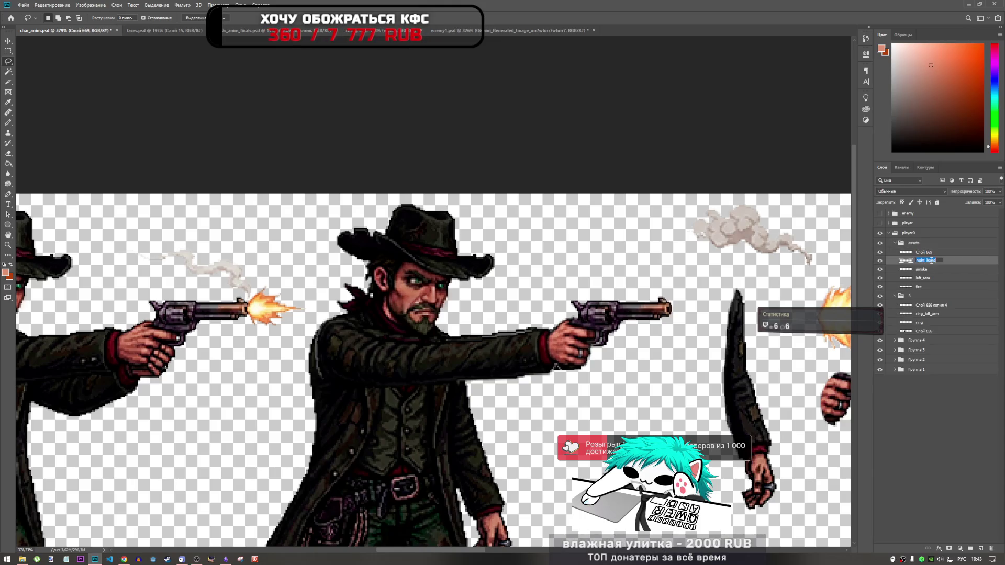
double_click(927, 252)
type("дуае_рфт")
key("BackSpace")
key("BackSpace")
key("BackSpace")
key("alt+shift")
type("left")
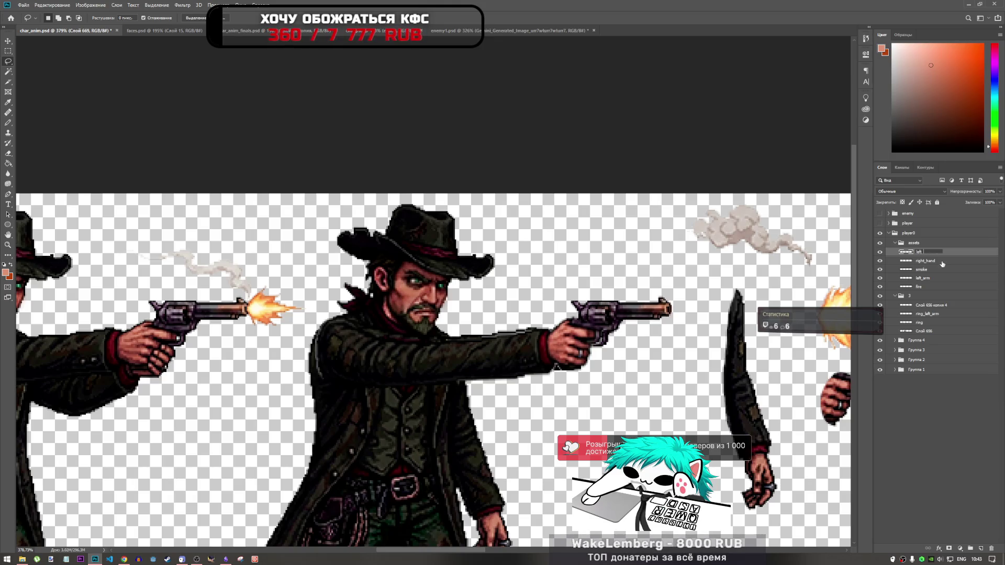
type("_hand")
left_click(940, 264)
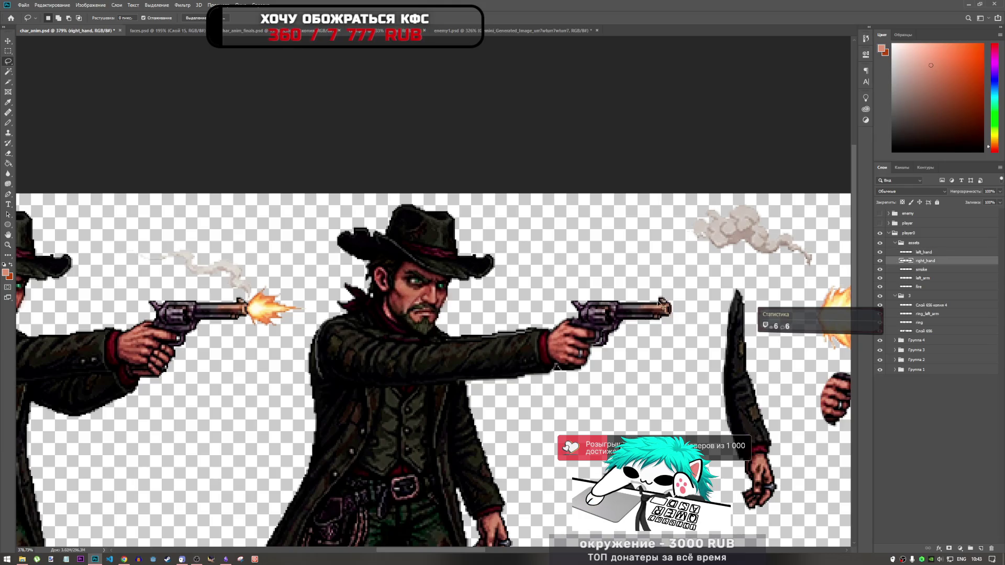
- Select the left_hand layer and put it in Free Transform
left_click(923, 251)
key("ctrl+t")
scroll(244, 309, "down", 2)
scroll(245, 309, "down", 2)
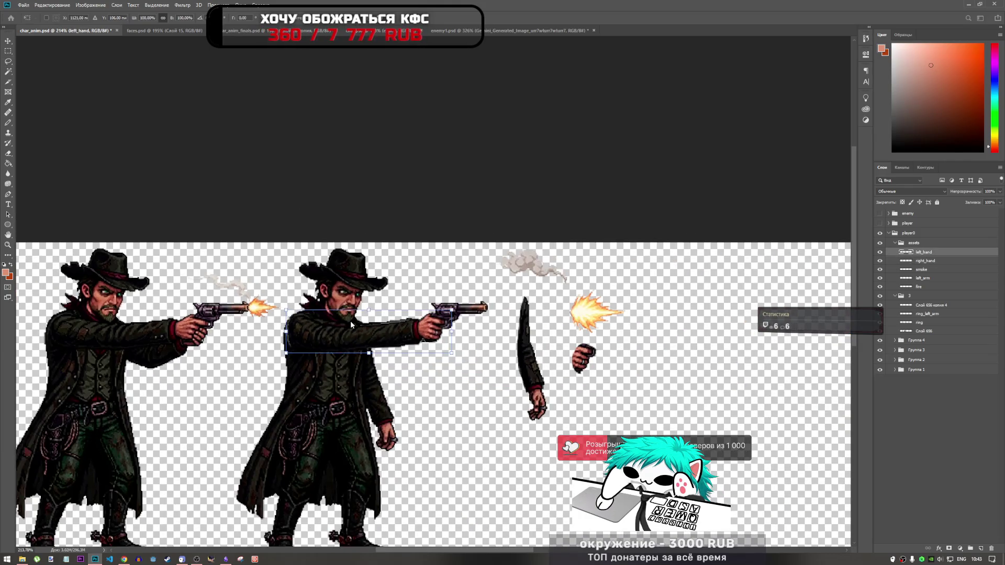
- Move the left_hand arm down-right away from the cowboy, then lasso the underside of its fist
mouse_move(413, 340)
left_mouse_down()
mouse_move(670, 391)
mouse_move(677, 414)
left_mouse_up()
key("l")
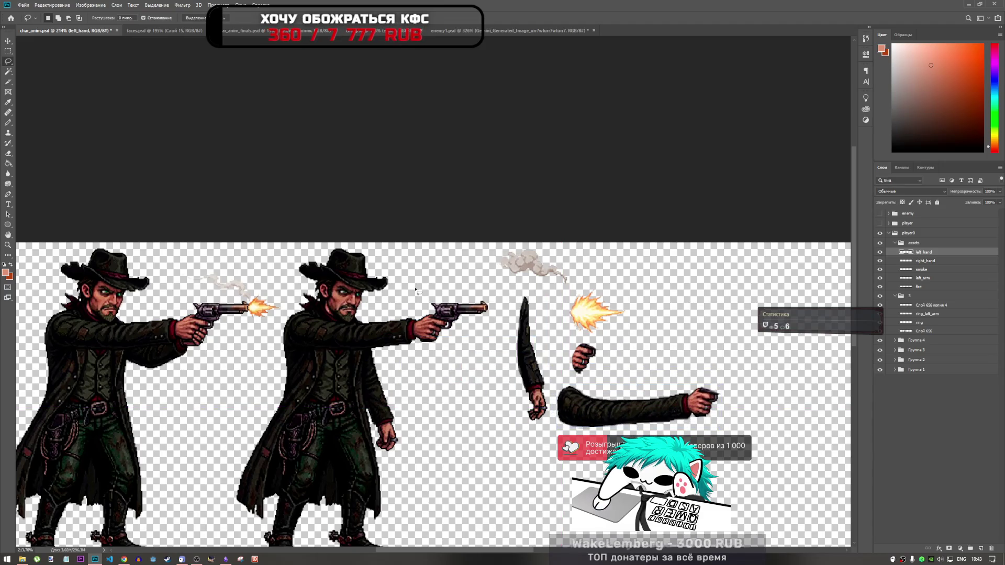
scroll(388, 314, "down", 3)
scroll(379, 350, "up", 6)
scroll(380, 350, "down", 4)
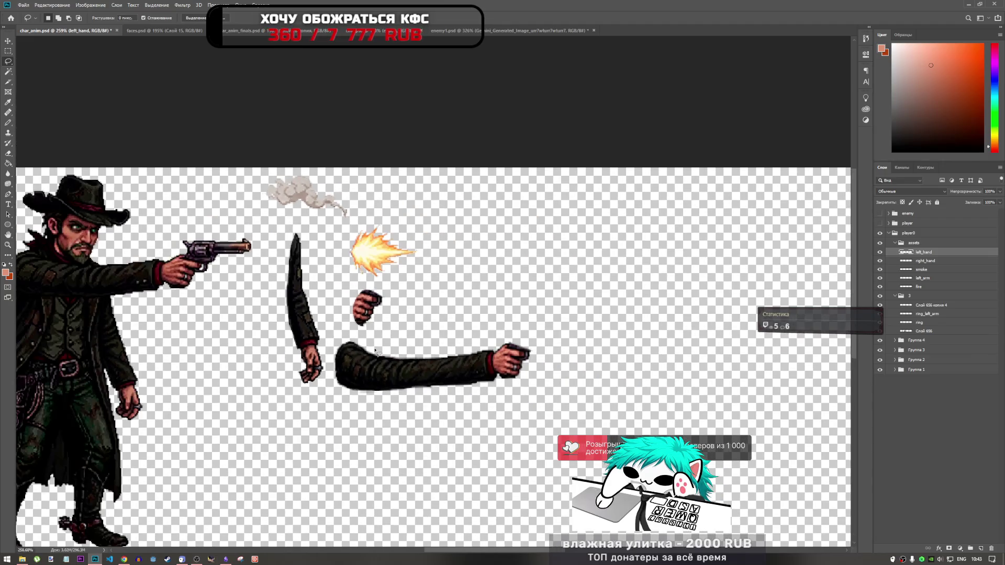
scroll(355, 355, "up", 1)
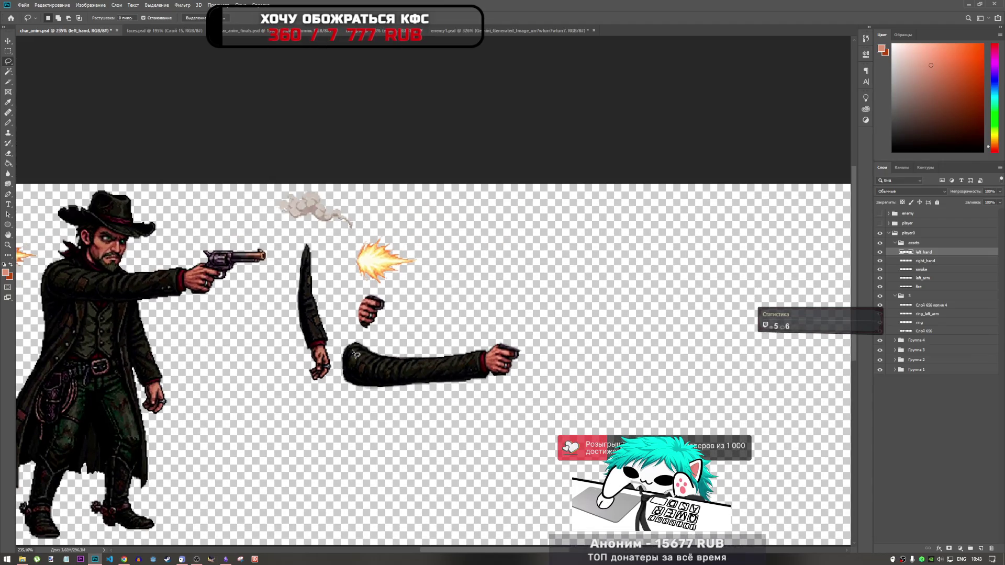
scroll(451, 362, "up", 3)
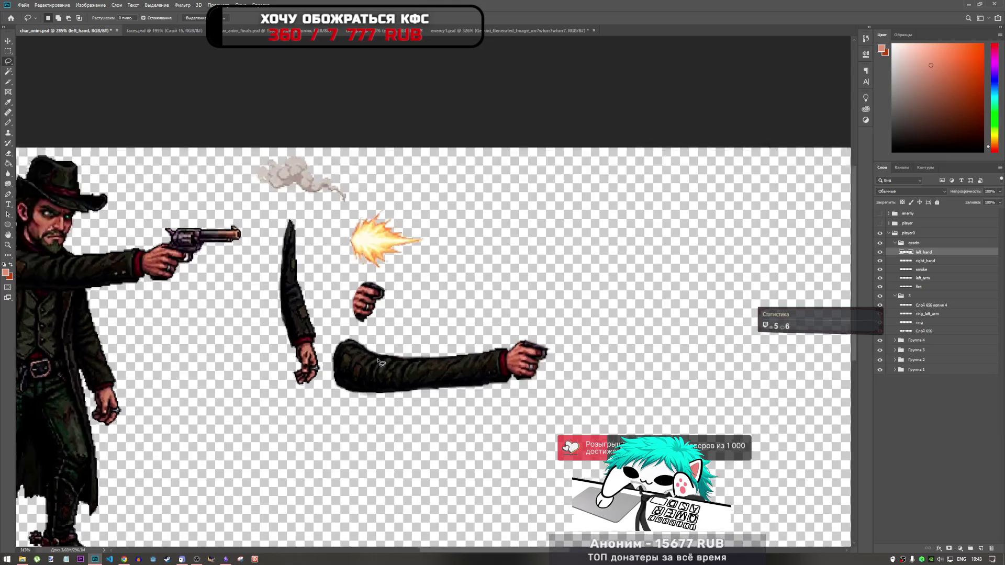
scroll(532, 349, "down", 1)
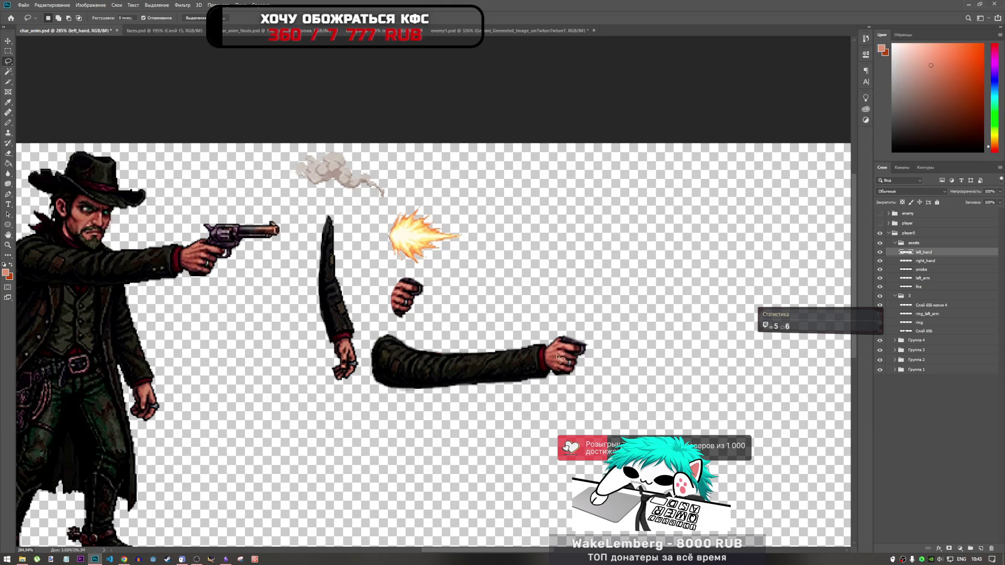
scroll(570, 361, "up", 5)
scroll(572, 369, "down", 4)
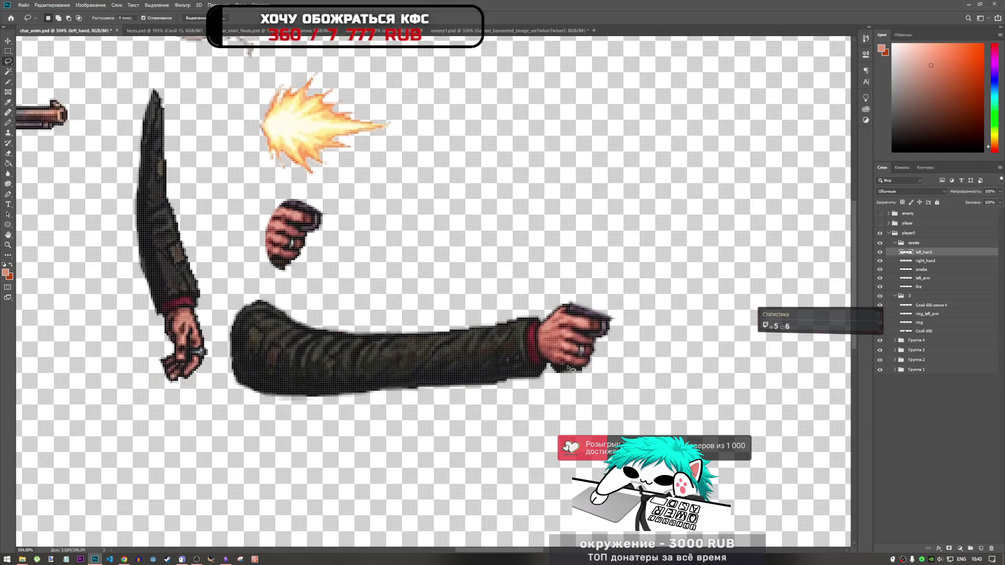
scroll(582, 384, "up", 6)
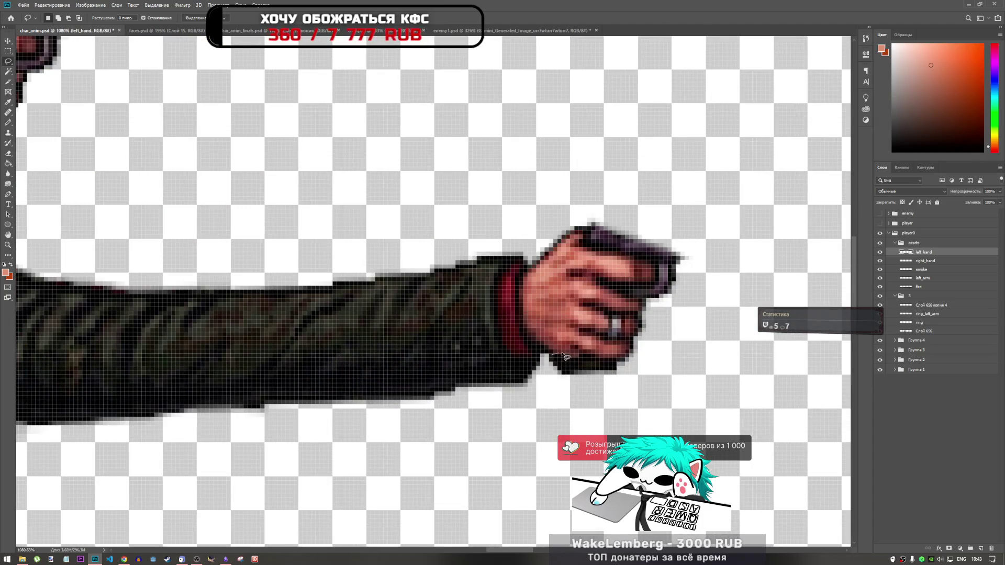
mouse_move(619, 370)
left_mouse_down()
mouse_move(545, 382)
mouse_move(550, 355)
left_mouse_up()
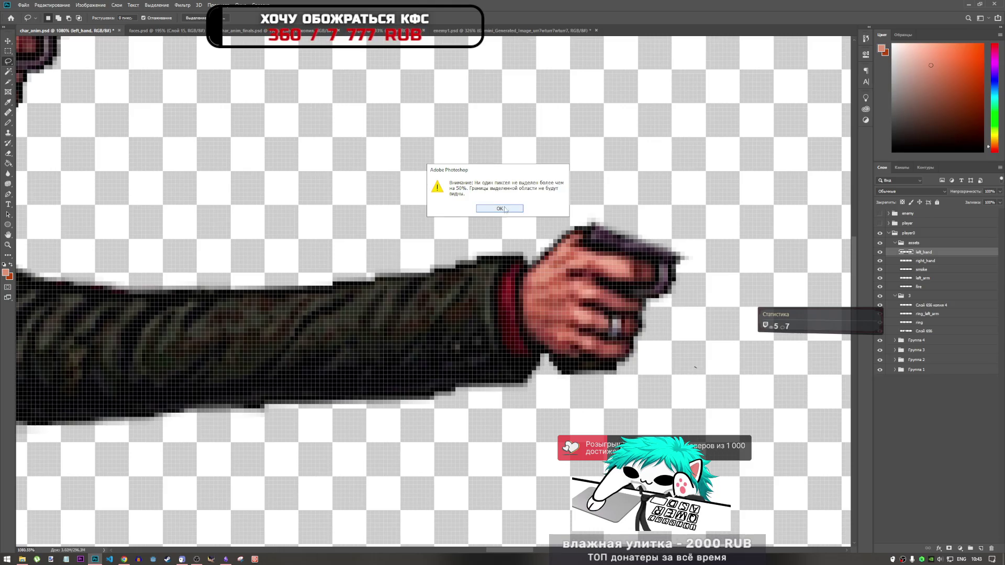
left_click(517, 210)
scroll(297, 220, "down", 5)
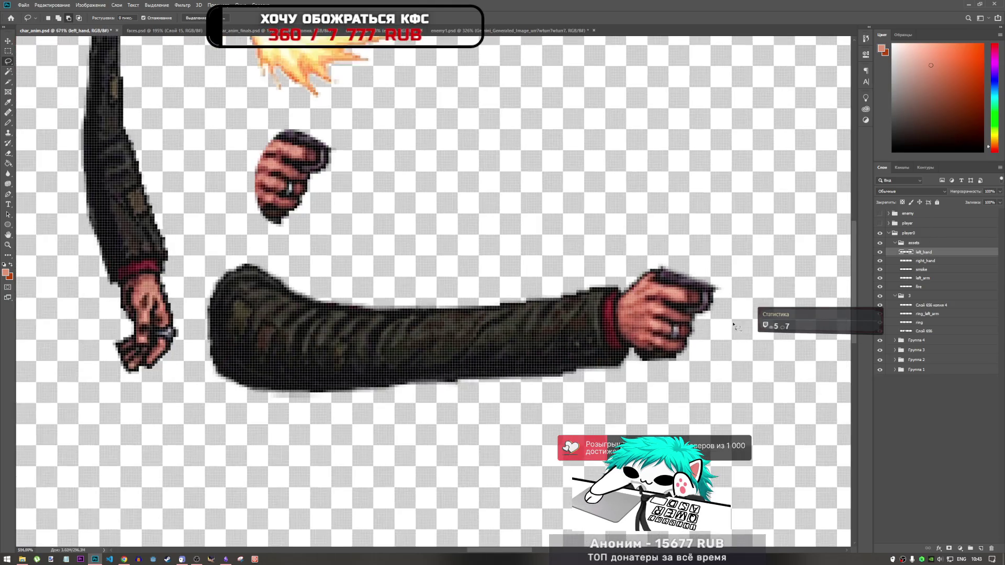
scroll(152, 178, "down", 2)
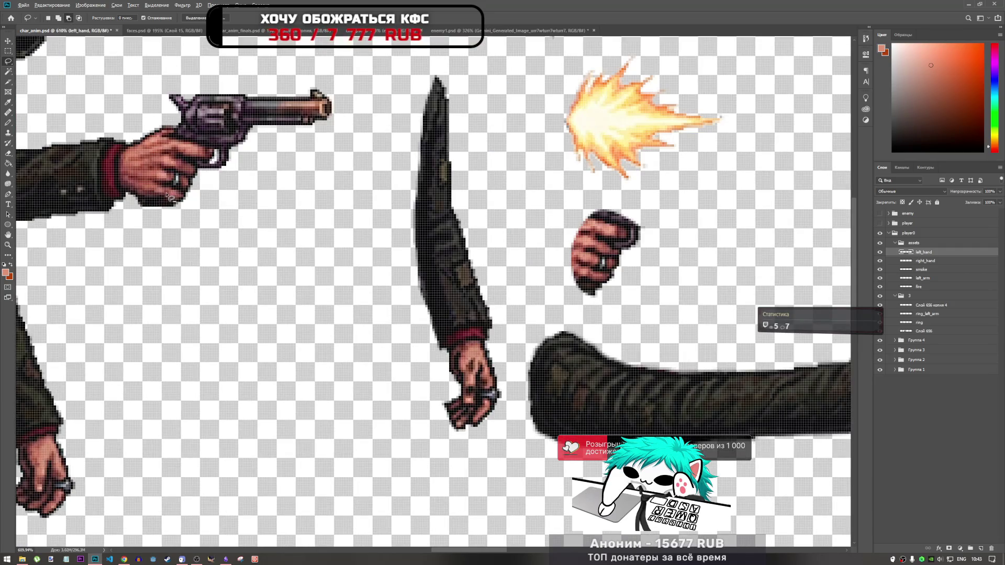
scroll(154, 188, "down", 1)
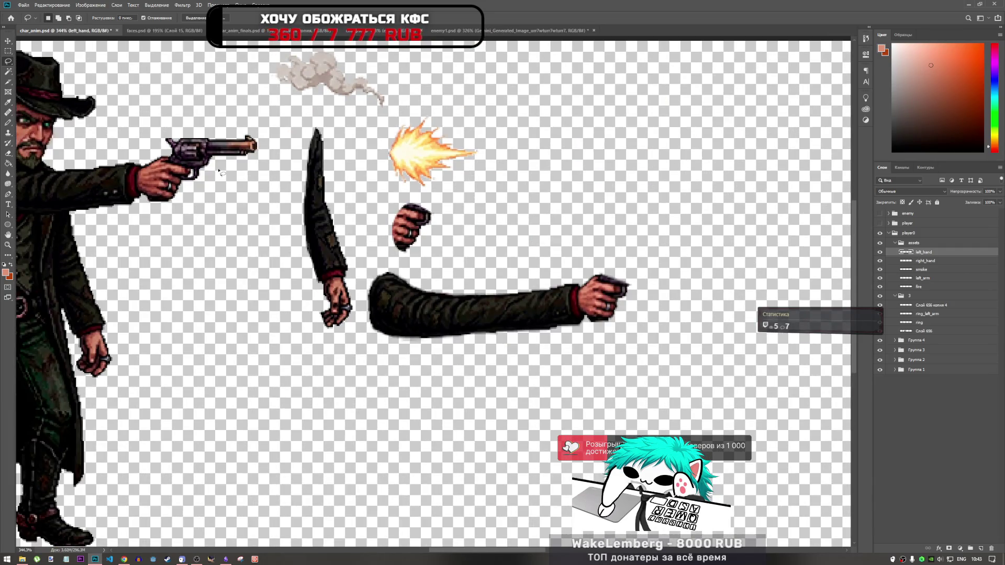
left_click(880, 243)
left_click(880, 243)
left_click(924, 331)
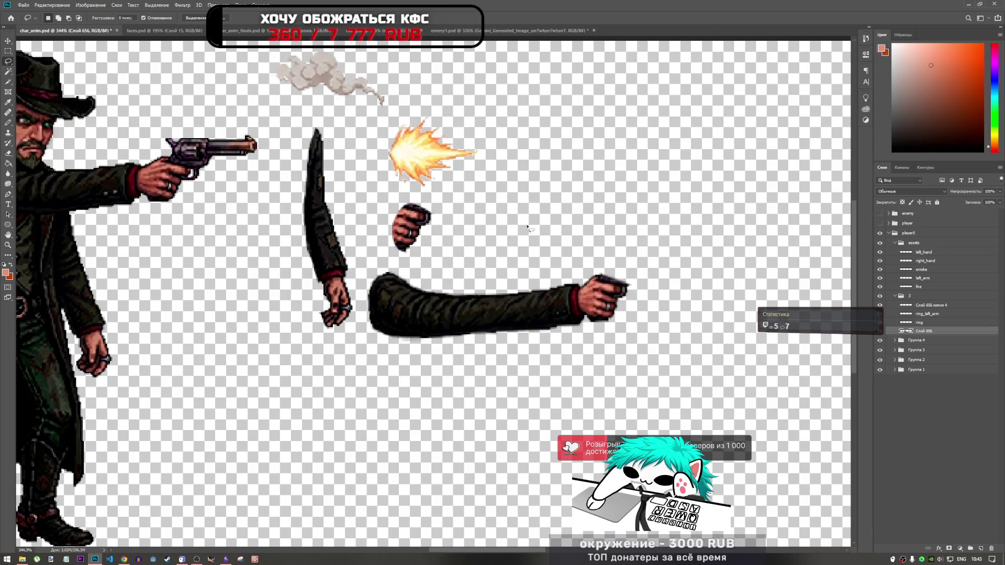
scroll(148, 189, "up", 1)
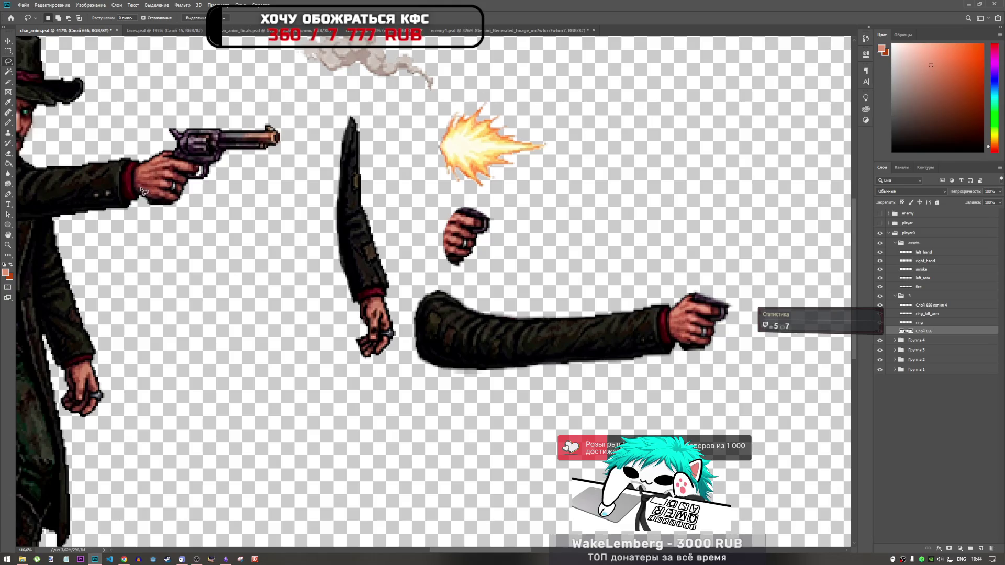
left_click_drag(142, 188, 168, 193)
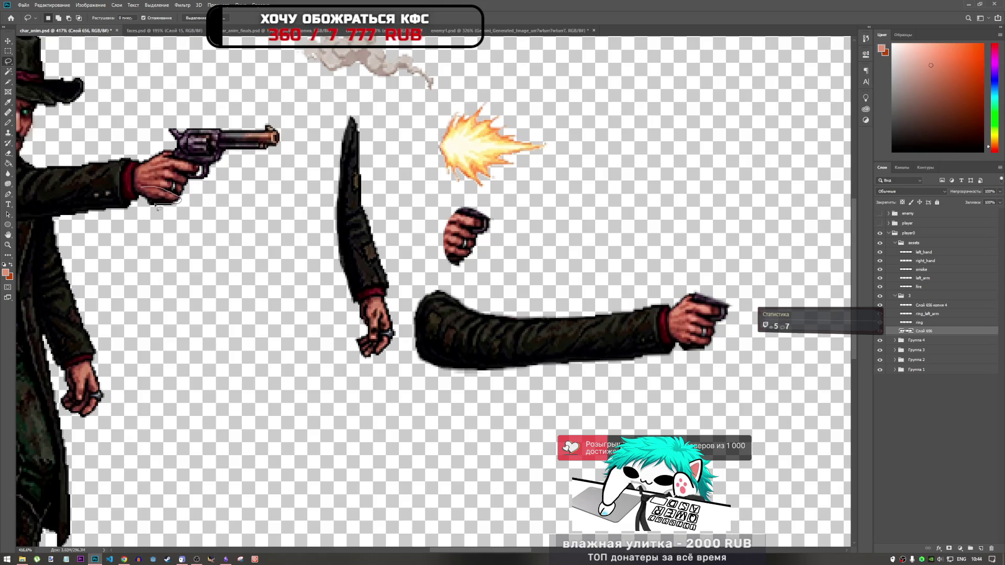
left_click(191, 217)
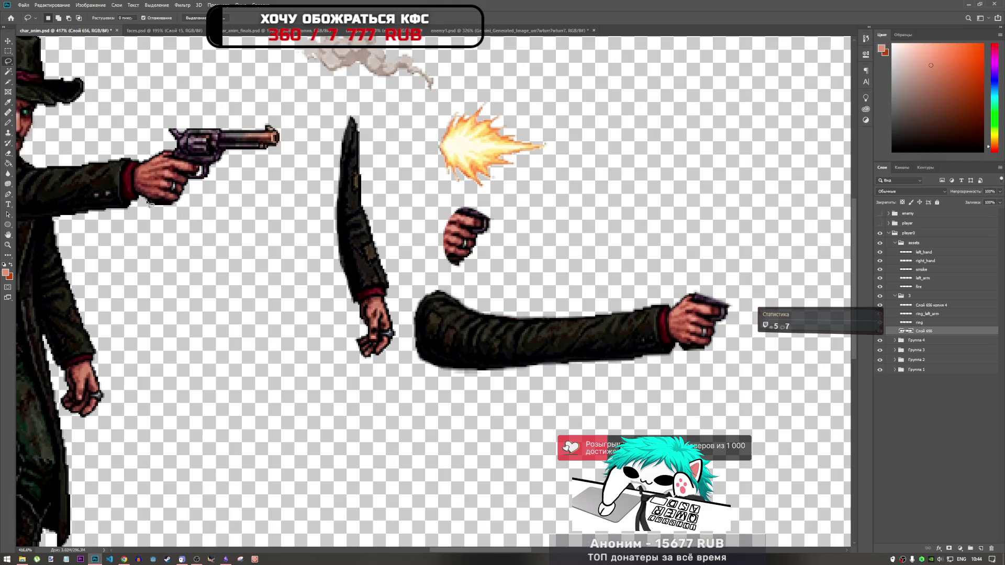
mouse_move(160, 194)
left_mouse_down()
mouse_move(172, 195)
mouse_move(143, 205)
left_mouse_up()
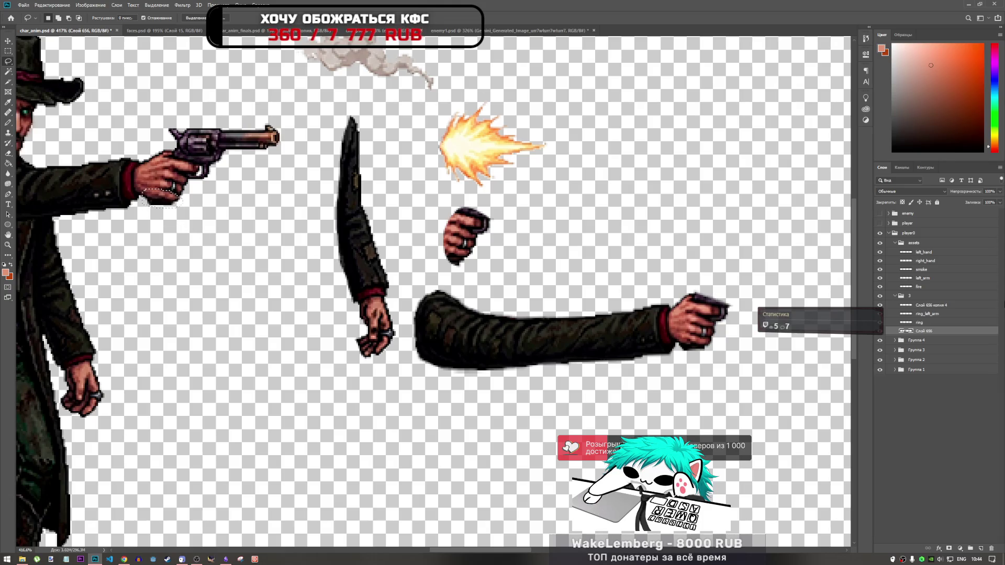
- Duplicate the fist's underside from left_hand onto a new layer and nudge it slightly left and down
left_click(932, 286)
left_click(926, 278)
left_click(925, 251)
key("ctrl+j")
key("ctrl+t")
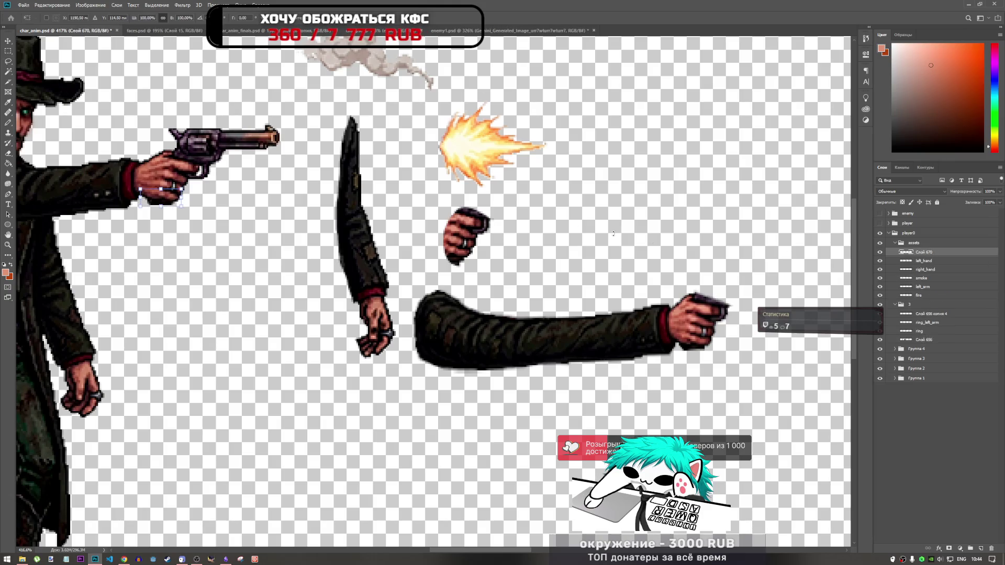
mouse_move(181, 204)
left_mouse_down()
mouse_move(696, 336)
mouse_move(688, 342)
left_mouse_up()
scroll(690, 341, "up", 6)
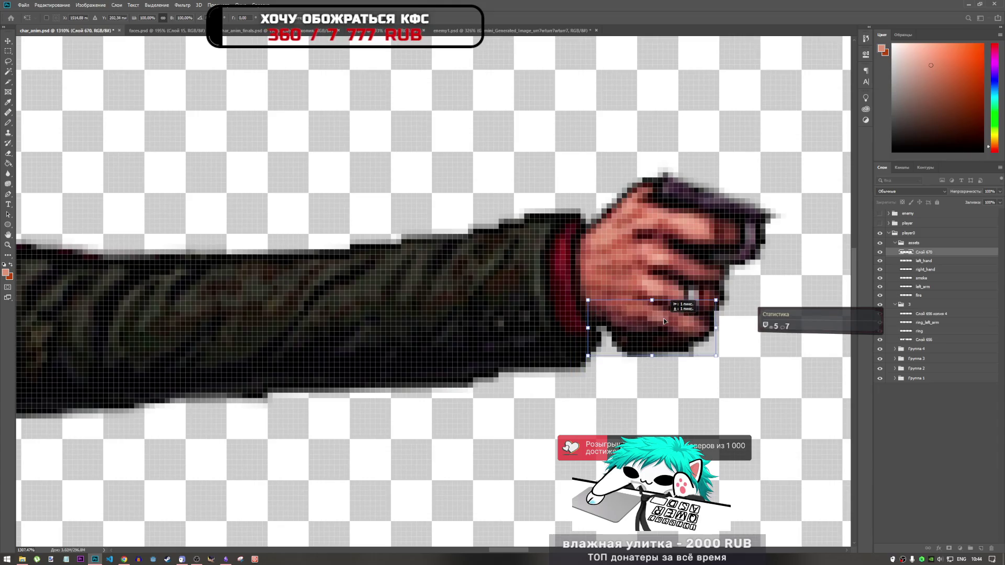
mouse_move(667, 323)
left_mouse_down()
mouse_move(633, 320)
mouse_move(660, 320)
left_mouse_up()
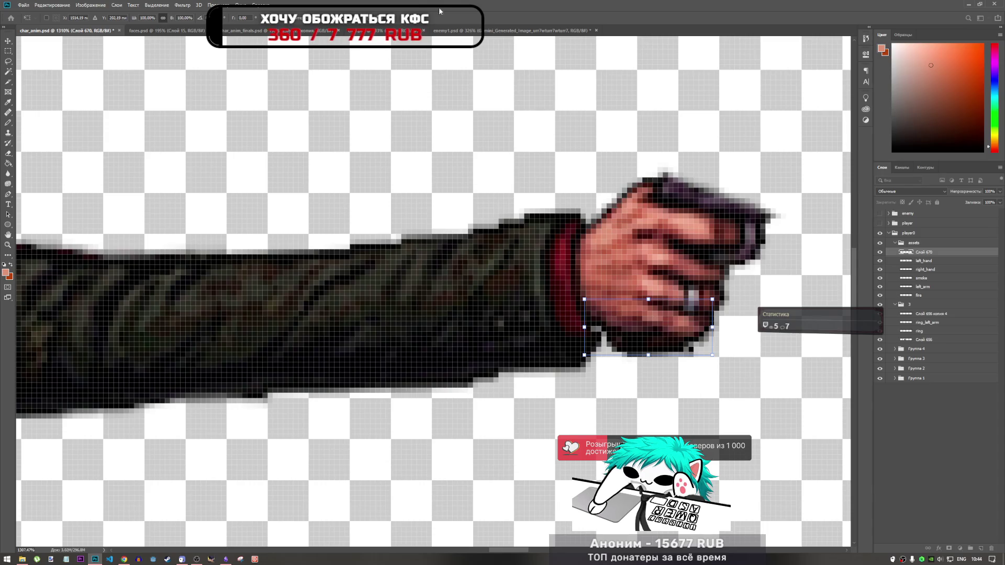
key("Return")
key("l")
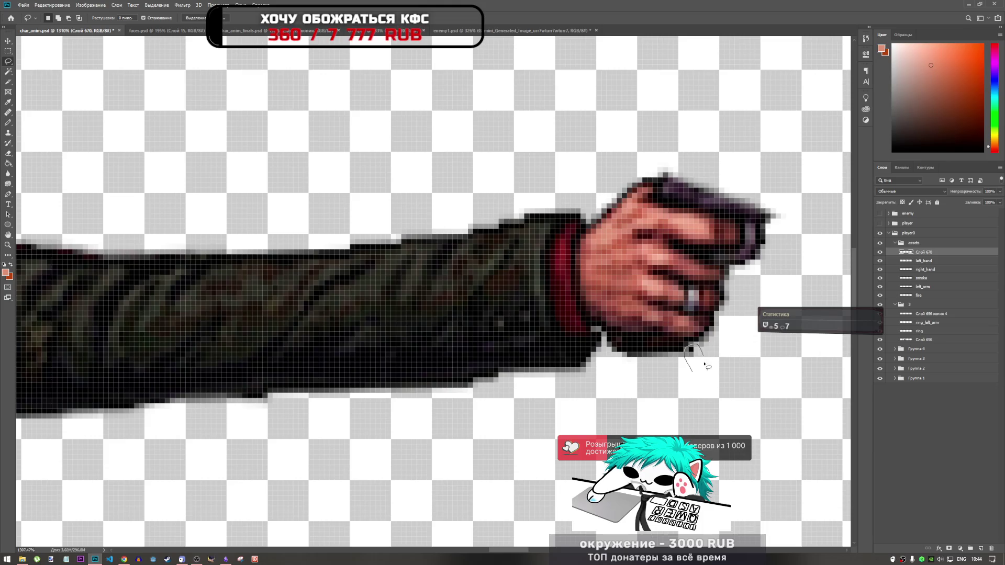
scroll(680, 350, "down", 2)
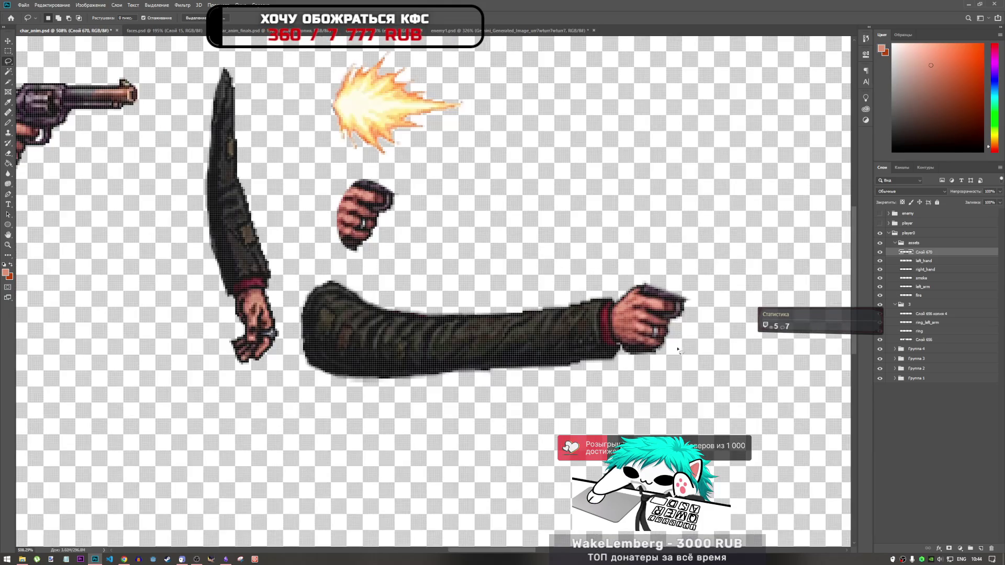
scroll(707, 353, "up", 1)
scroll(653, 344, "down", 2)
scroll(608, 340, "up", 2)
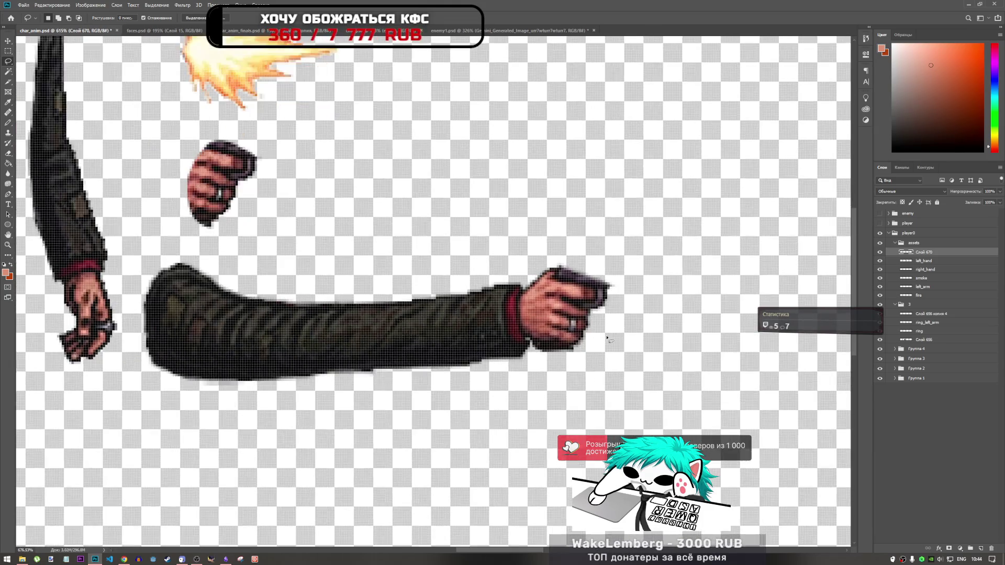
scroll(607, 340, "up", 2)
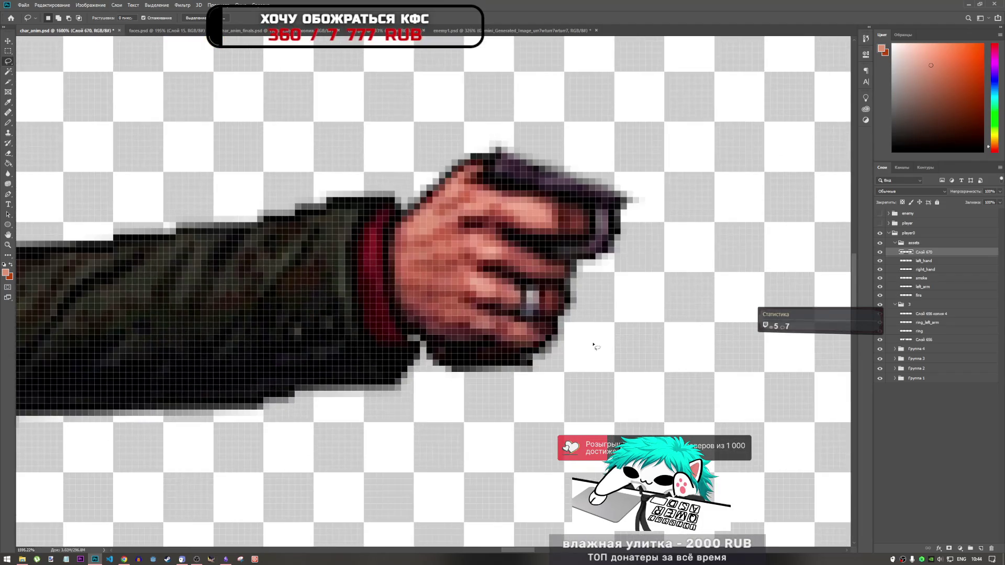
key("ctrl+t")
right_click(523, 210)
left_click(527, 271)
left_click_drag(550, 347, 556, 333)
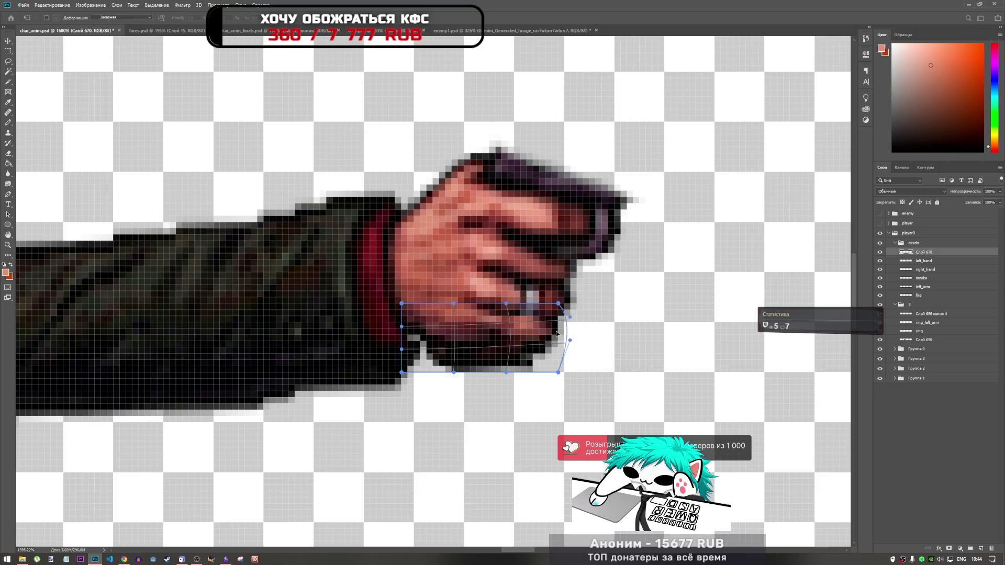
key("ctrl+z")
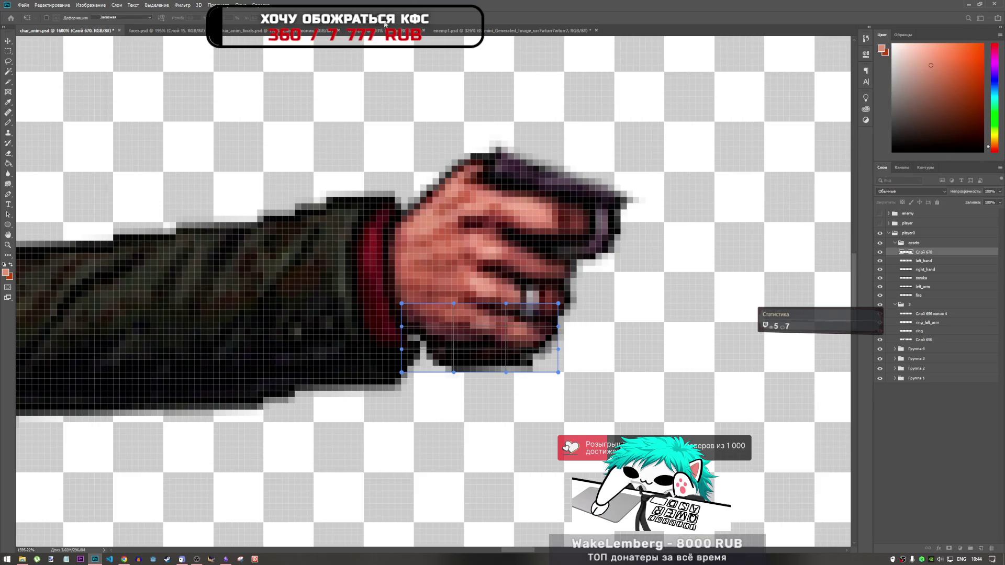
left_click(392, 21)
key("l")
scroll(599, 302, "down", 5)
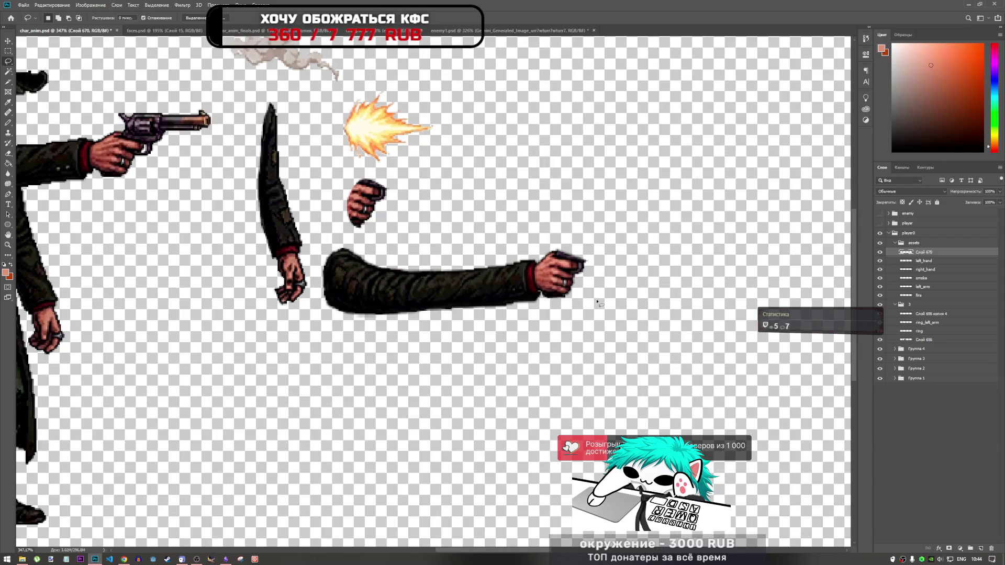
scroll(593, 301, "down", 3)
scroll(601, 287, "up", 4)
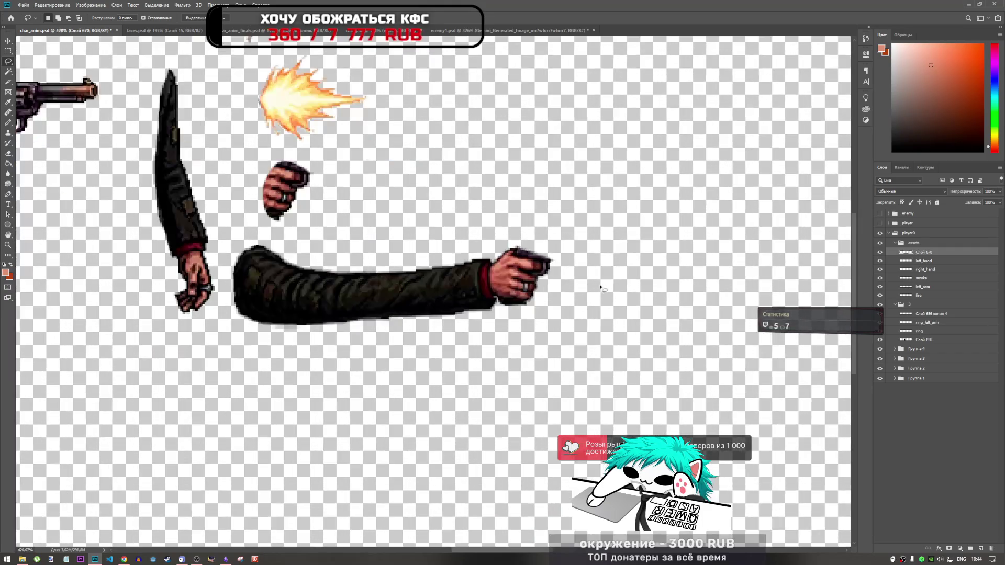
scroll(584, 287, "down", 2)
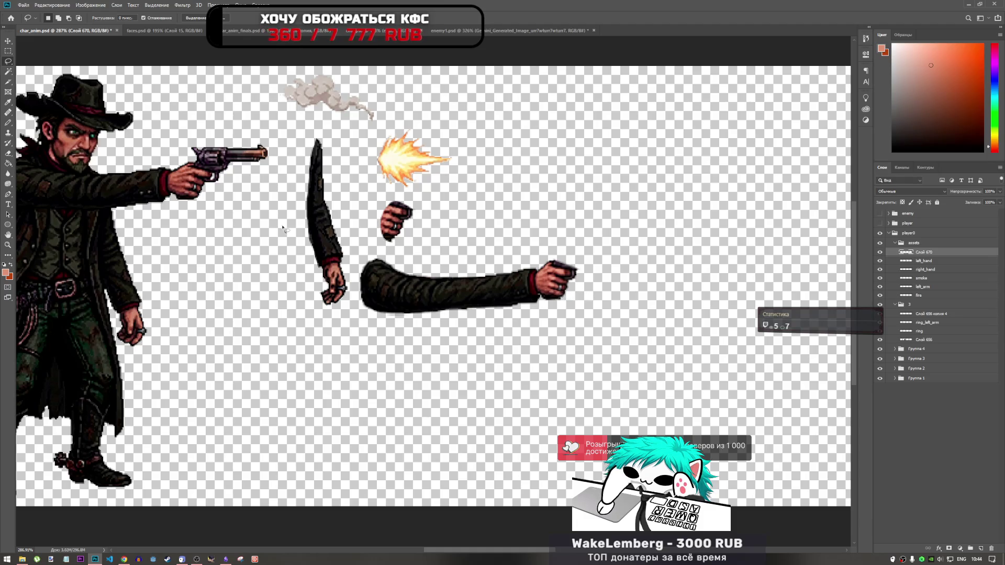
scroll(178, 191, "up", 4)
scroll(229, 226, "down", 4)
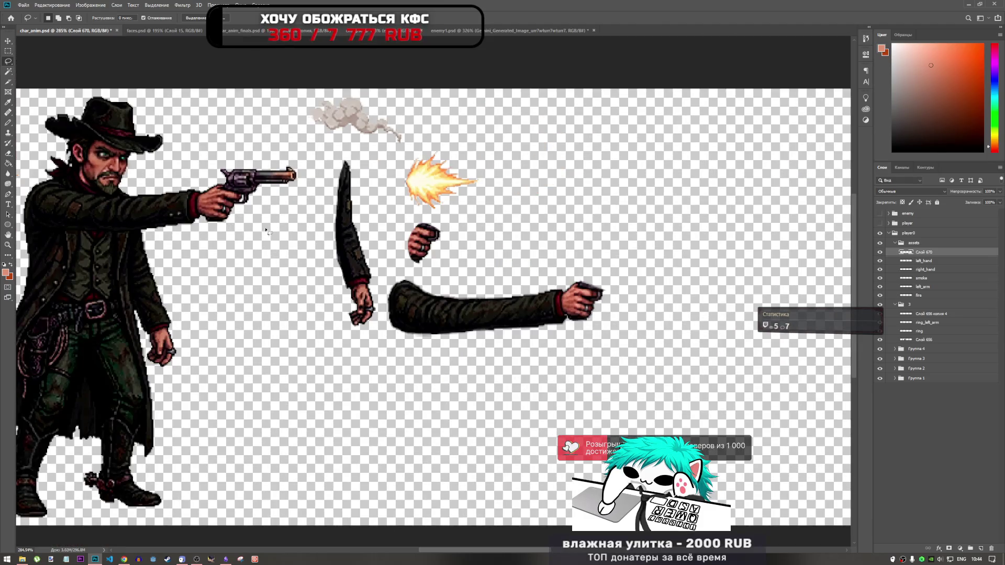
scroll(622, 297, "down", 1)
scroll(615, 311, "up", 5)
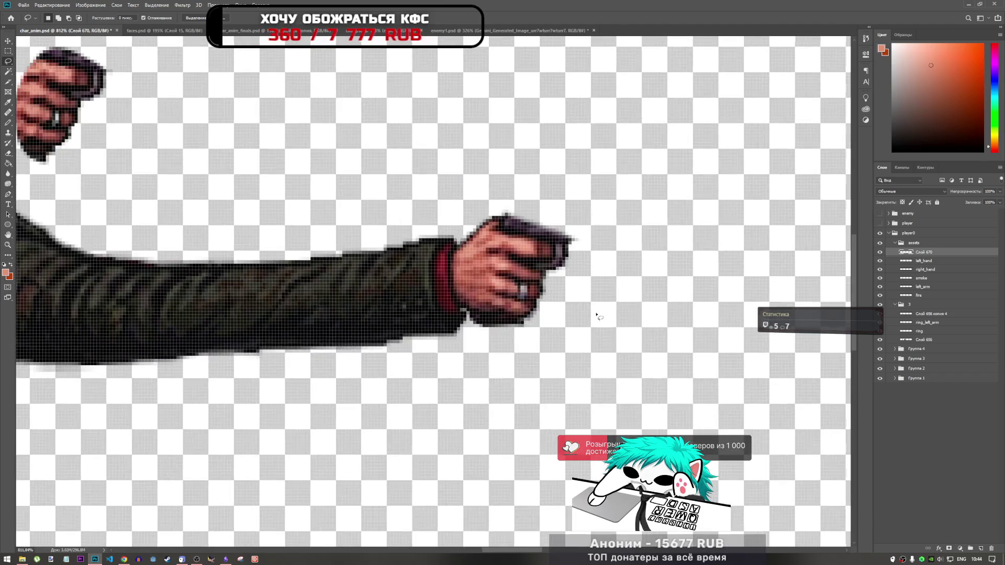
scroll(487, 307, "down", 4)
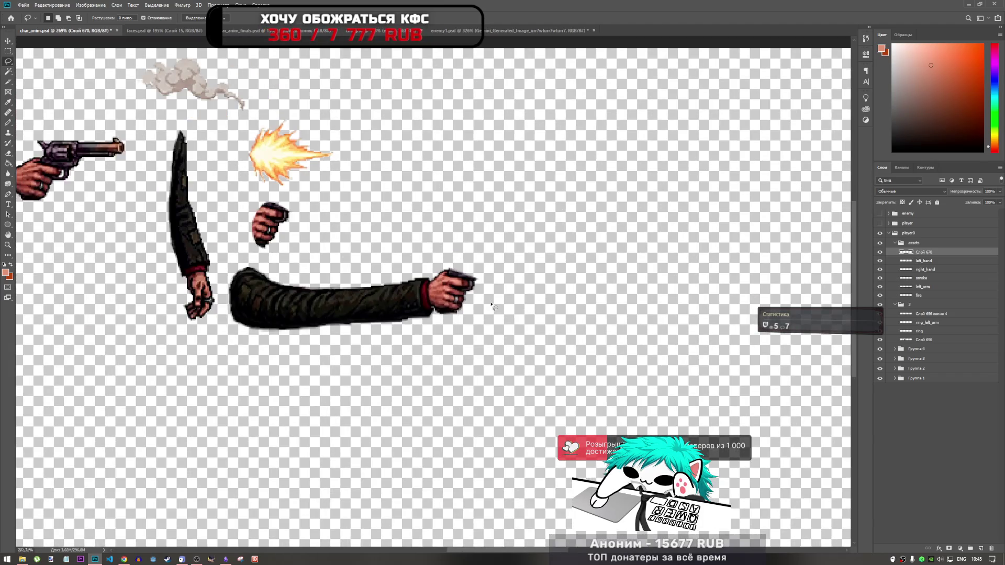
scroll(491, 304, "down", 2)
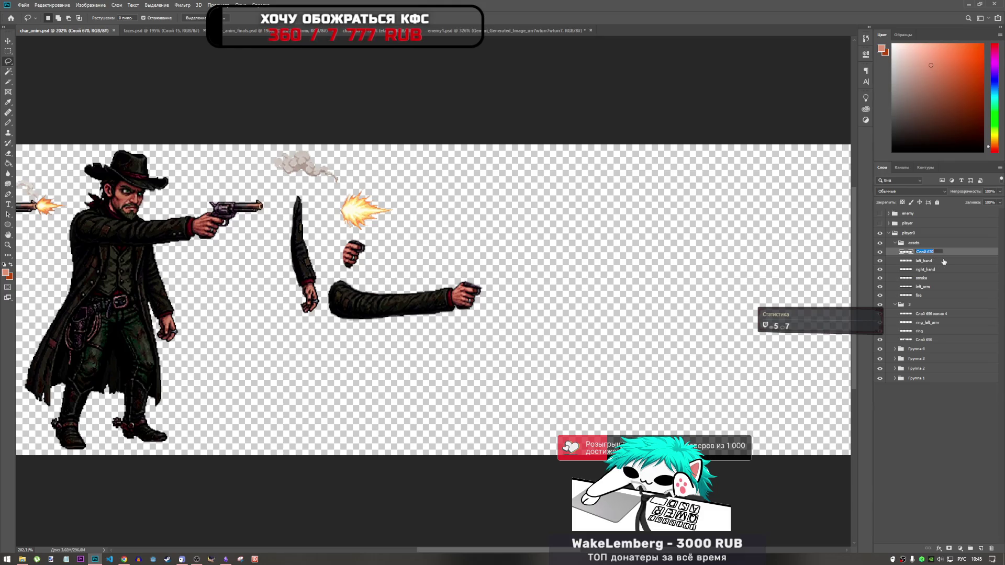
- Select Слой 670 together with left_hand and merge the two layers
double_click(929, 262)
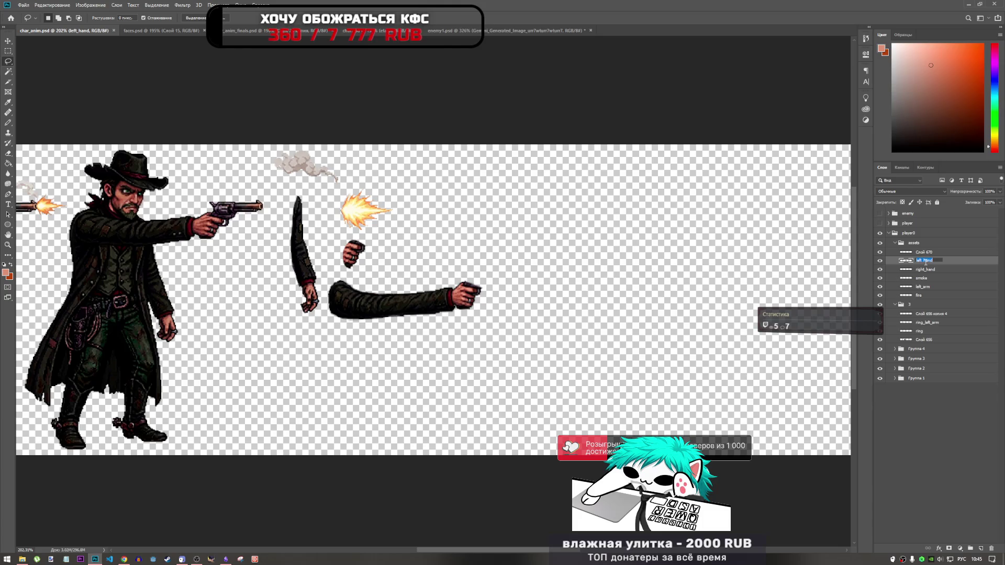
left_click(880, 260)
left_click(879, 261)
left_click(879, 261)
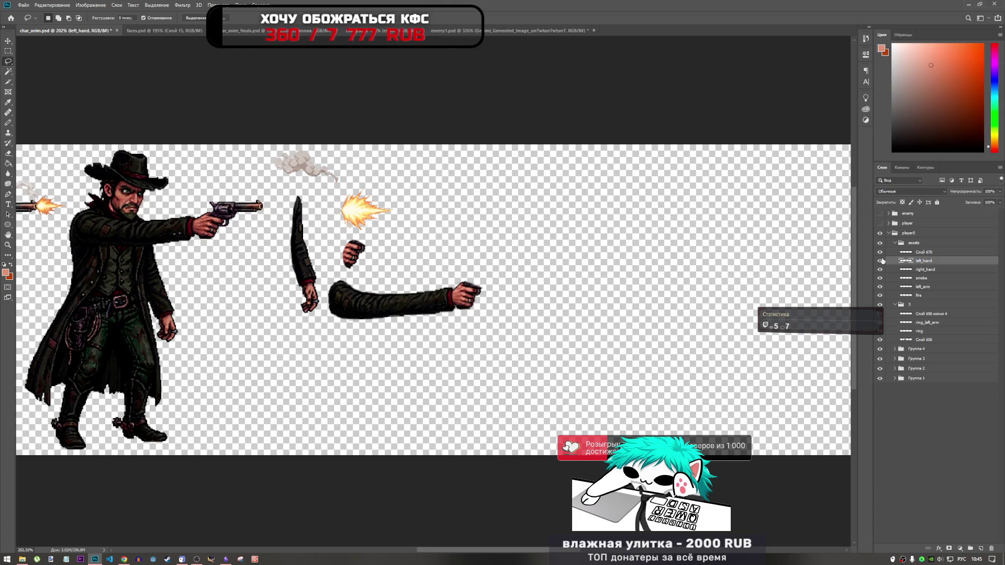
left_click(928, 252, "shift")
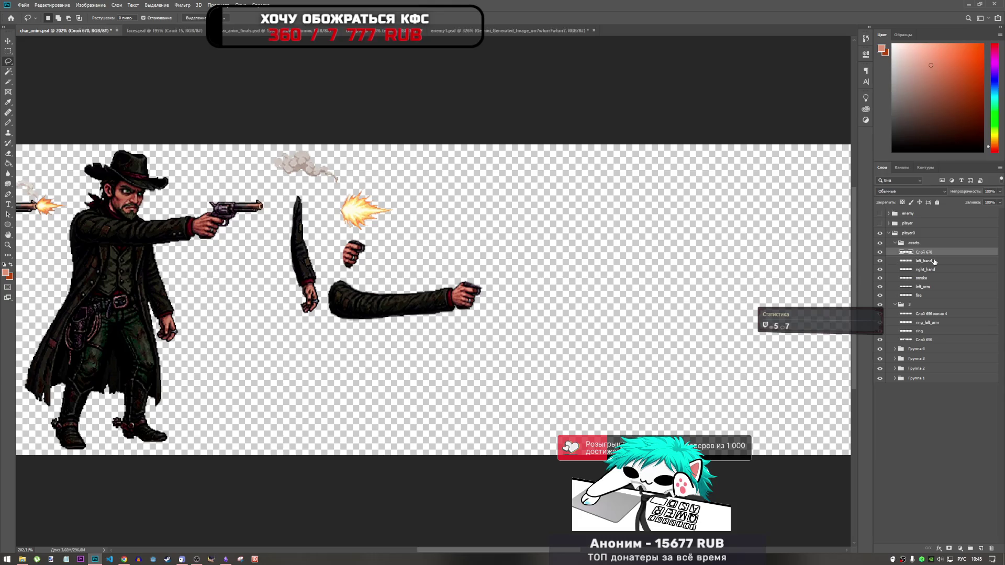
right_click(930, 257)
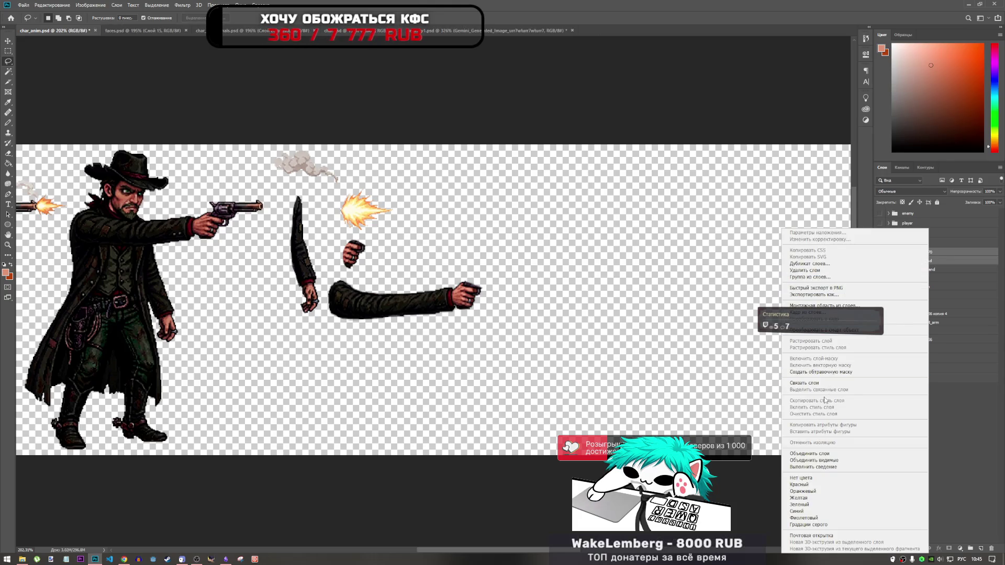
left_click(815, 453)
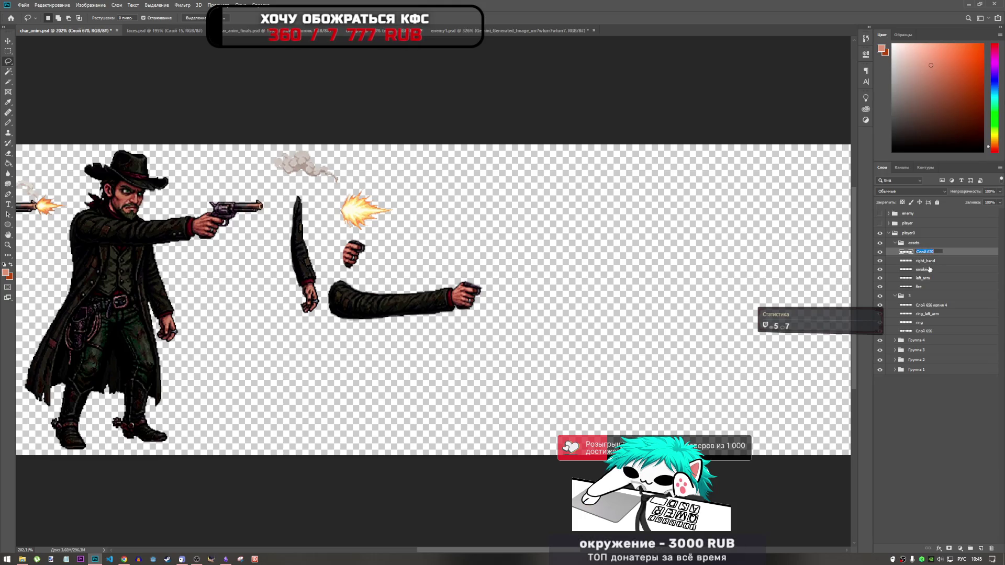
- Rename the merged layer to left_hand
type("gun")
key("alt+shift")
key("BackSpace")
type("left_hand")
left_click(927, 270)
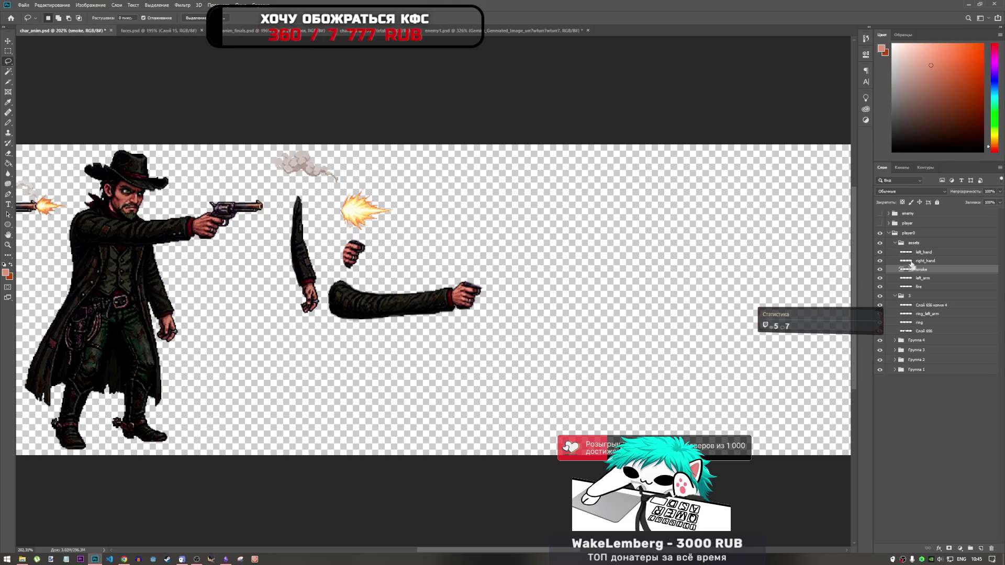
scroll(791, 322, "down", 3)
scroll(342, 250, "down", 3)
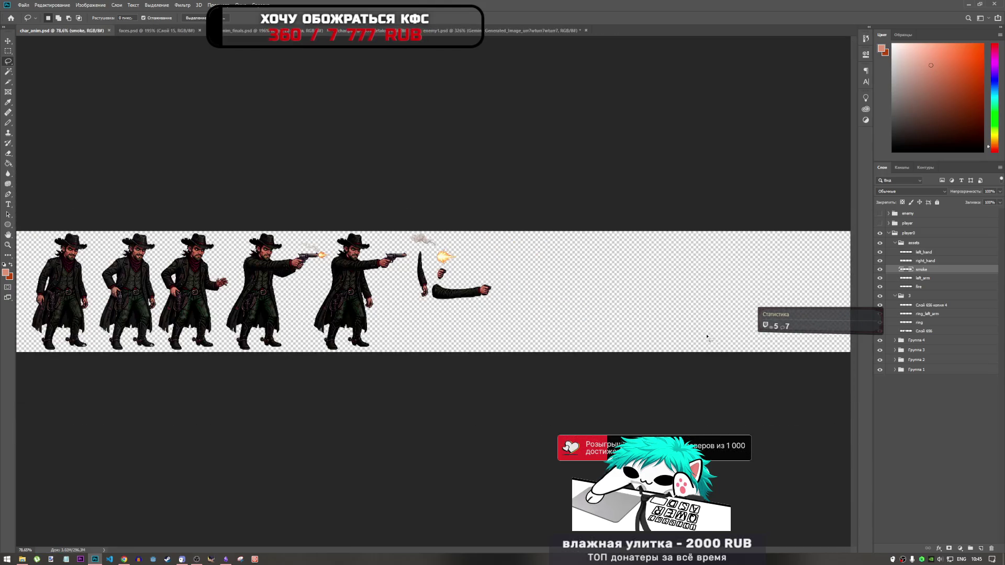
scroll(315, 296, "up", 4)
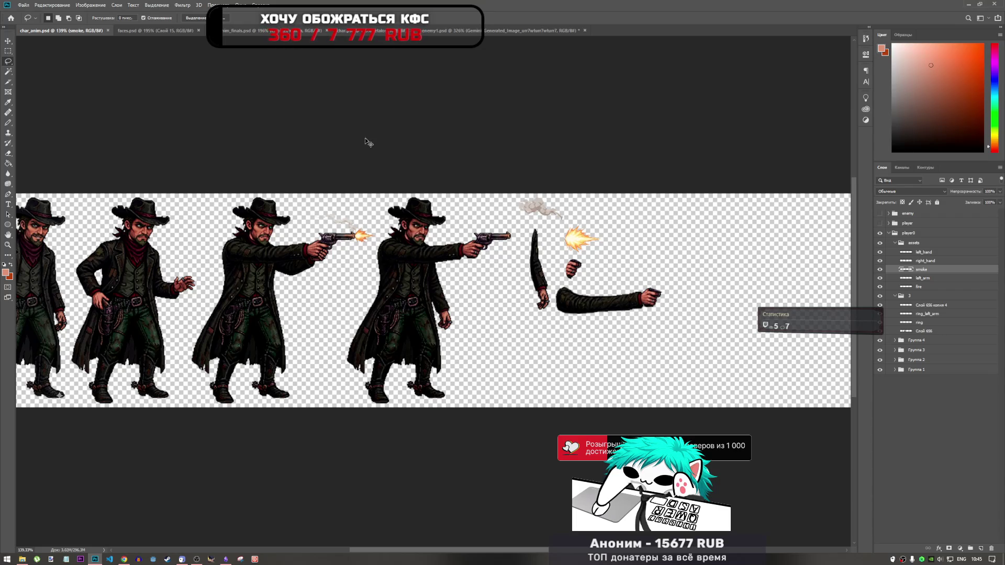
left_click(541, 31)
- Save enemy1.psd with Ctrl+S and switch back to char_anim.psd
scroll(545, 301, "down", 8)
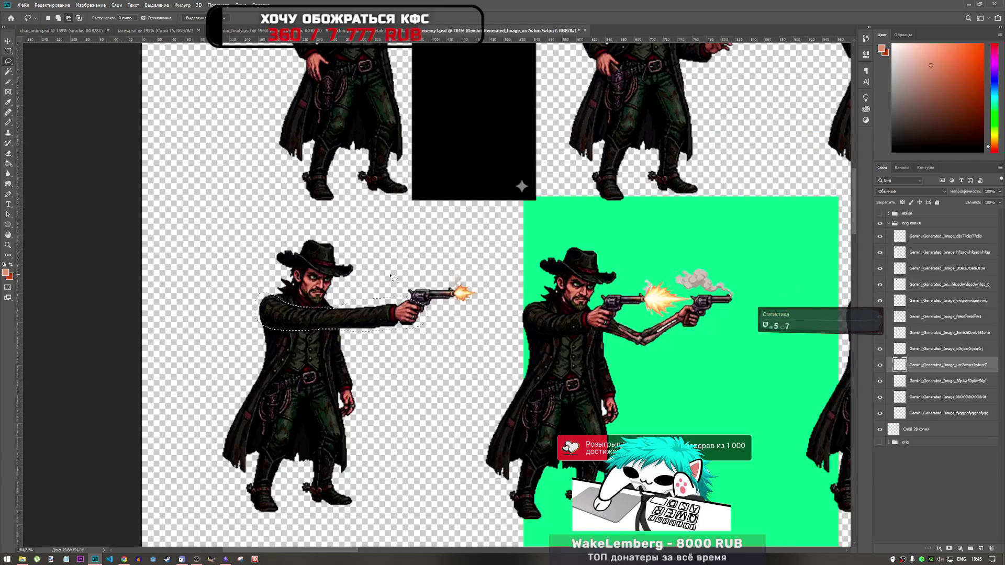
scroll(434, 288, "up", 5)
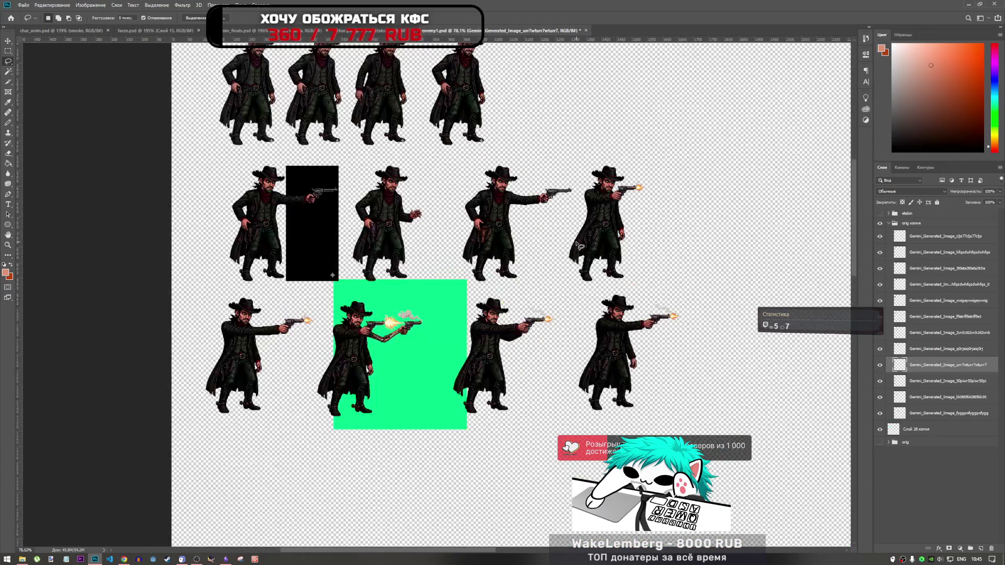
scroll(621, 327, "down", 3)
scroll(523, 257, "up", 1)
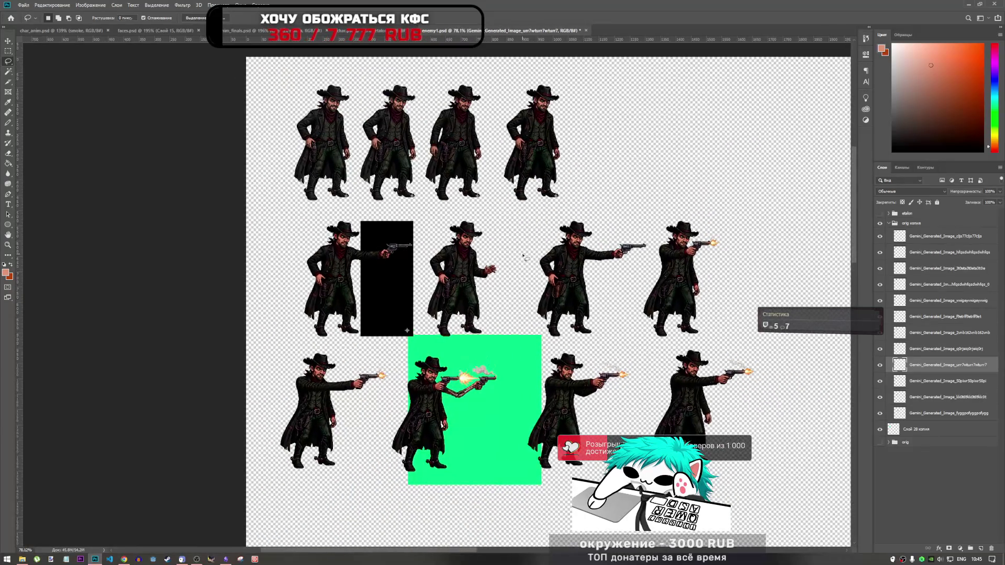
key("ctrl+s")
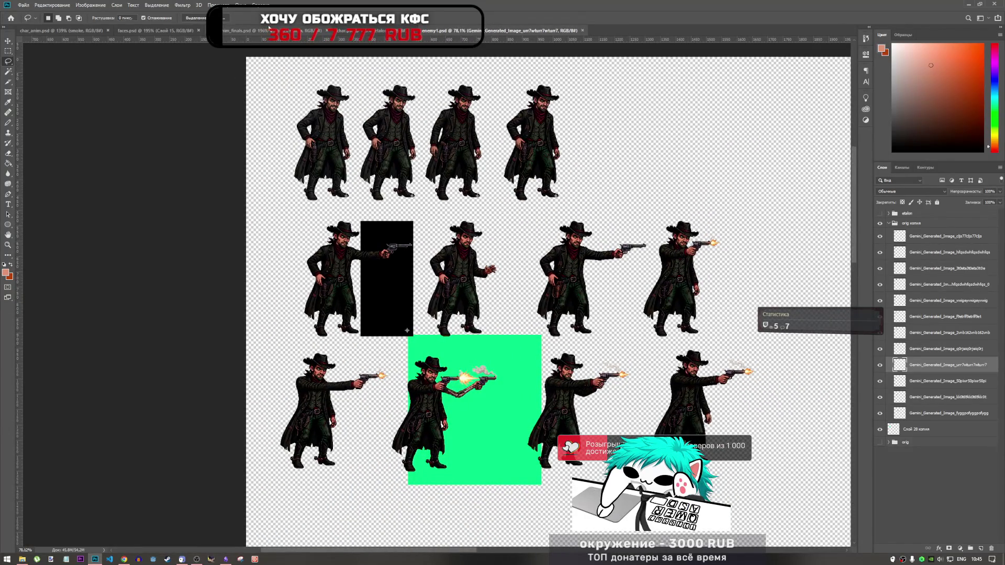
left_click(77, 30)
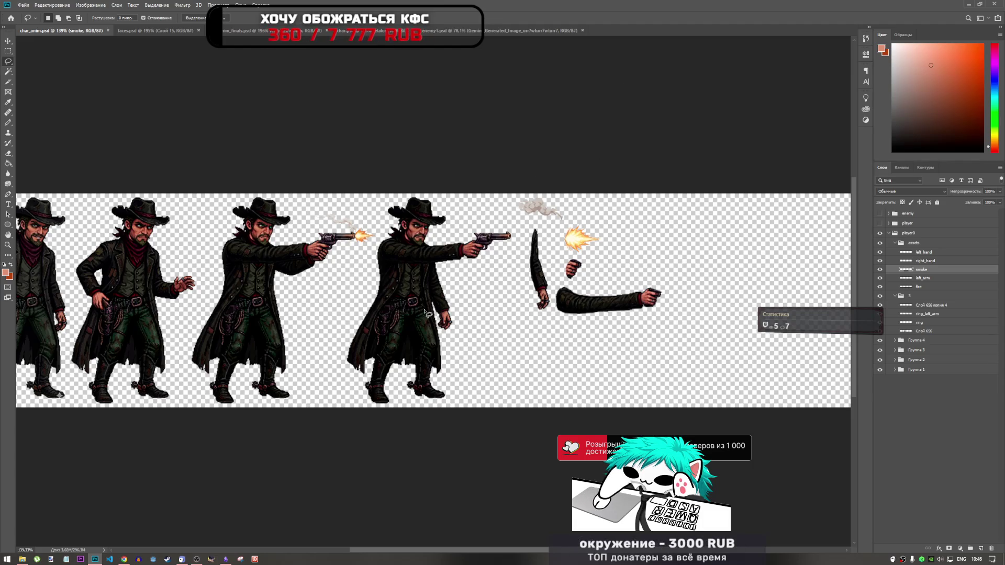
- Pause the YouTube music video and enable the Browsec VPN extension in Manage extensions
left_click(124, 558)
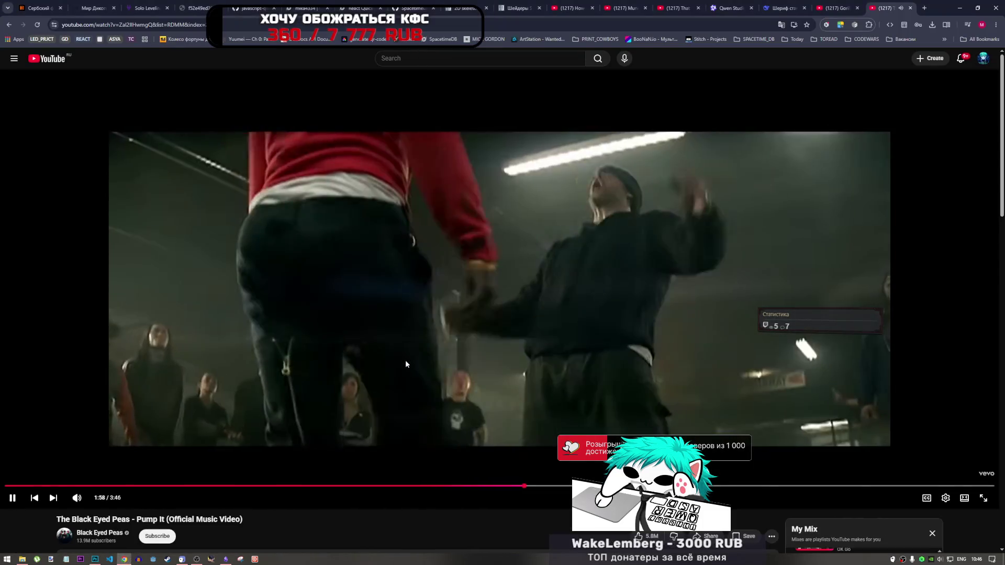
left_click(406, 361)
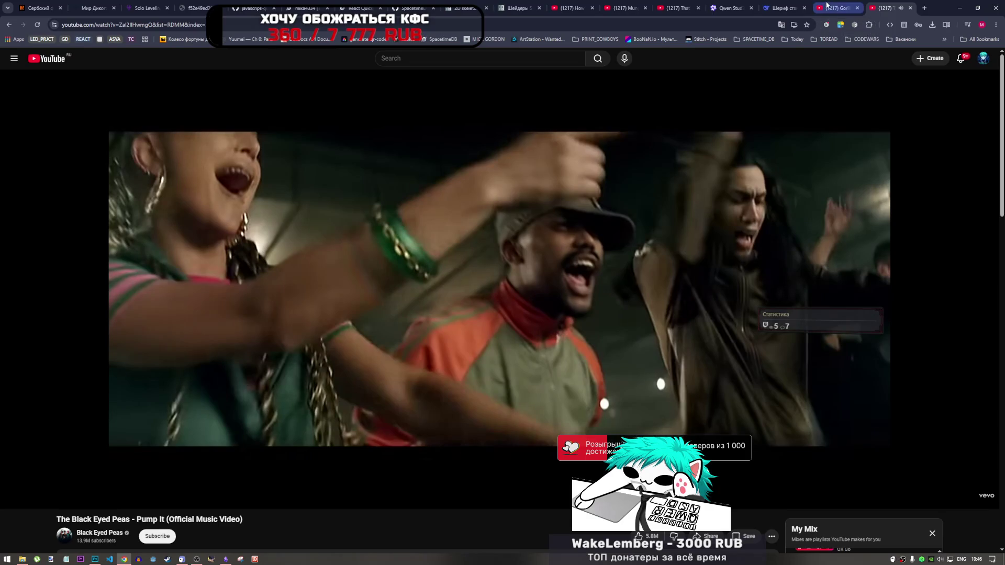
left_click(868, 25)
left_click(790, 201)
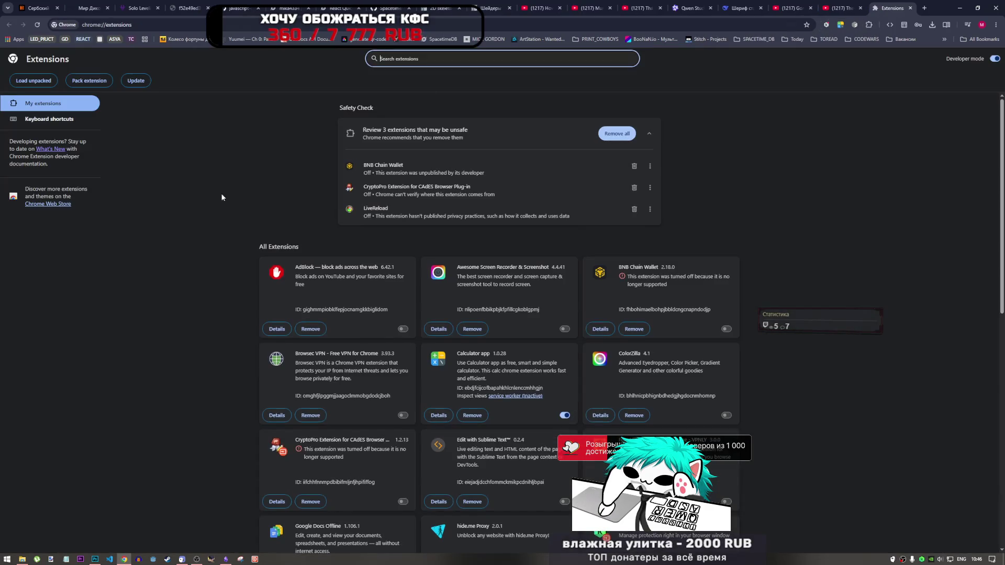
left_click(403, 415)
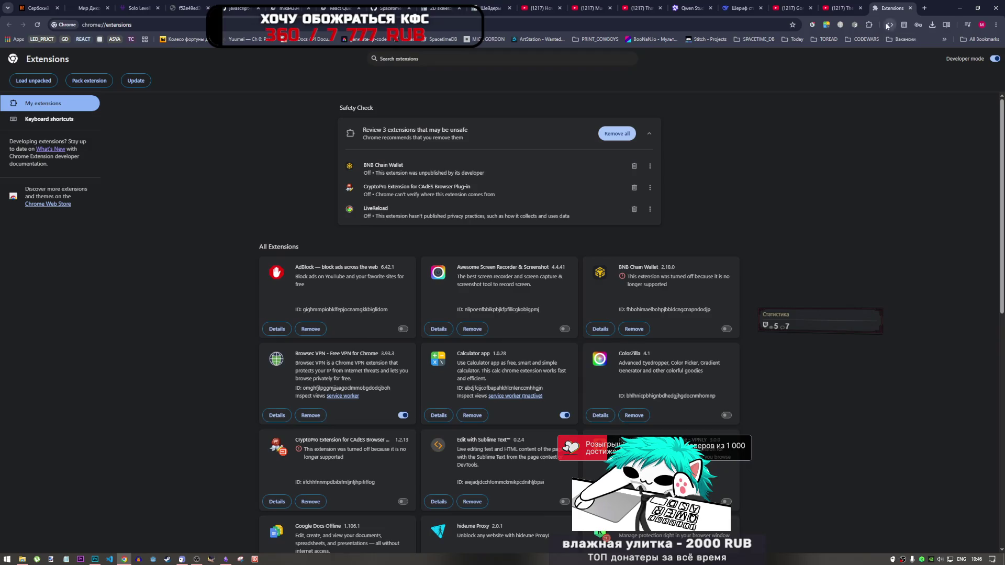
- Set the Browsec VPN location to Latvia and return to Photoshop
left_click(840, 25)
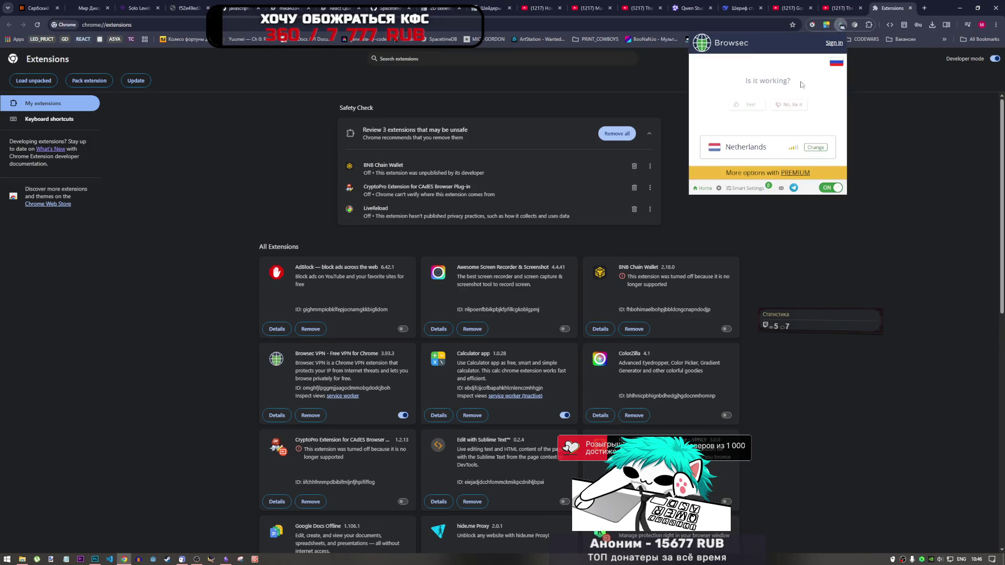
left_click(818, 149)
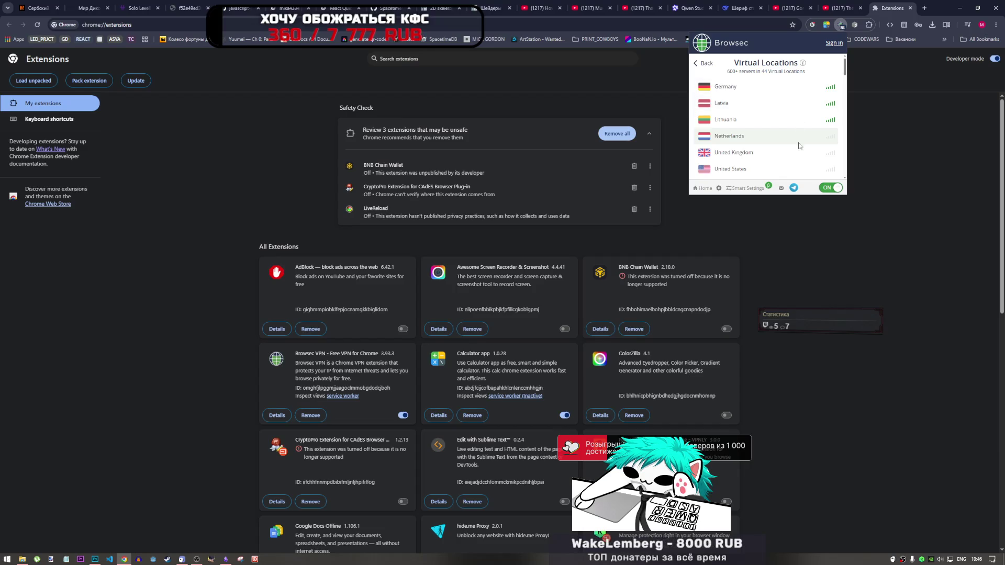
left_click(798, 105)
left_click(903, 105)
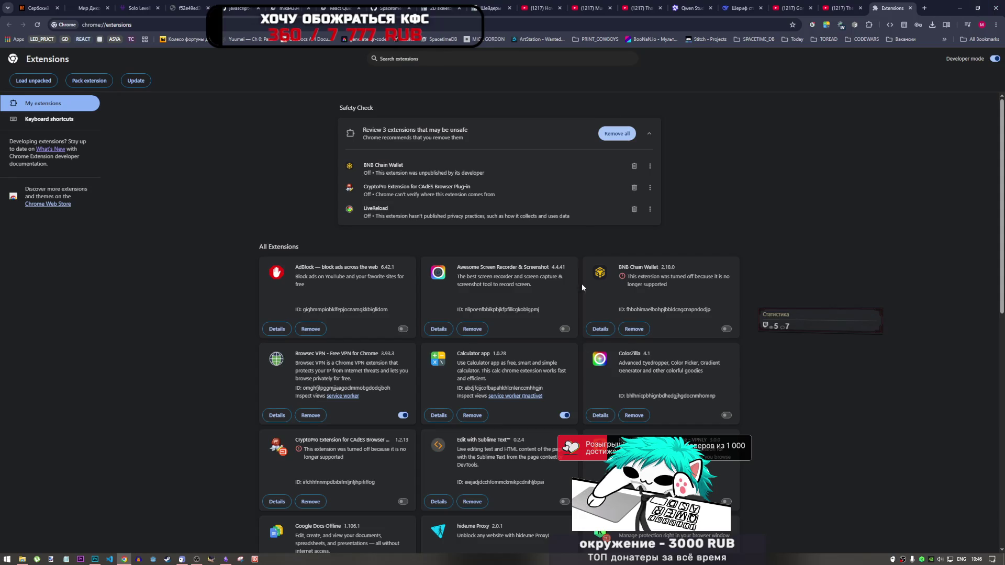
key("alt+Tab")
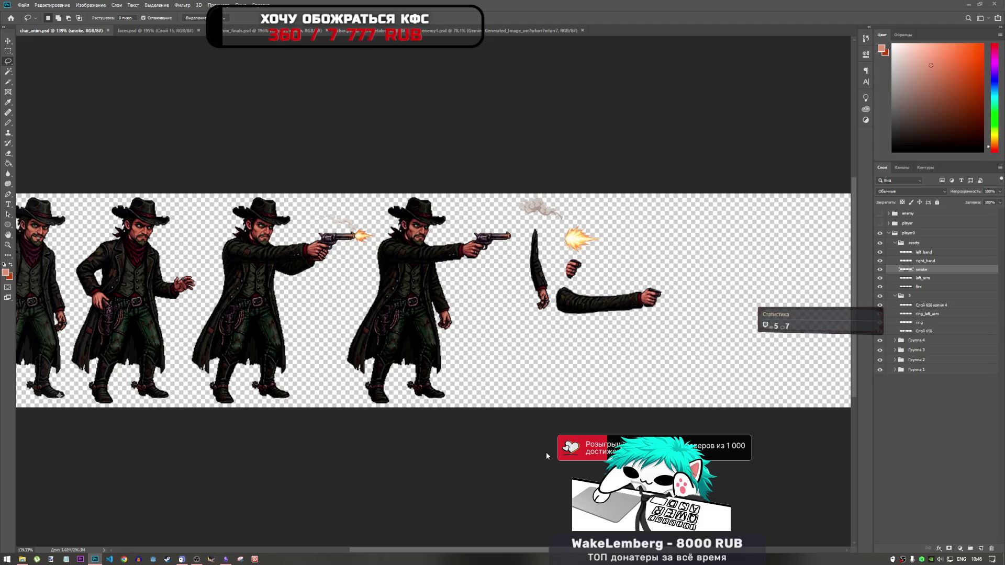
- Alt+Tab from Photoshop's char_anim file to Chrome's extensions page
key("alt+Tab")
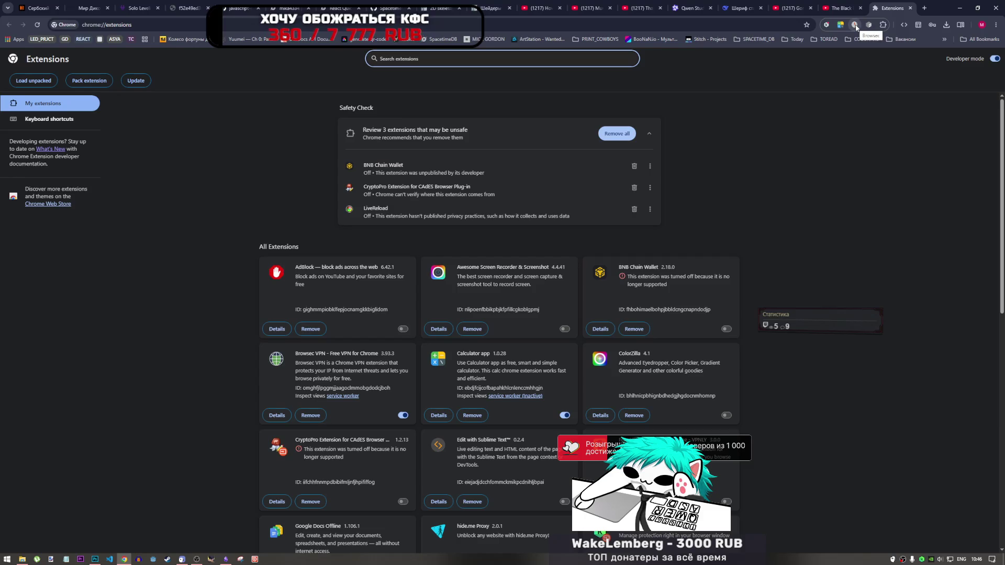
left_click(855, 25)
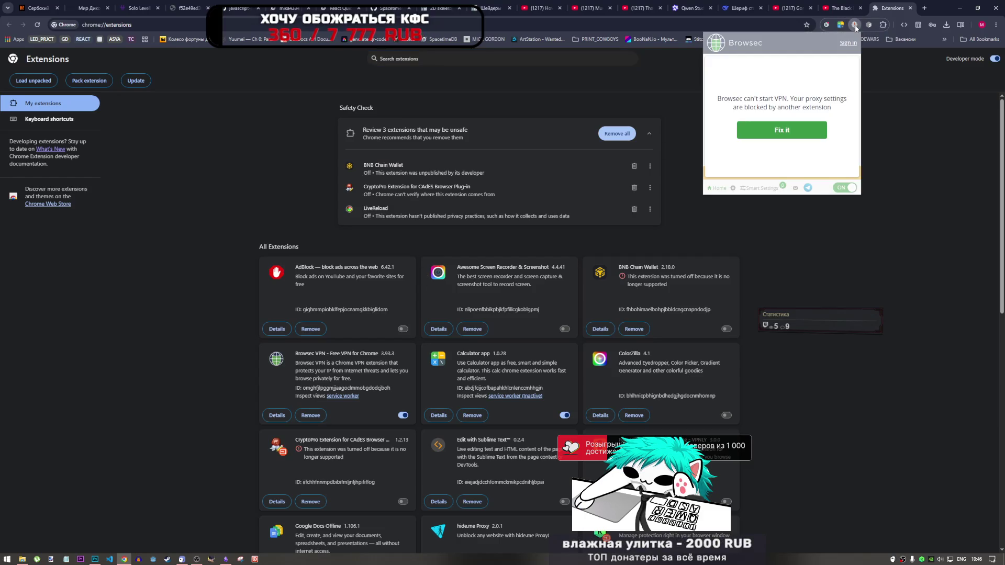
left_click(805, 133)
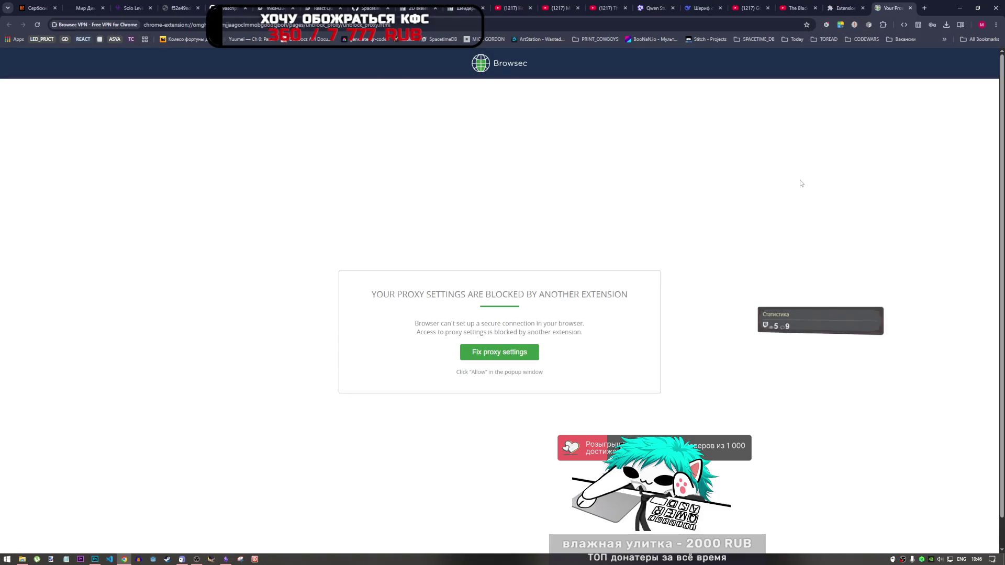
left_click(536, 355)
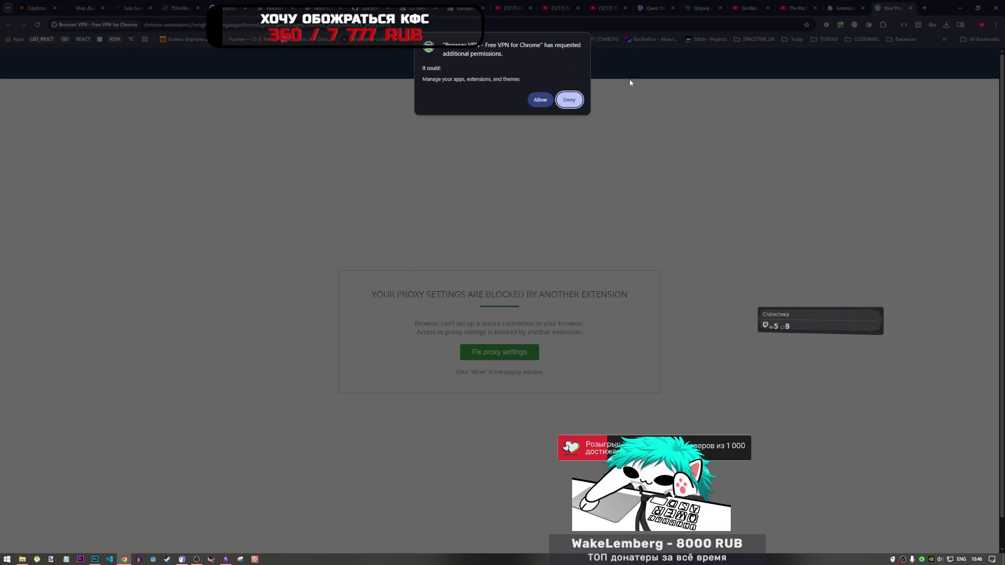
left_click(569, 100)
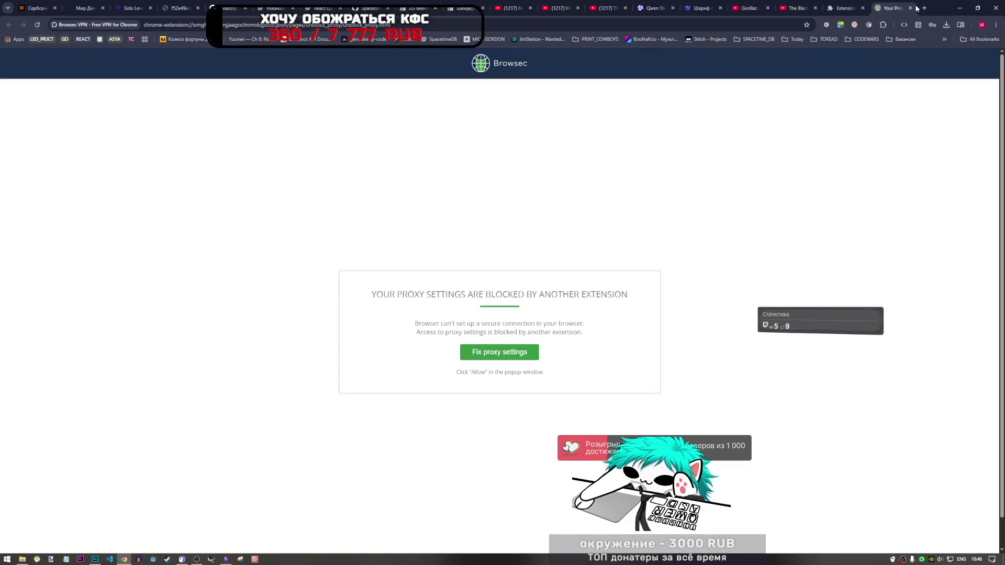
left_click(924, 8)
left_click(803, 8)
left_click(848, 8)
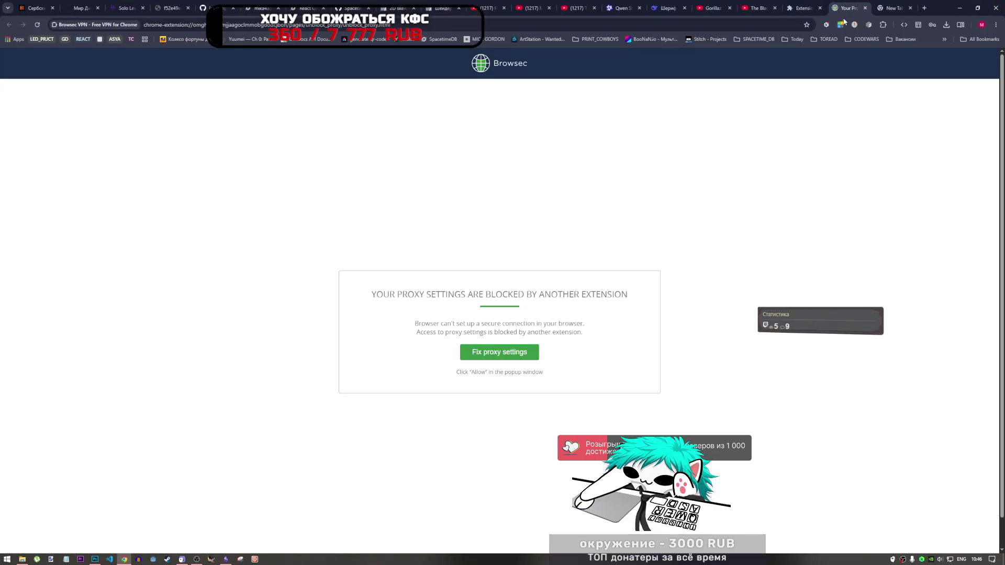
left_click(803, 8)
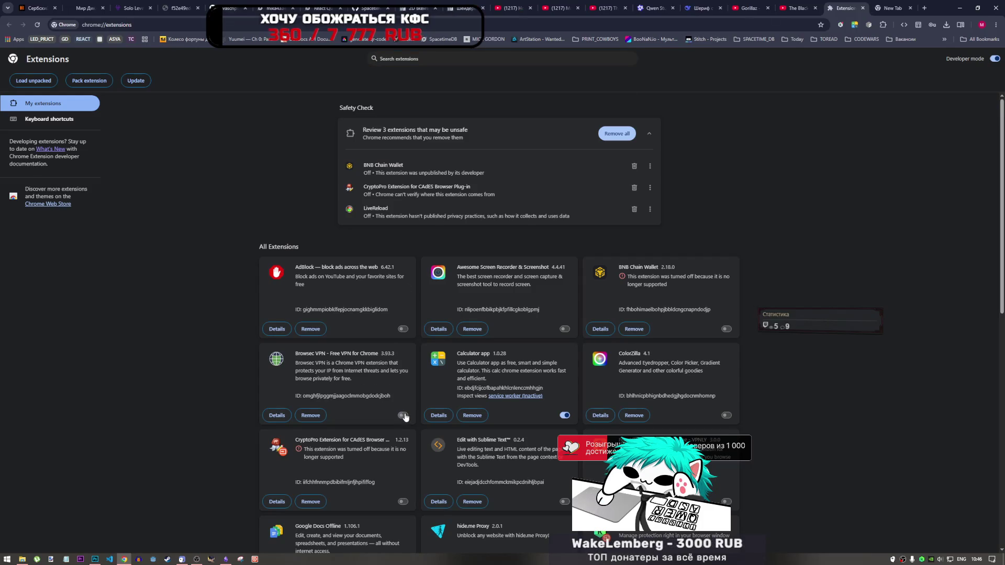
left_click(889, 8)
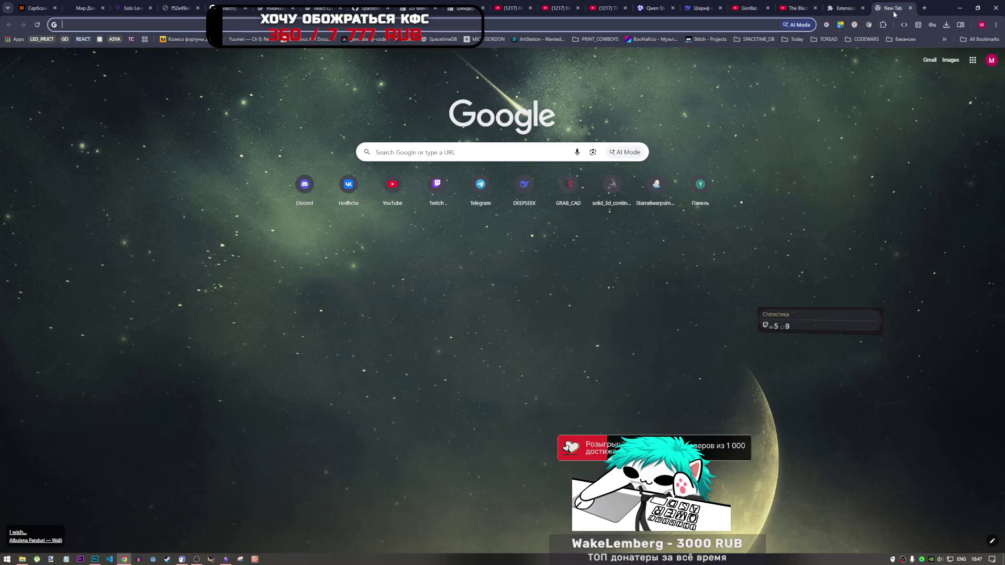
left_click(910, 8)
left_click(855, 25)
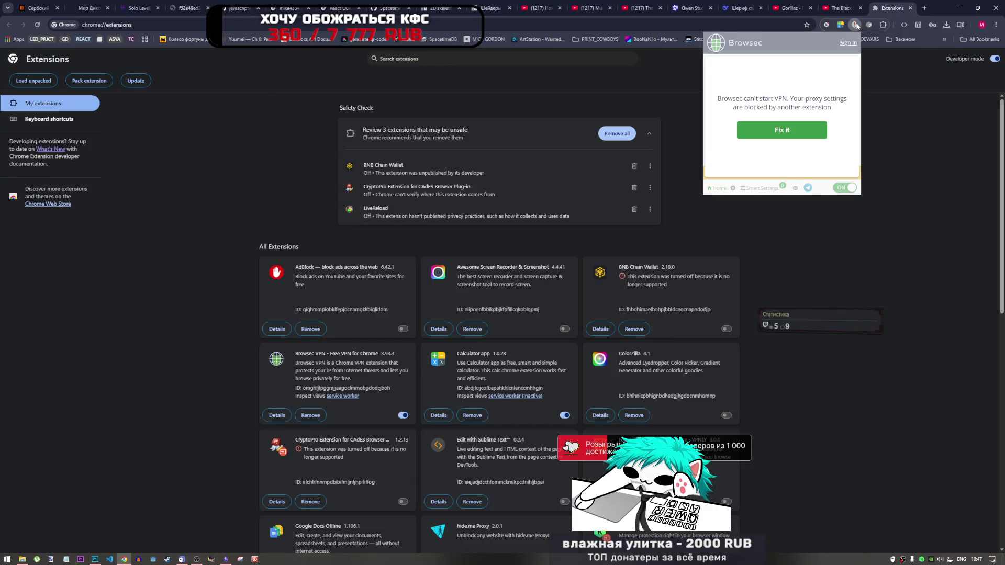
left_click(342, 396)
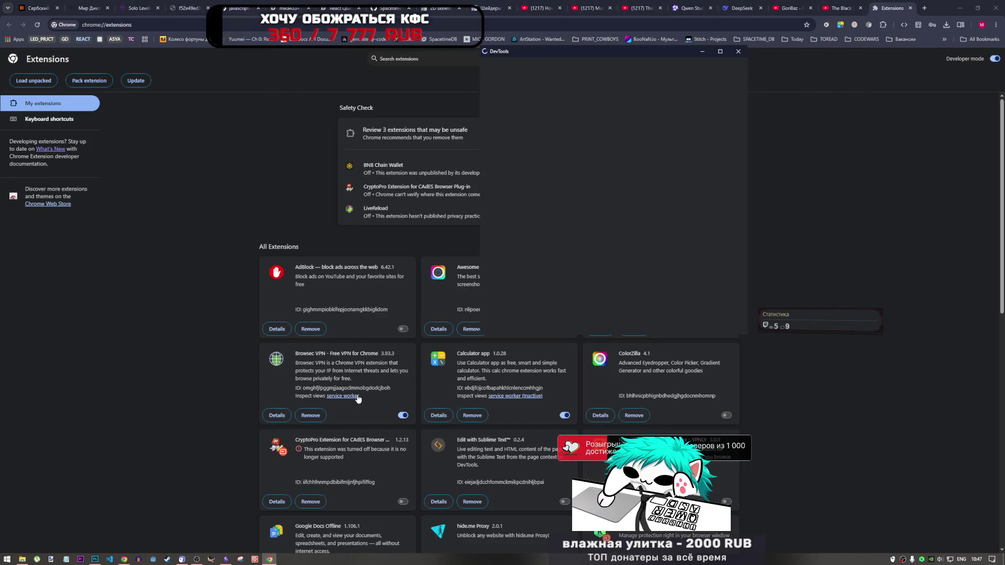
left_click(744, 53)
left_click(853, 26)
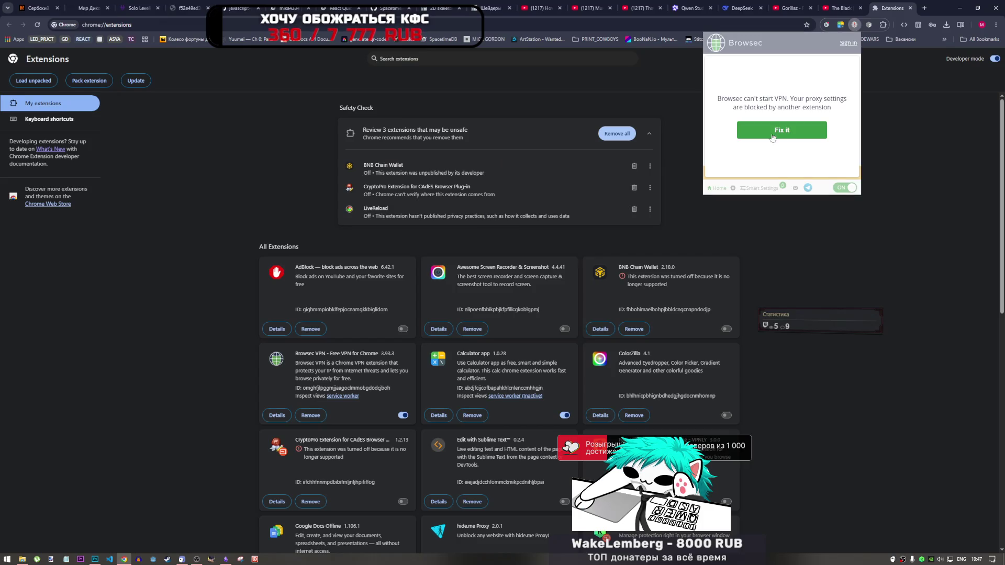
left_click(773, 135)
left_click(910, 8)
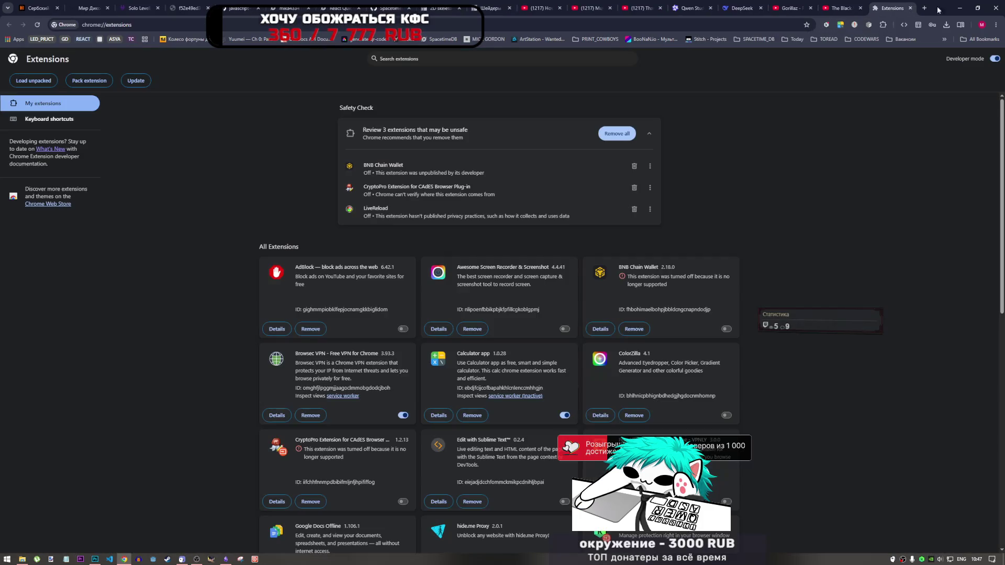
key("alt+Tab")
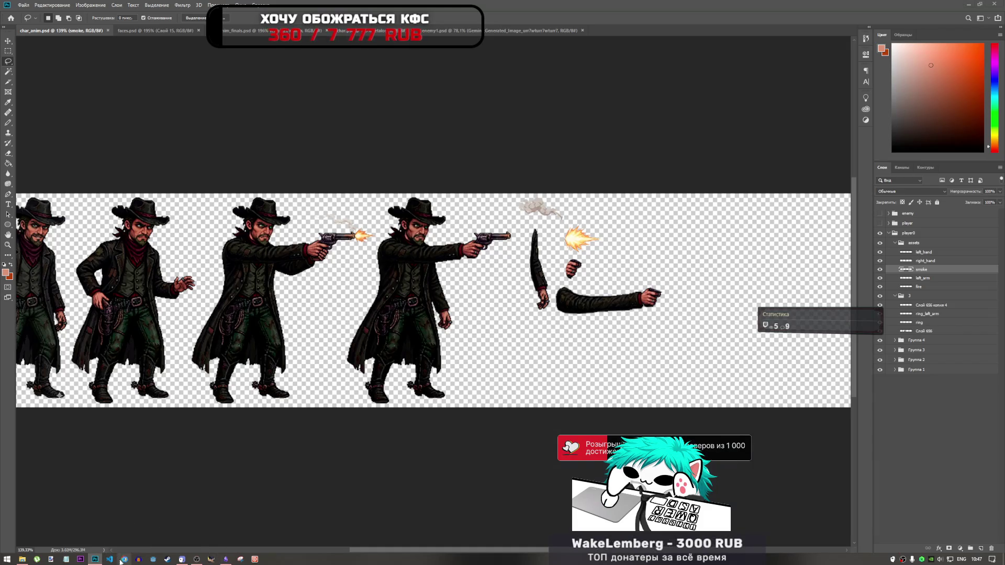
key("alt+Tab")
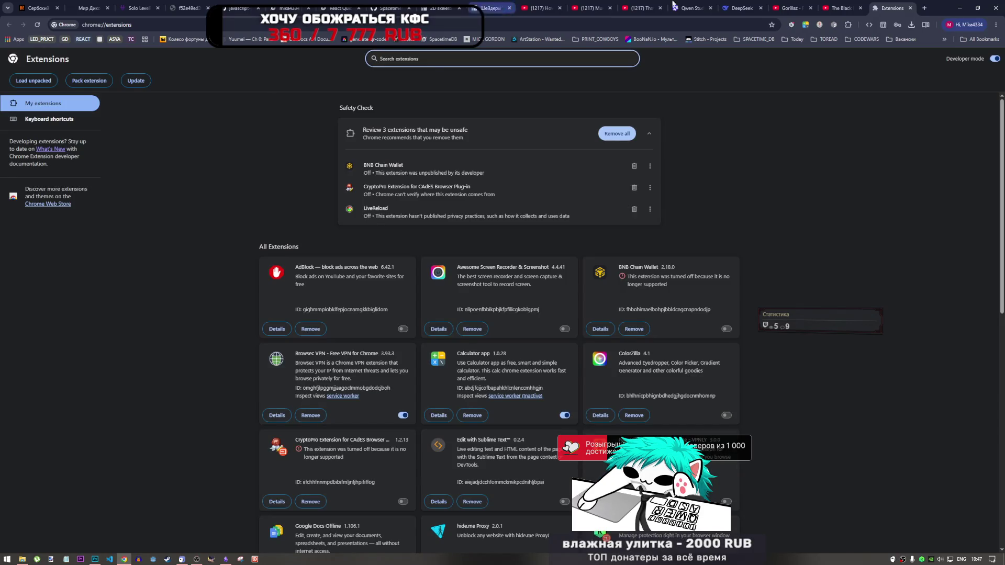
- Let Browsec VPN fix the blocked proxy settings and allow it to manage other extensions
left_click(854, 25)
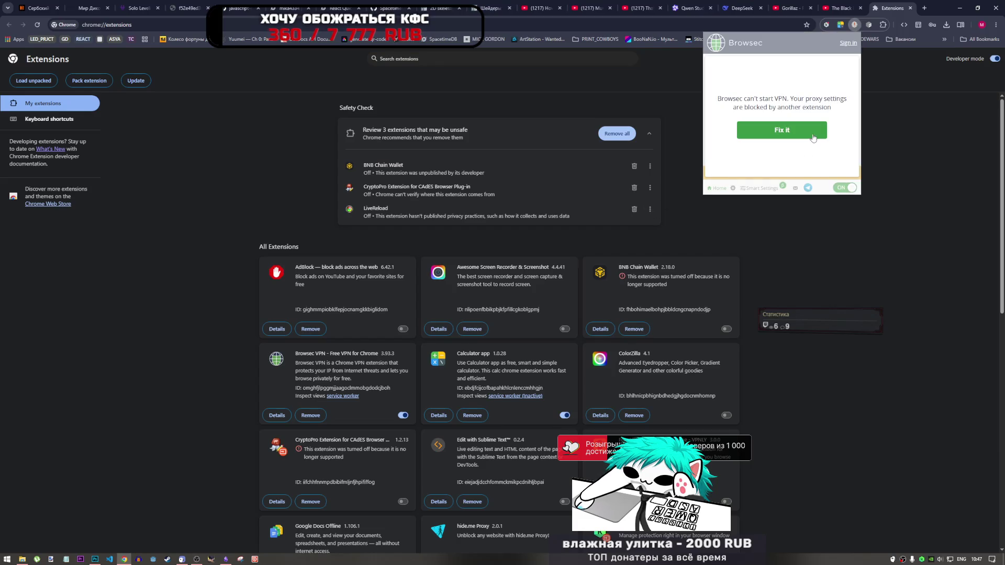
left_click(810, 135)
left_click(502, 357)
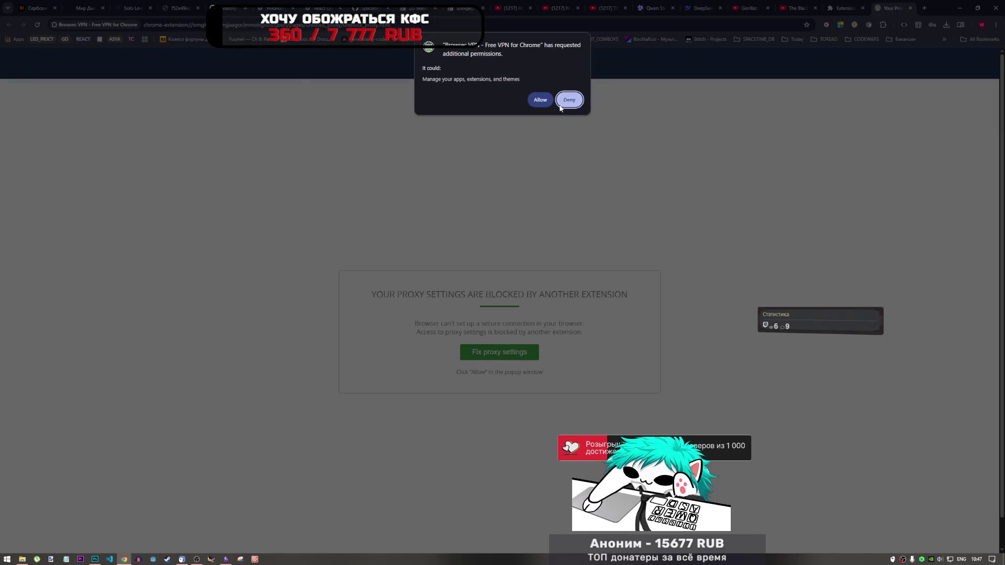
left_click(540, 100)
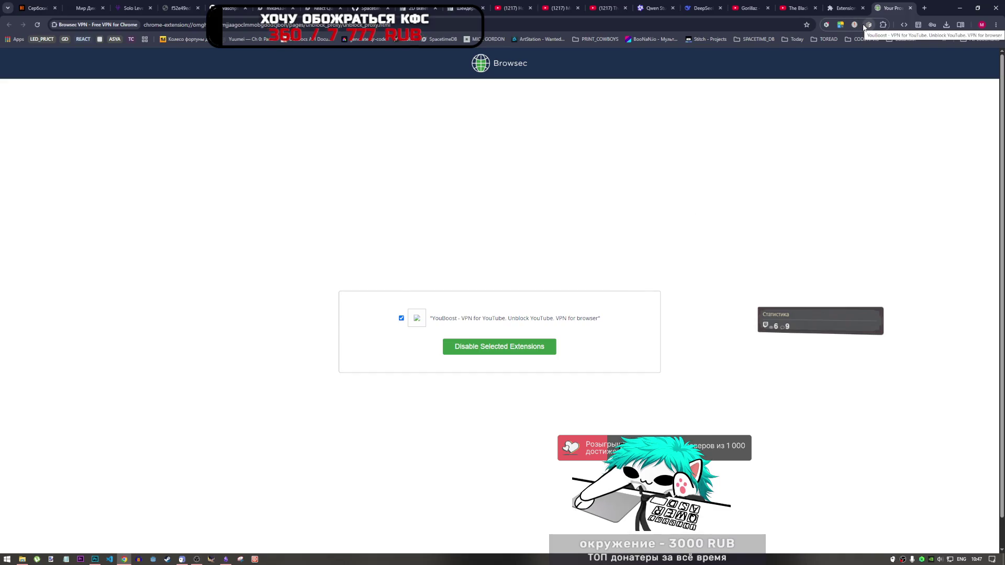
- Open Chrome's extensions management page from the toolbar and scroll through it
left_click(867, 26)
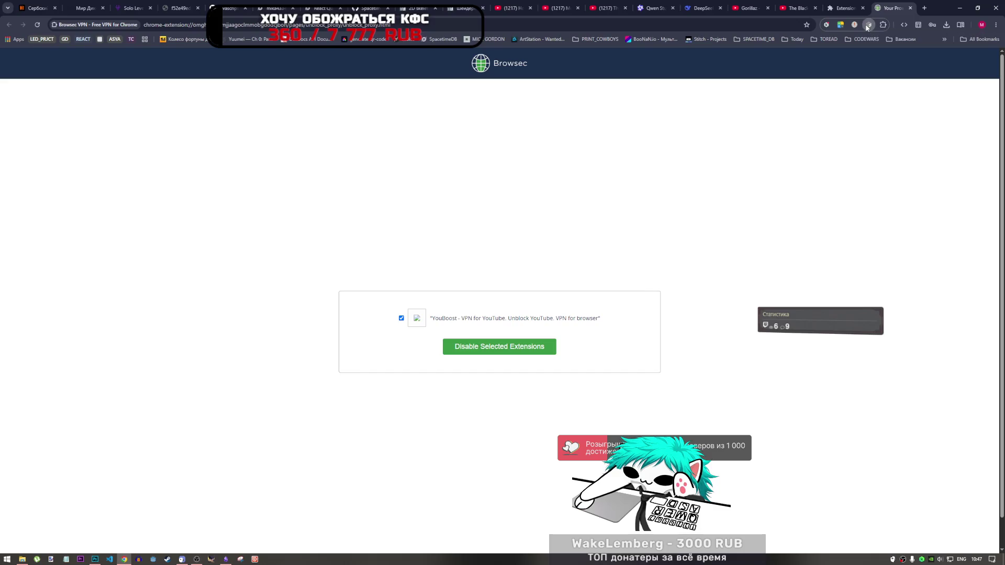
left_click(883, 25)
left_click(832, 190)
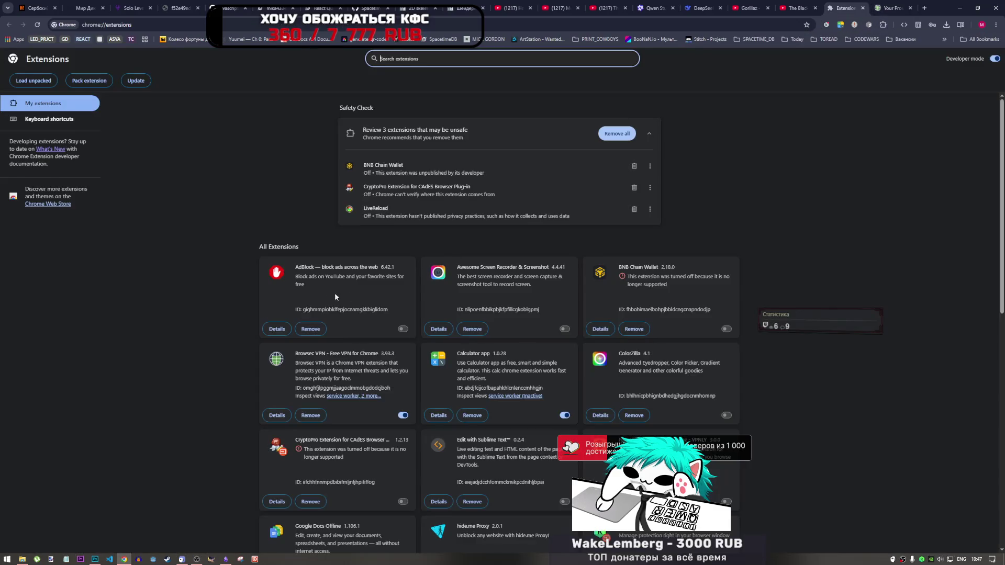
scroll(509, 439, "down", 10)
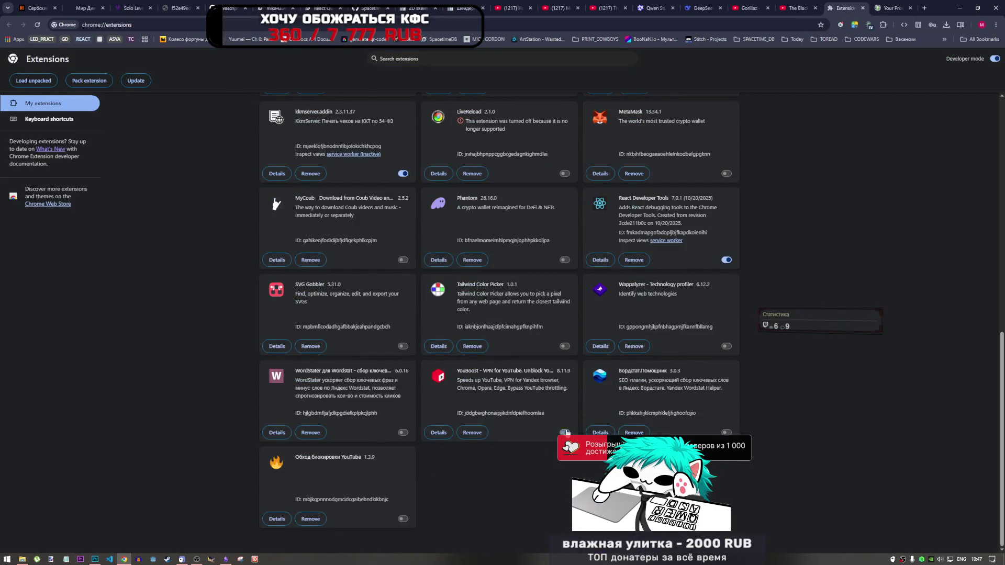
- Close the proxy-fix tab, confirm Browsec shows Latvia, and return to Photoshop
left_click(887, 5)
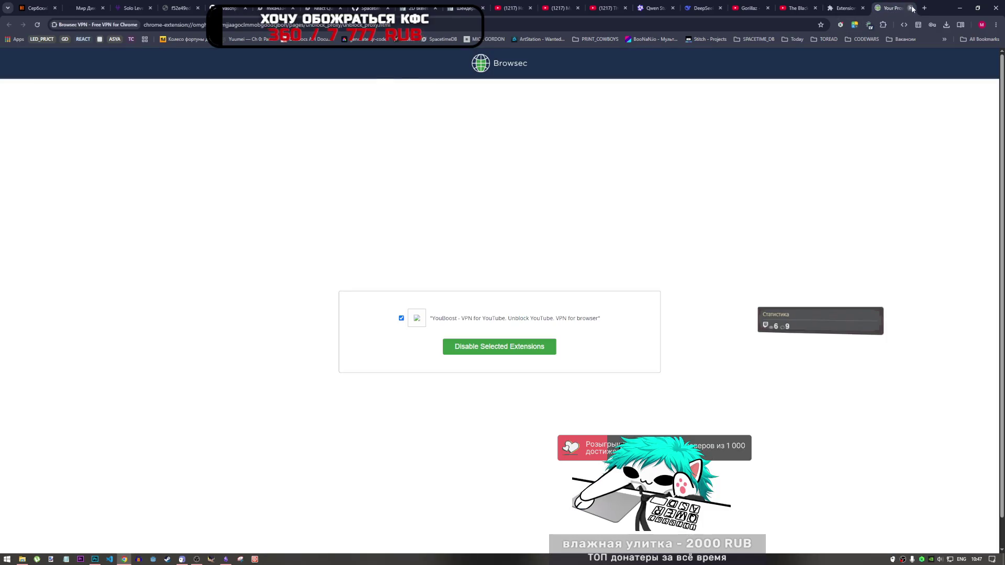
left_click(911, 8)
left_click(868, 25)
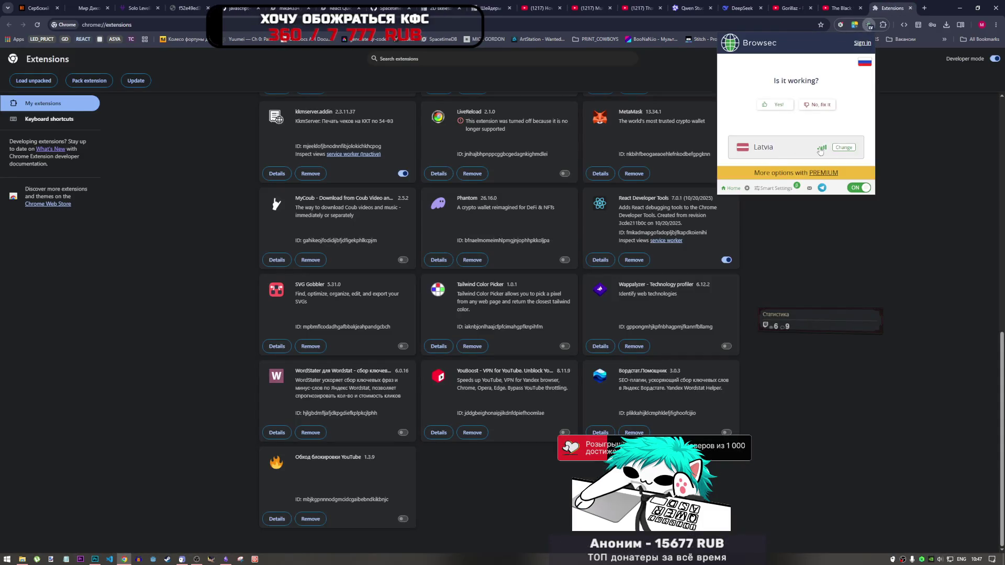
left_click(835, 149)
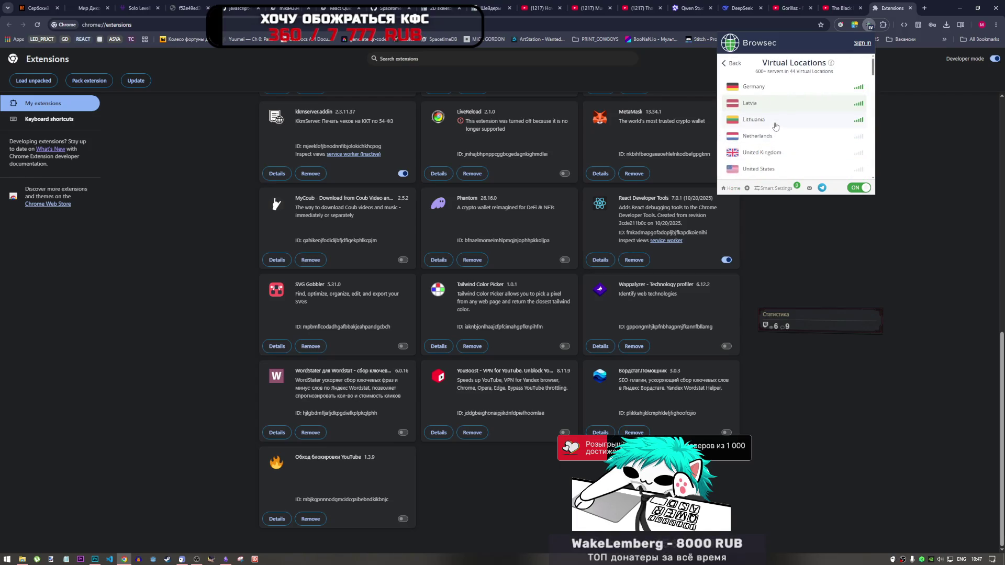
left_click(871, 25)
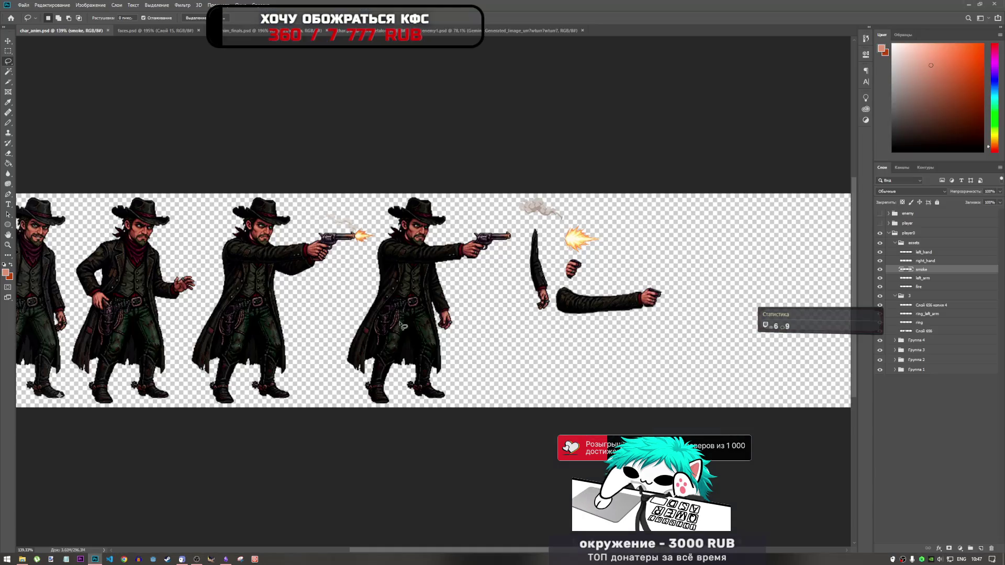
left_click(959, 8)
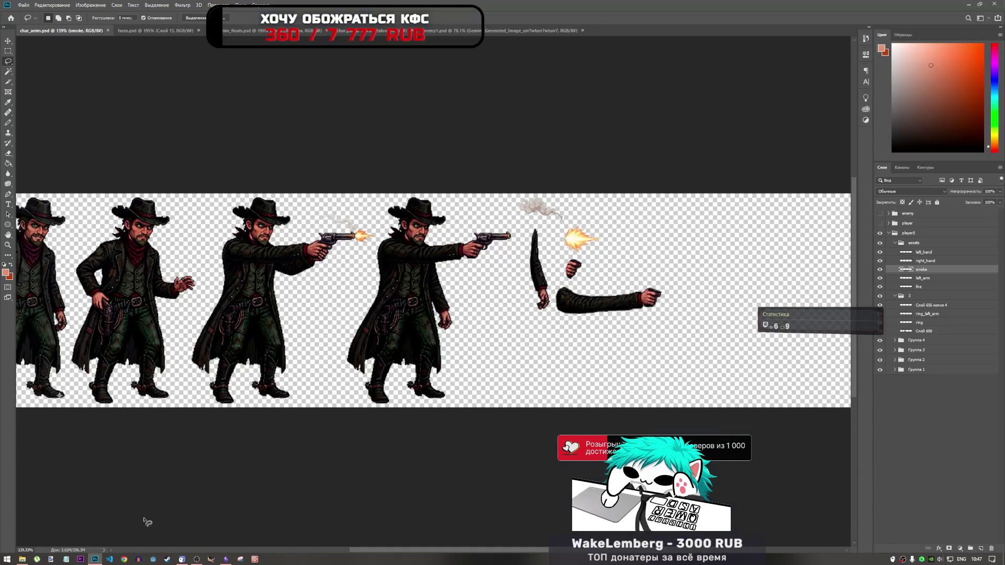
- Restore Chrome from the taskbar to show the reloaded extensions page
left_click(124, 559)
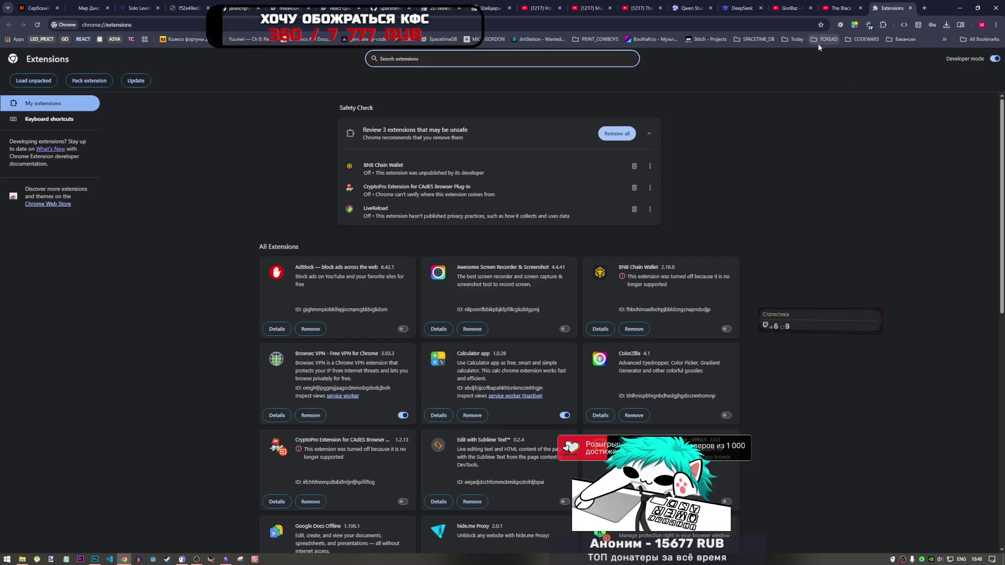
- Load chatgpt.com in a new tab via the 'cha' autocomplete, then bring up Downloads
left_click(925, 8)
type("cha")
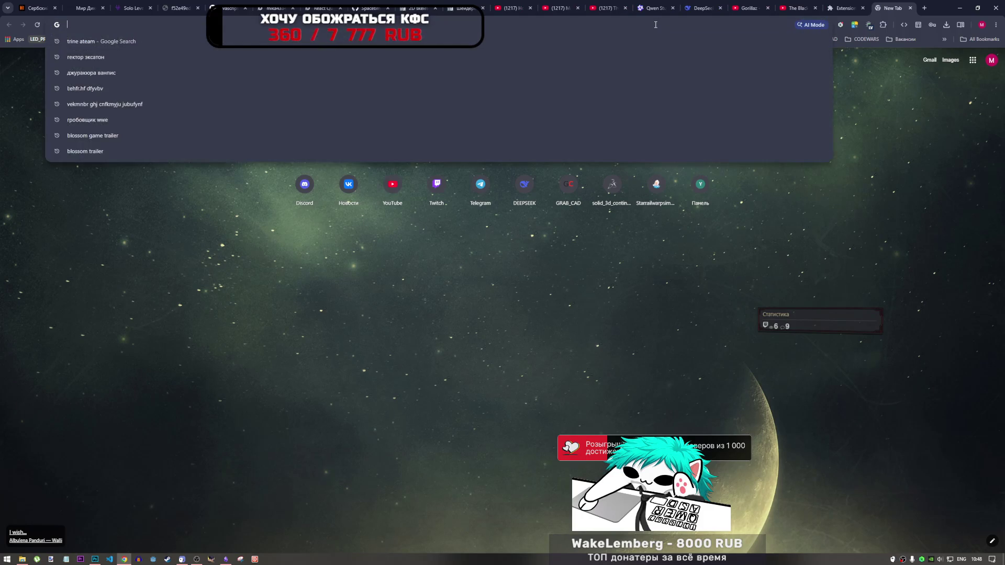
key("Right")
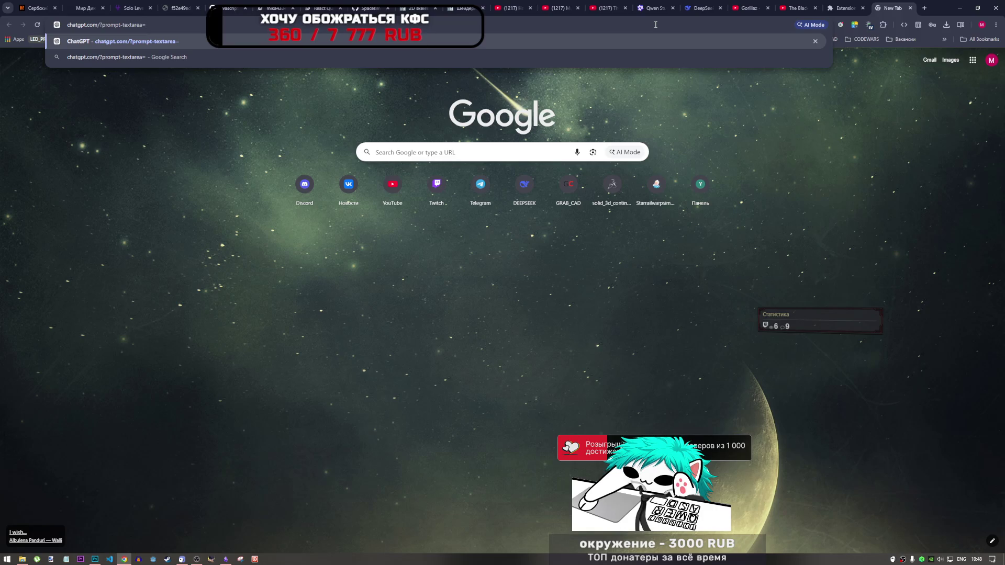
key("Return")
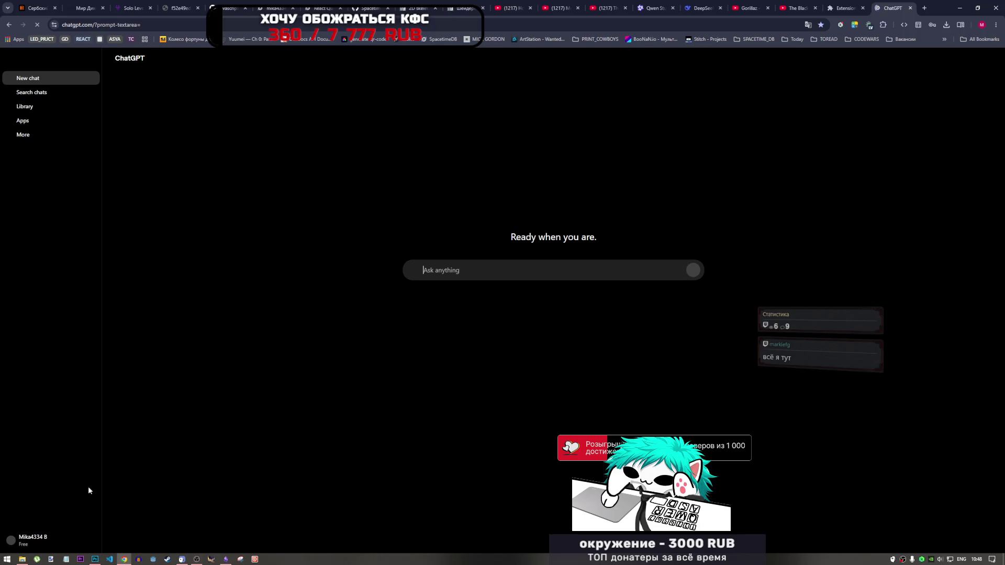
left_click(22, 559)
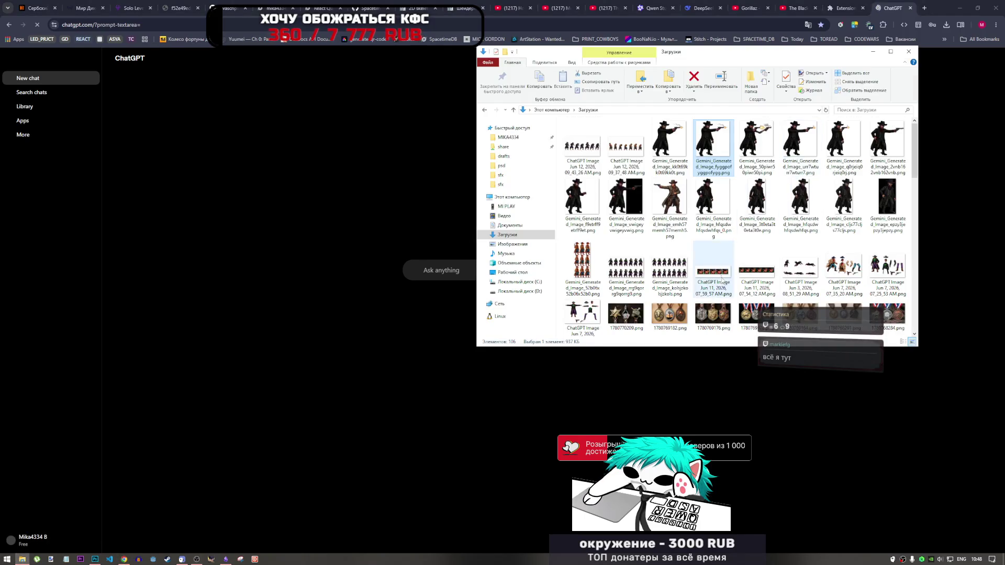
- Browse the Downloads folder of cowboy images, then return to the ChatGPT page
scroll(722, 281, "down", 10)
scroll(723, 277, "up", 10)
scroll(725, 275, "down", 10)
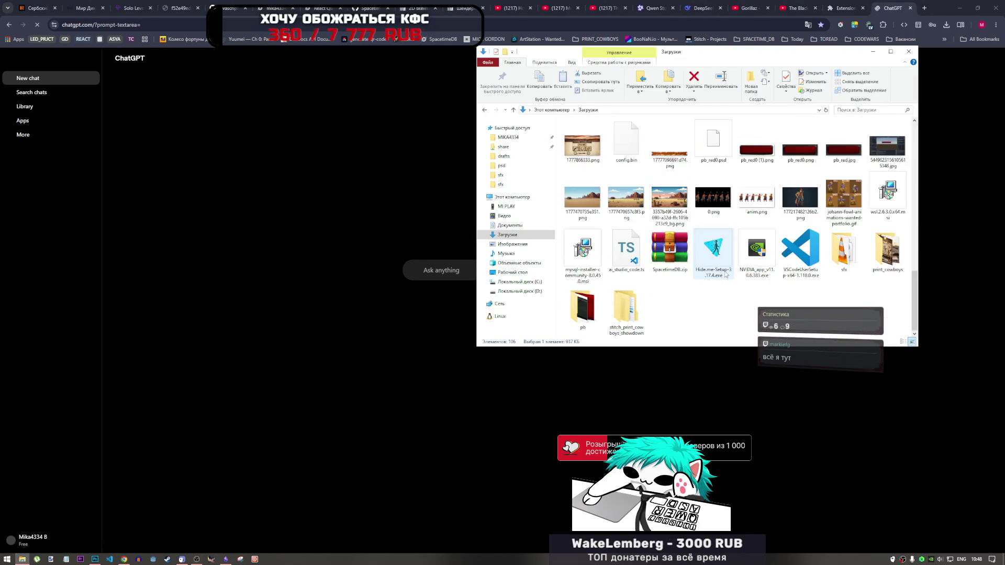
scroll(801, 256, "up", 10)
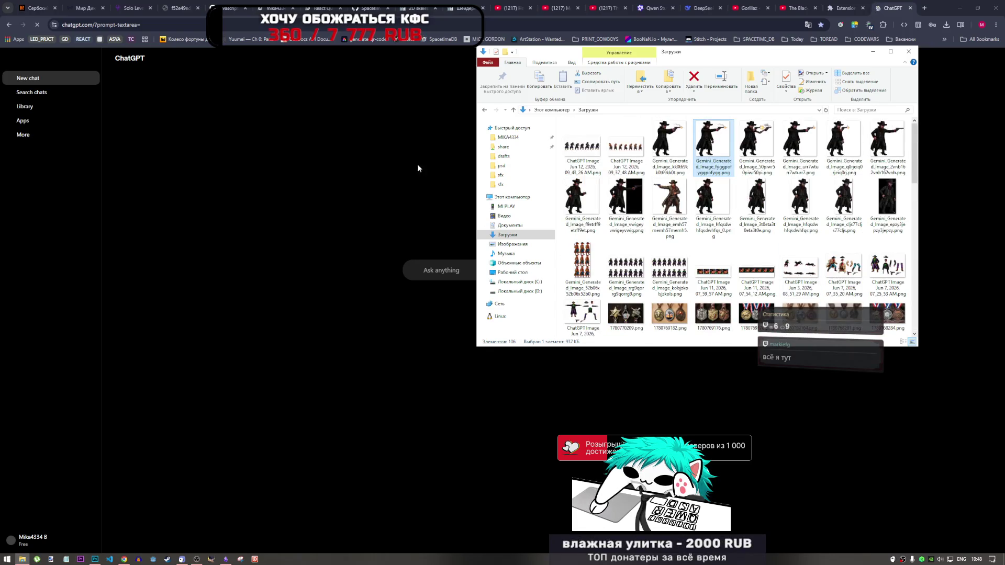
left_click(490, 273)
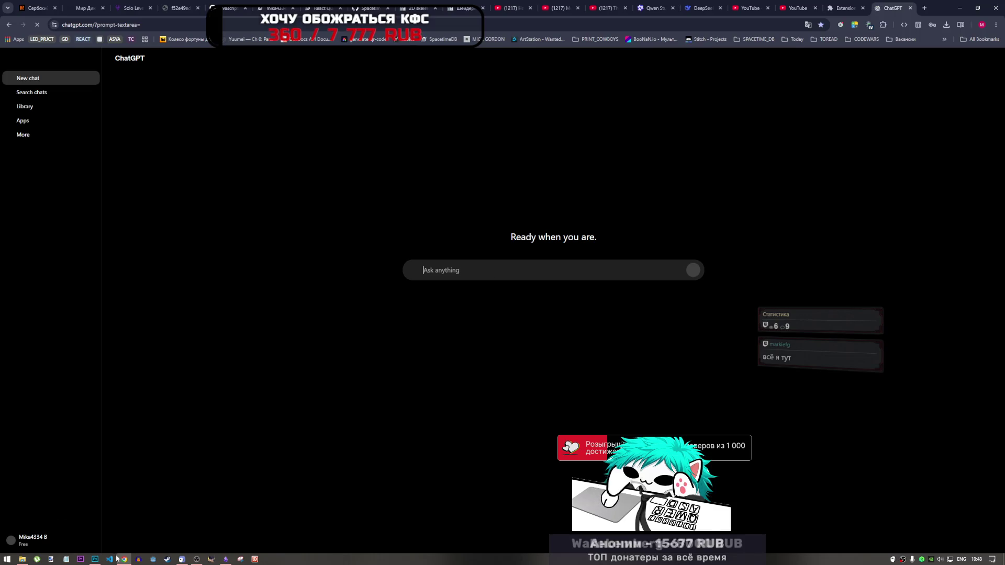
- Bring the Downloads window back to the front and open the Browsec VPN popup
mouse_move(95, 560)
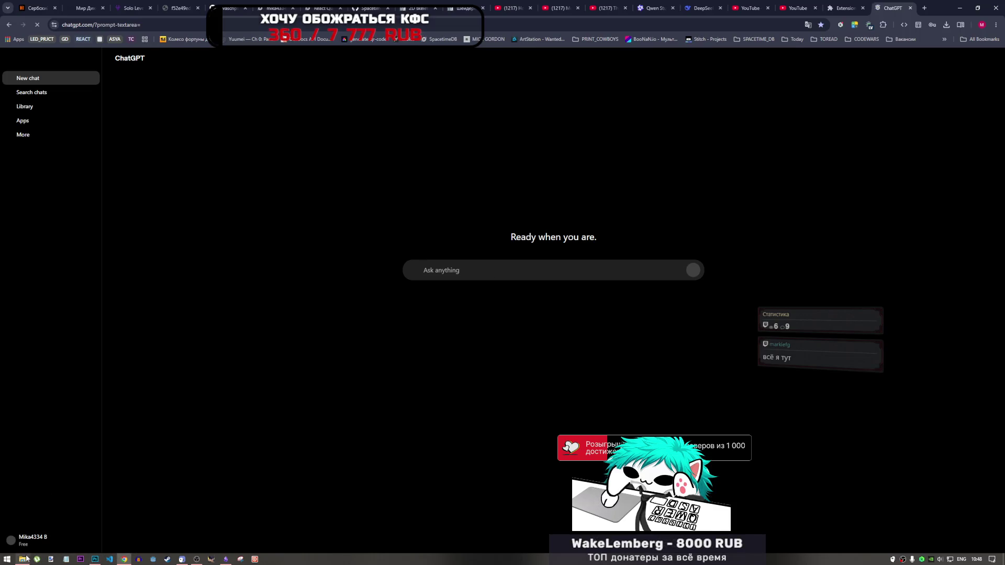
left_click(22, 559)
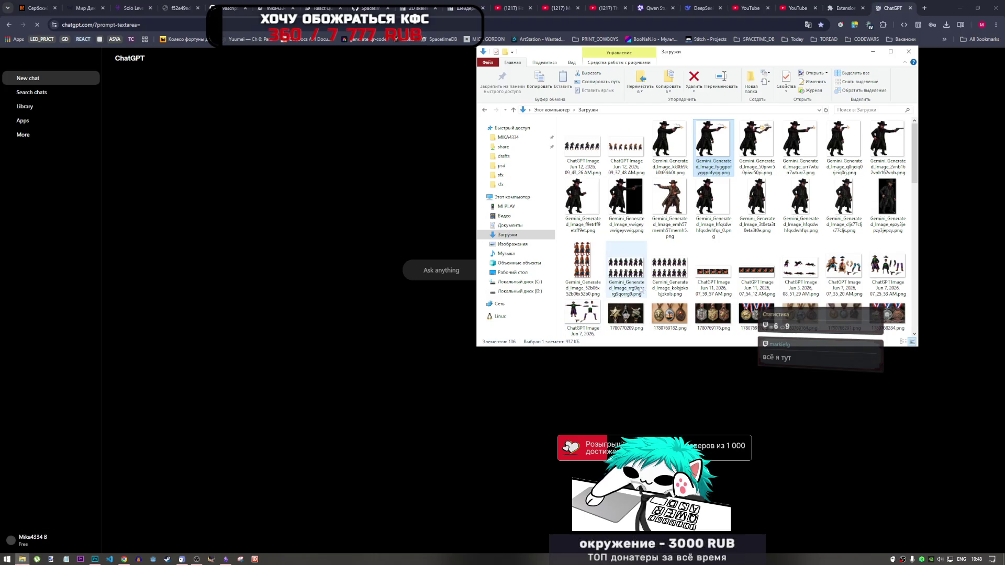
mouse_move(659, 292)
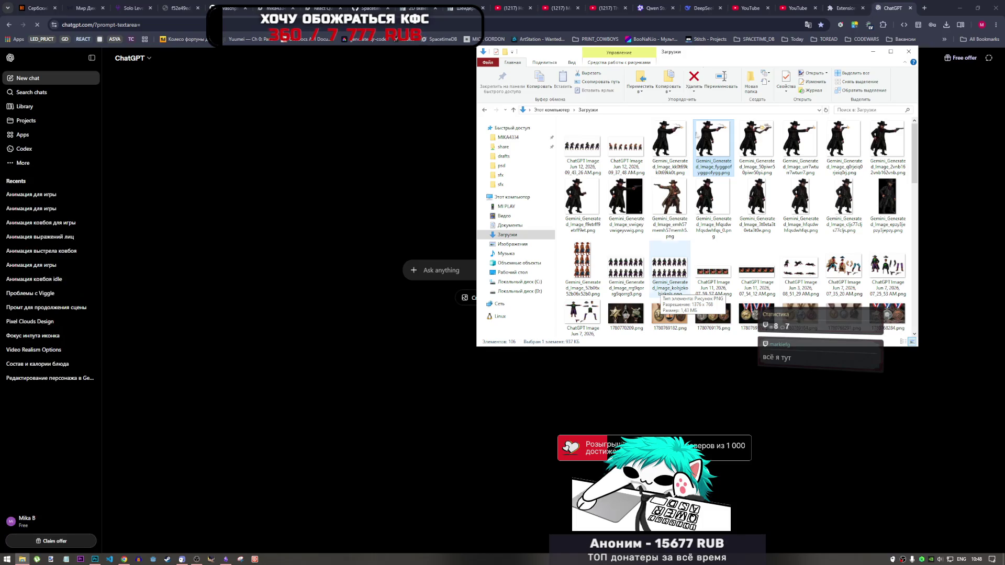
left_click(869, 25)
- Delete the youtube.com smart setting in Browsec VPN and close the popup
left_click(775, 188)
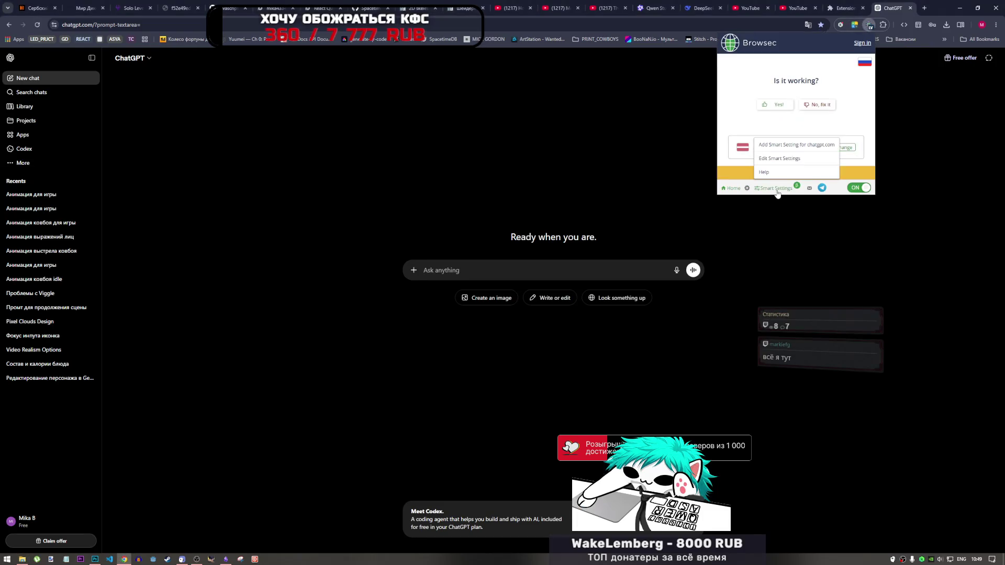
left_click(794, 159)
left_click(867, 87)
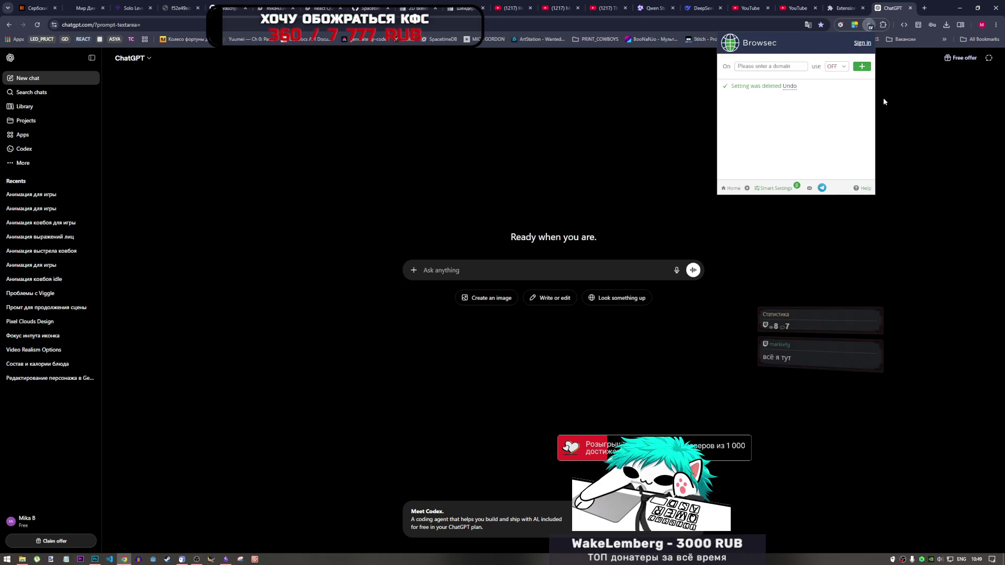
left_click(882, 27)
- Reload the YouTube tab, return to the ChatGPT tab, then bring Photoshop's char_anim forward
left_click(796, 7)
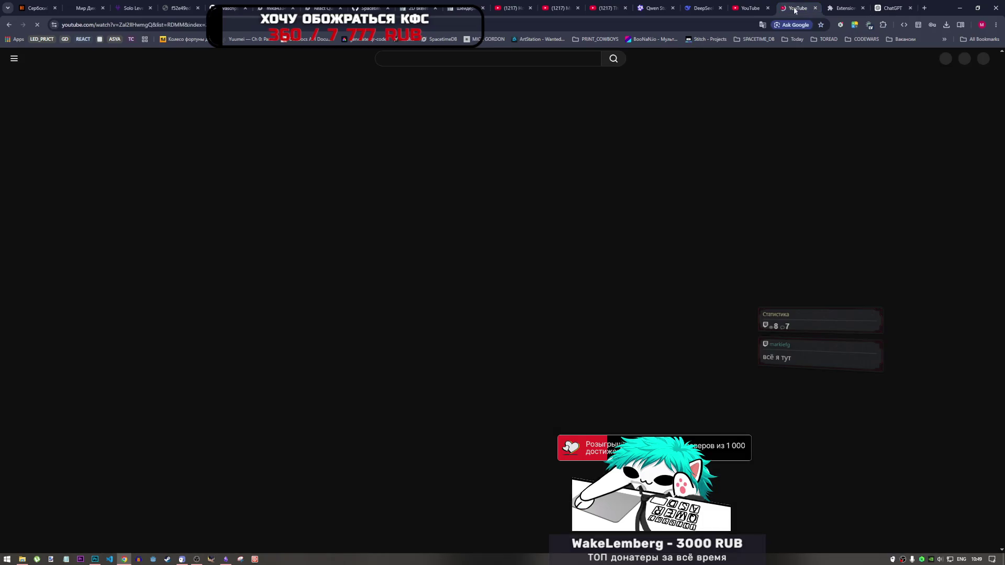
left_click(35, 25)
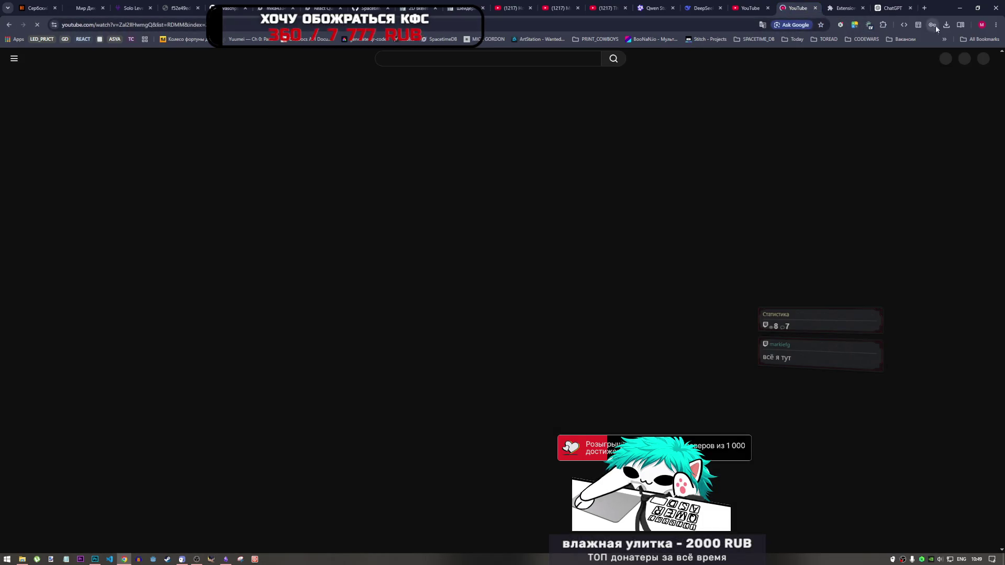
left_click(888, 7)
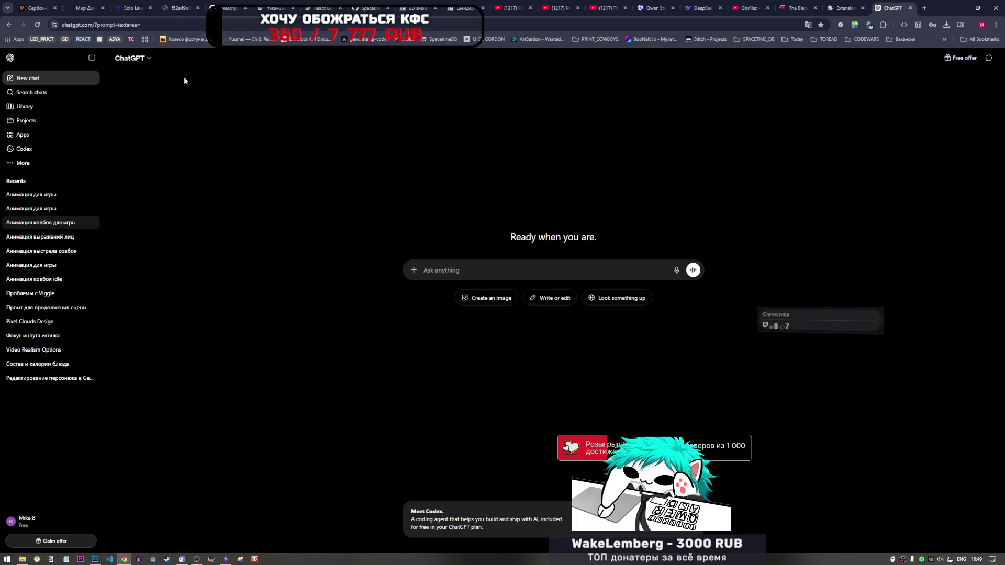
left_click(94, 558)
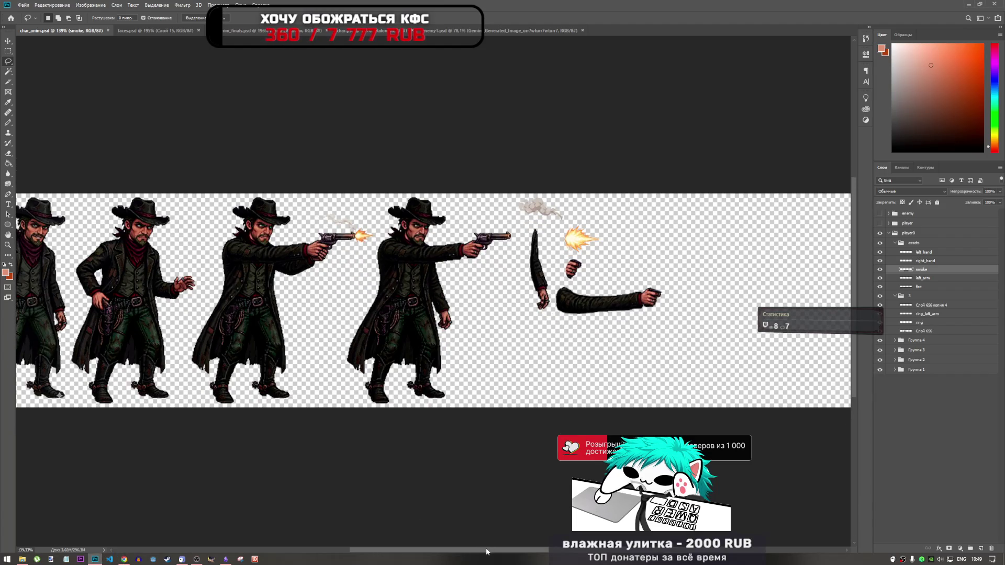
- Select the Группа 1 frame group in char_anim, then switch to the enemy parts file
left_click_drag(487, 551, 411, 533)
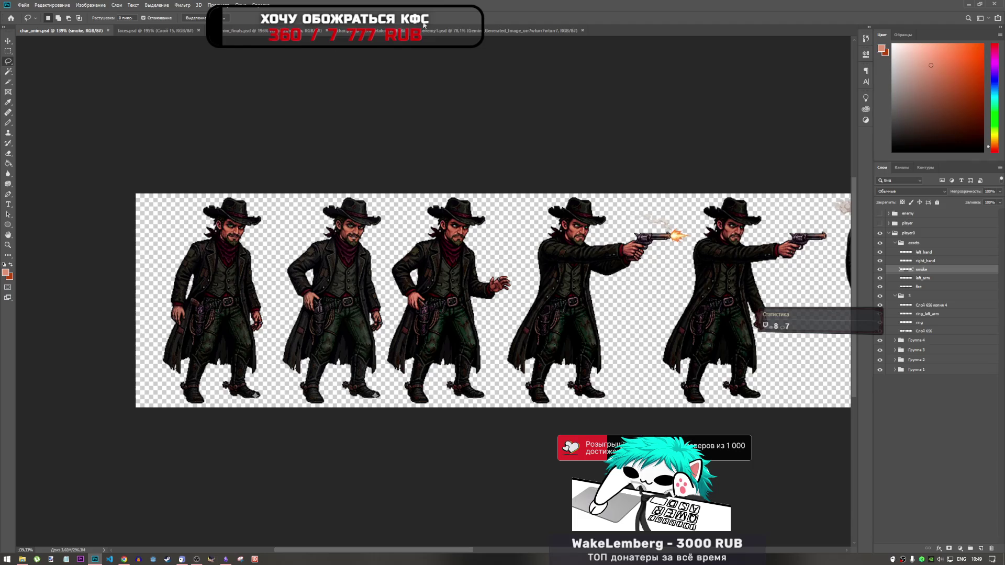
left_click(366, 32)
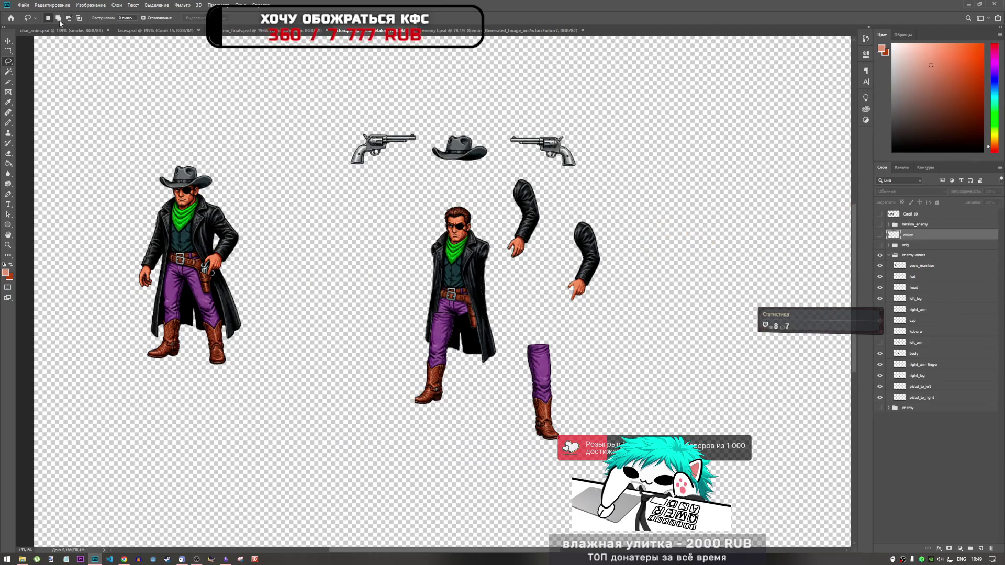
left_click(61, 30)
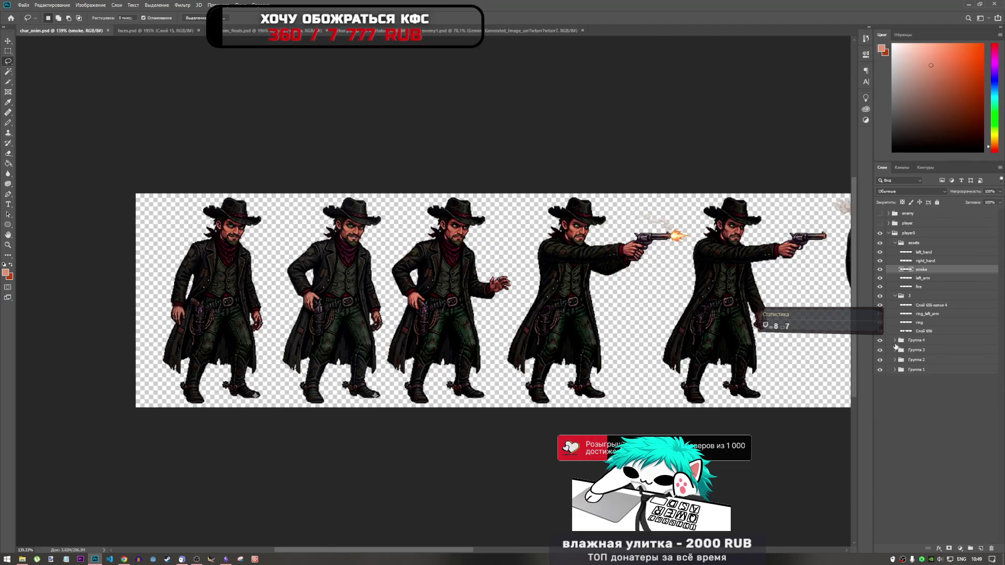
left_click(910, 370)
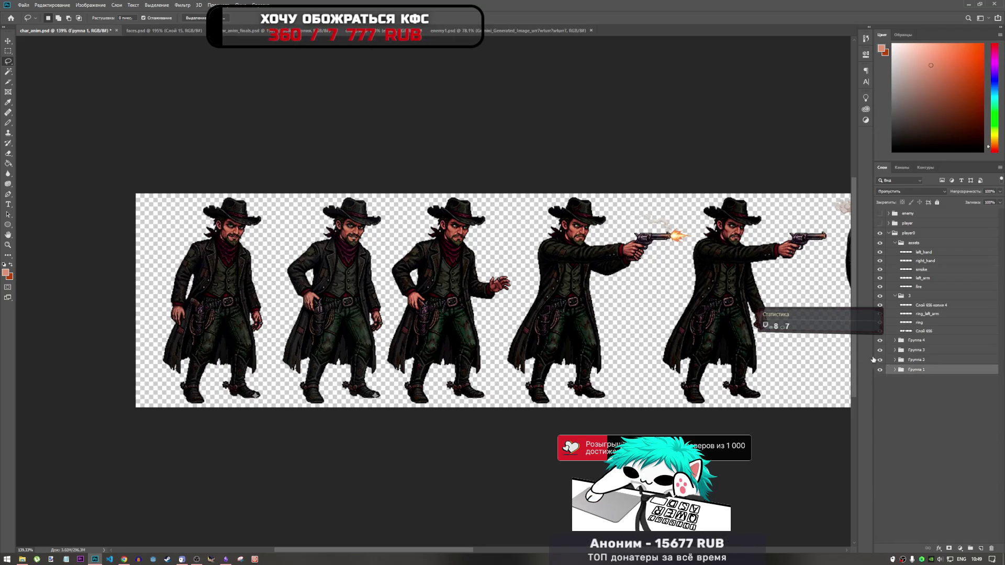
left_click(366, 31)
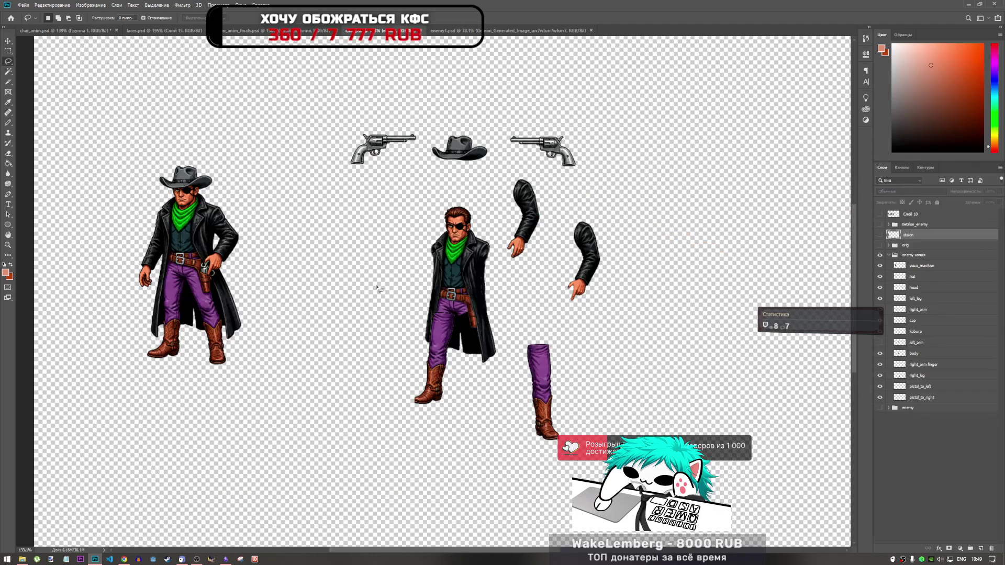
scroll(392, 325, "down", 5)
scroll(317, 315, "up", 2)
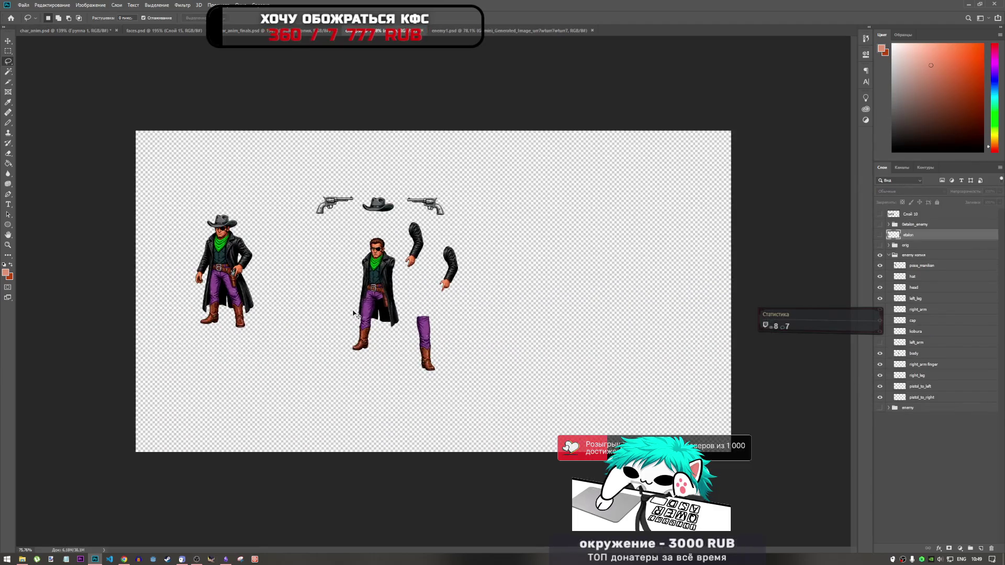
- Paste the dark cowboy at the canvas's left edge, nudged up, with the enemy group hidden
key("ctrl+v")
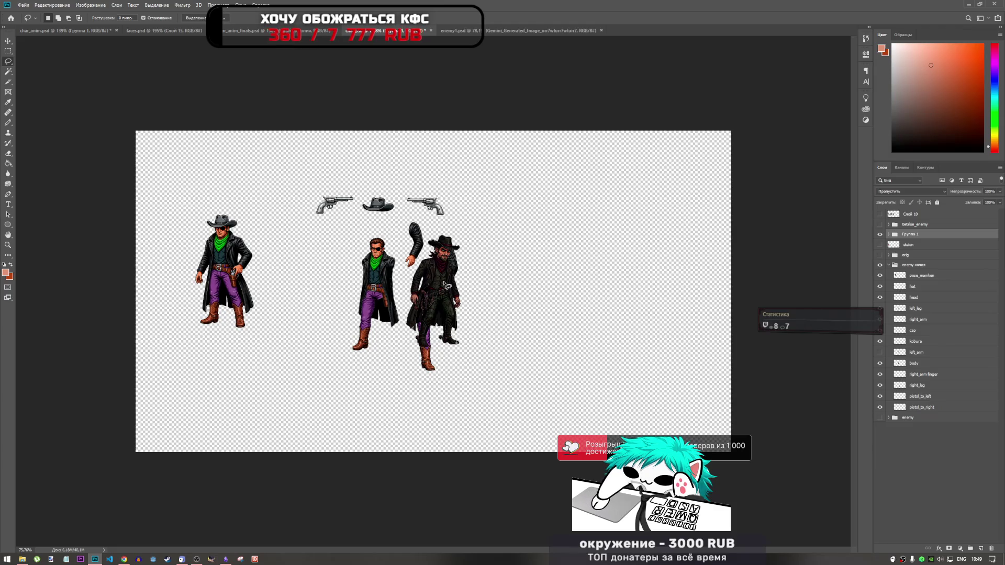
key("ctrl+t")
mouse_move(437, 291)
left_mouse_down()
mouse_move(208, 268)
mouse_move(180, 267)
mouse_move(174, 283)
left_mouse_up()
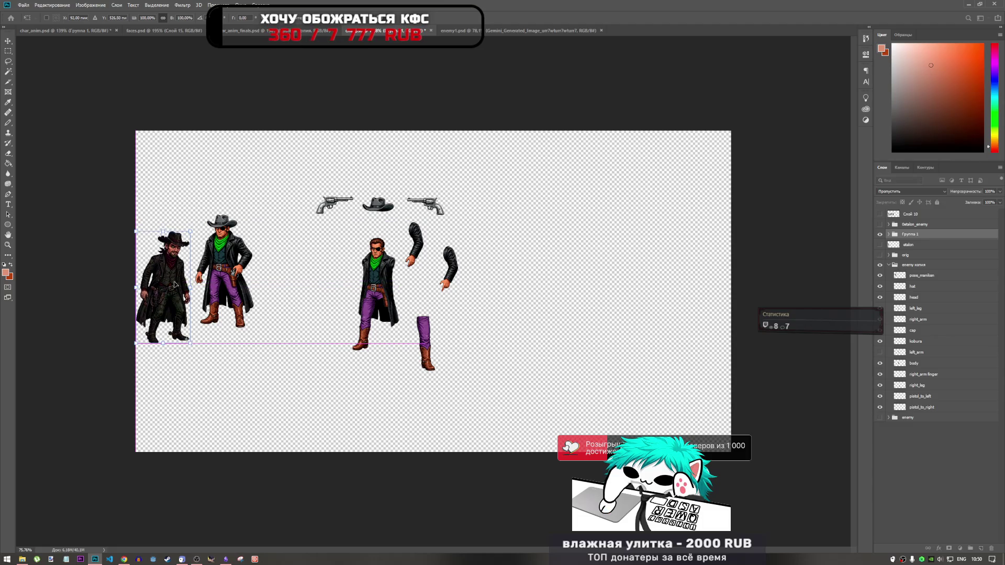
left_click(880, 265)
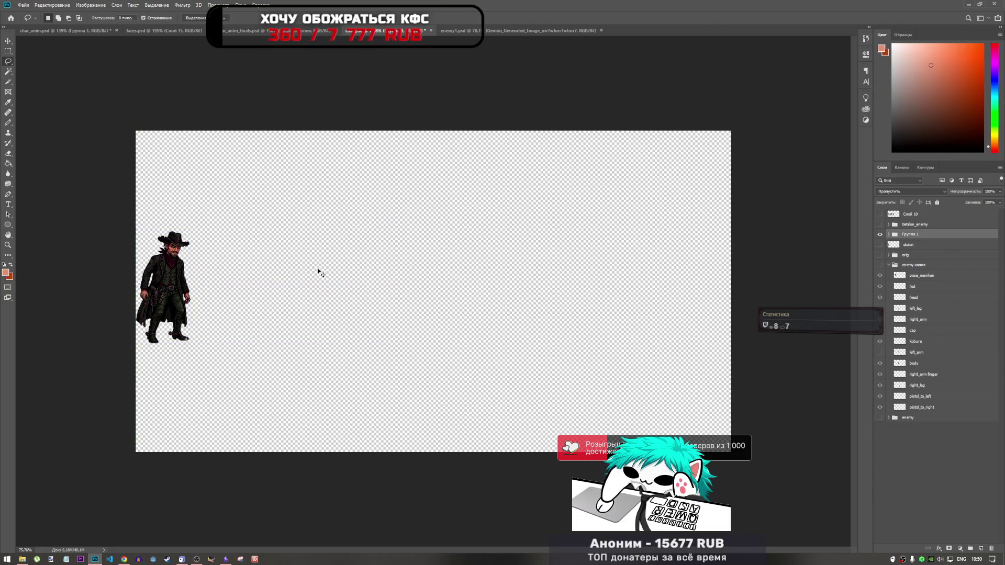
mouse_move(165, 279)
left_mouse_down()
mouse_move(164, 289)
mouse_move(174, 288)
mouse_move(167, 283)
left_mouse_up()
key("Return")
key("l")
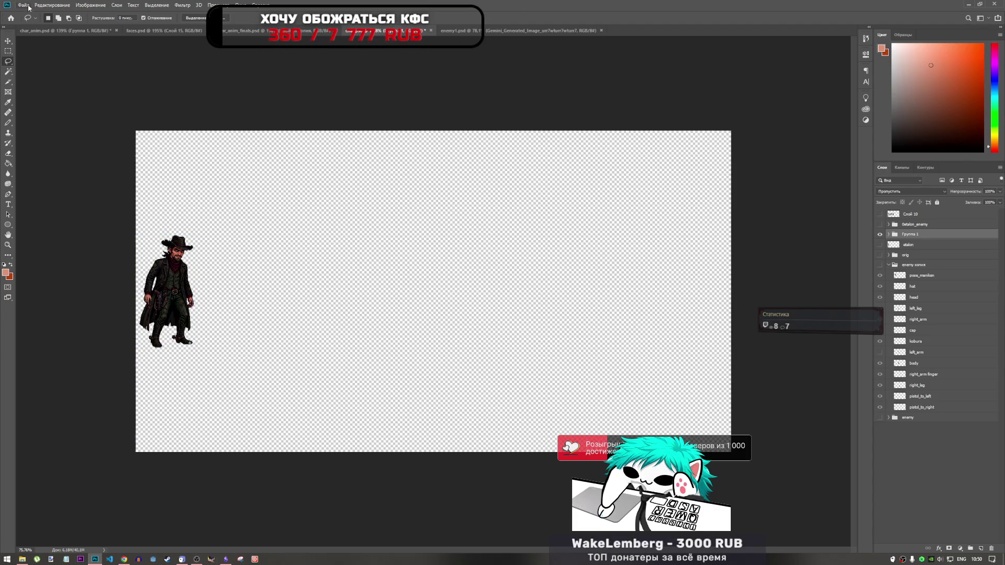
- Run a command from the File menu, then open the Downloads folder window
left_click(24, 5)
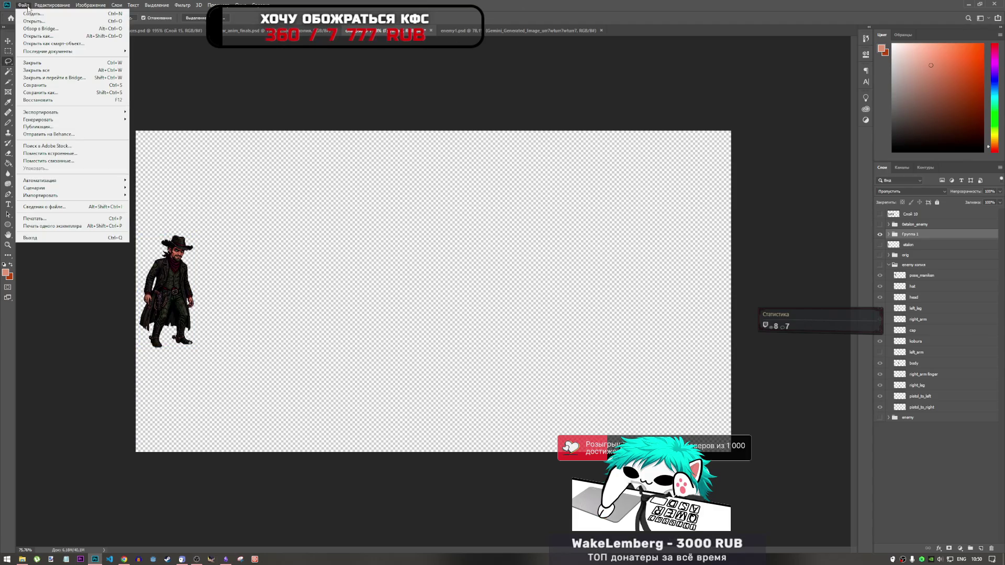
left_click(86, 100)
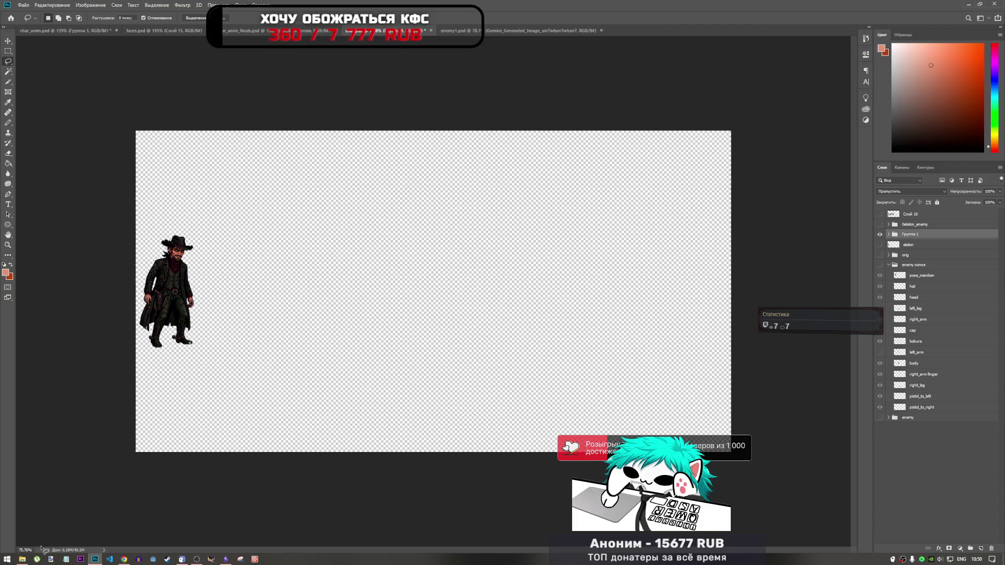
left_click(22, 559)
- Open the print_cowboys folder in Downloads, then switch to the ChatGPT chat in Chrome
scroll(748, 232, "down", 5)
scroll(748, 210, "down", 3)
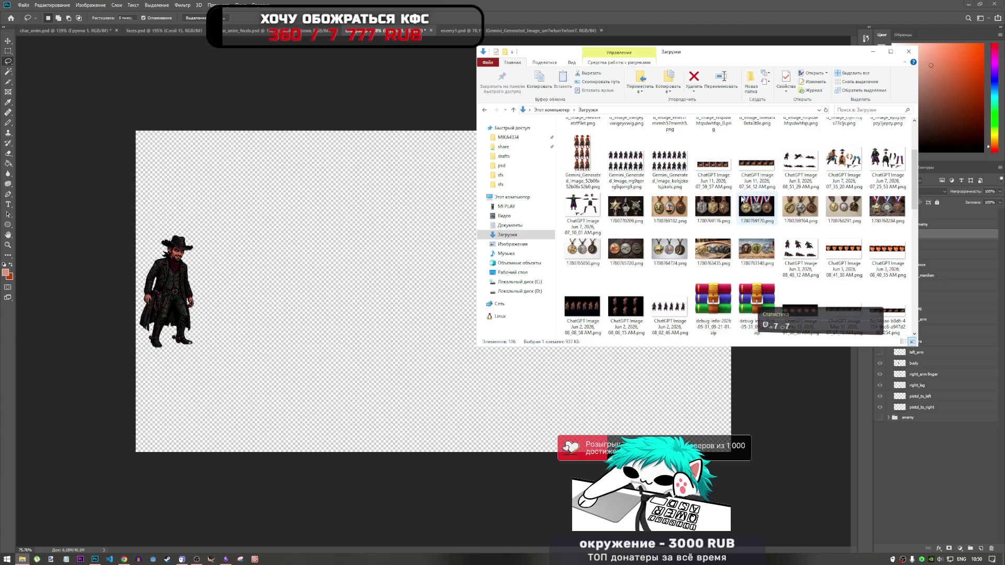
scroll(742, 198, "down", 5)
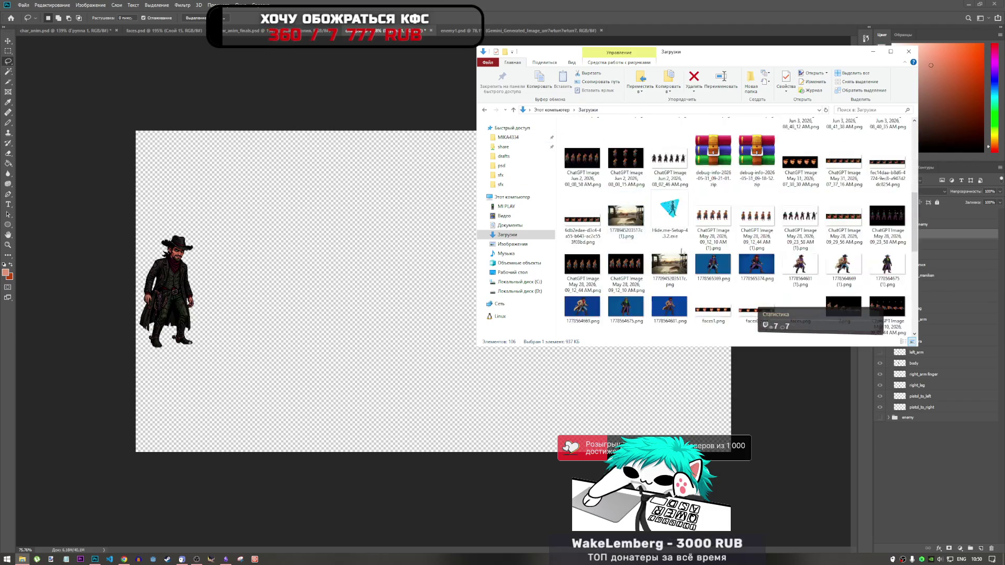
scroll(683, 254, "down", 5)
left_click(873, 260)
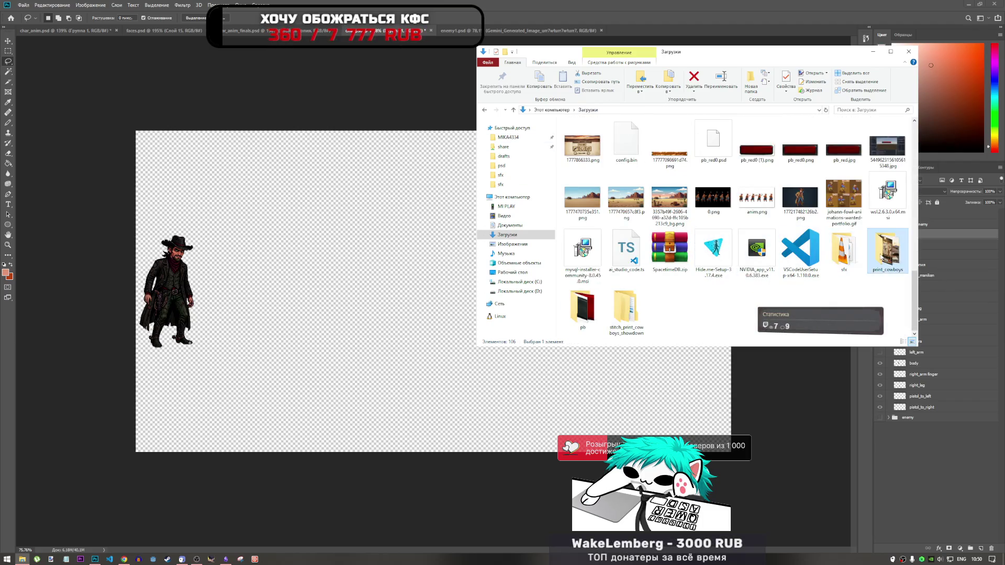
key("Return")
left_click(124, 559)
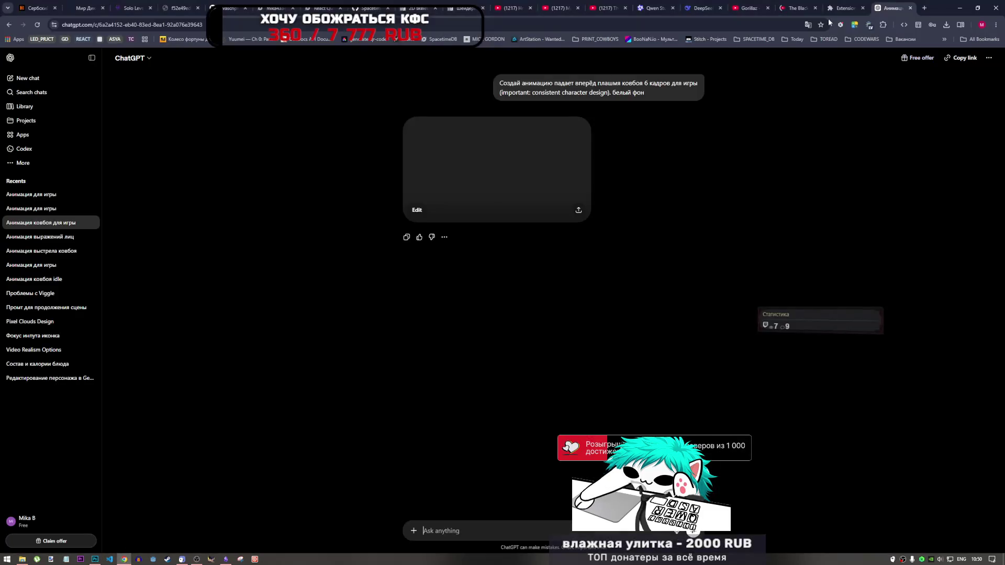
- Jump the Pump It video to about 2:16, then return to the print_cowboys folder
left_click(798, 8)
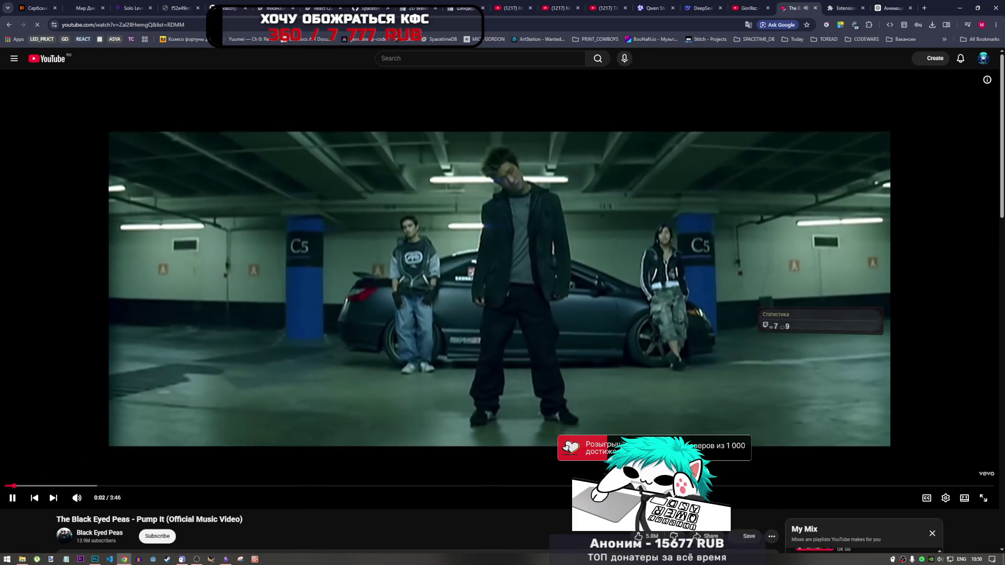
scroll(638, 415, "down", 4)
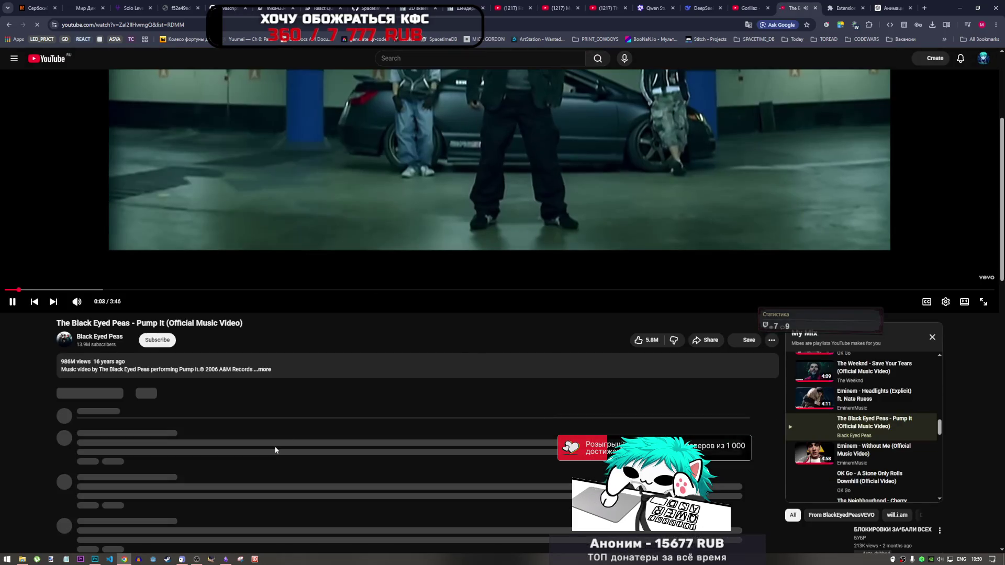
left_click(603, 290)
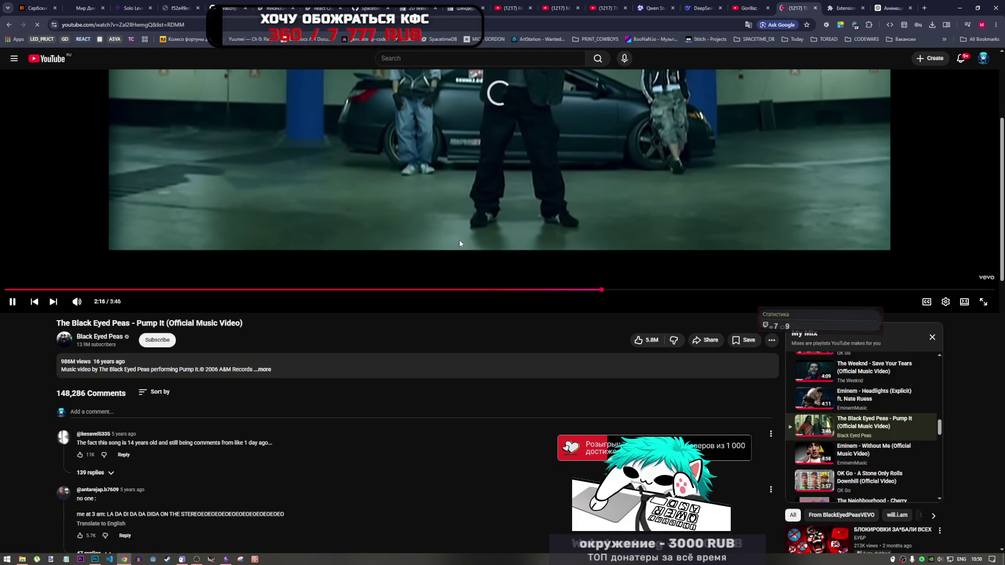
scroll(481, 296, "up", 2)
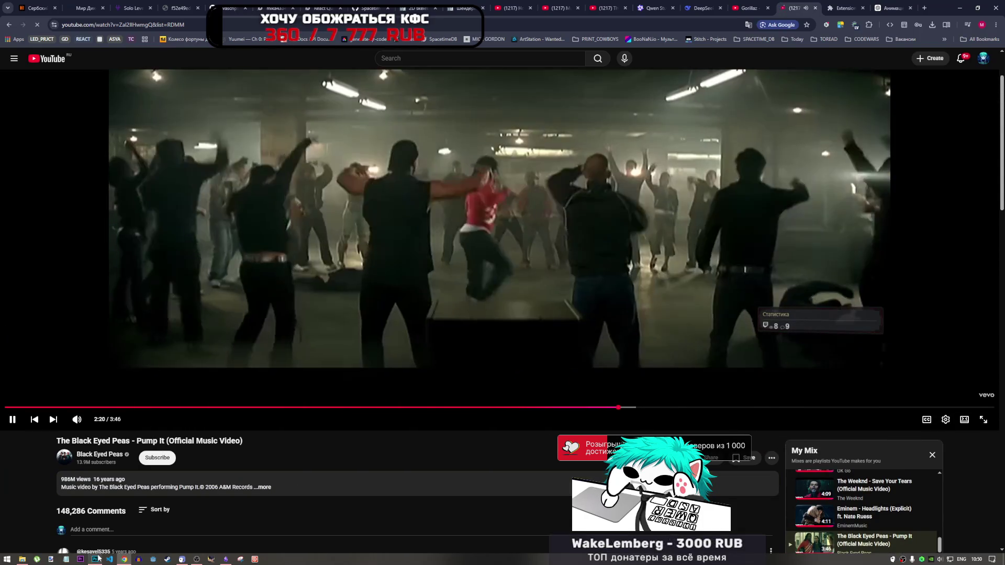
mouse_move(95, 558)
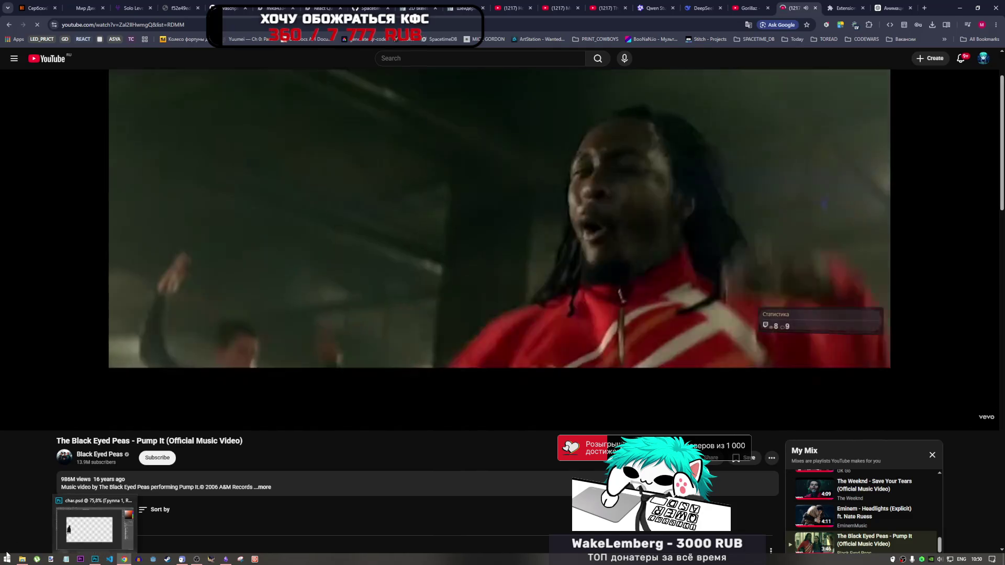
left_click(22, 558)
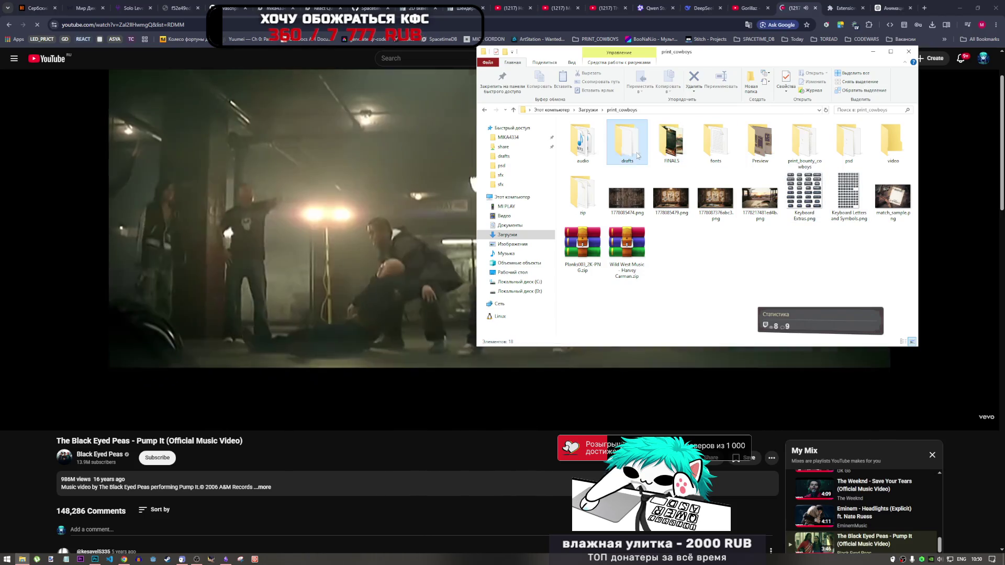
- Bring char.png from the drafts folder in File Explorer into Photoshop as a new document
double_click(626, 142)
scroll(719, 220, "up", 2)
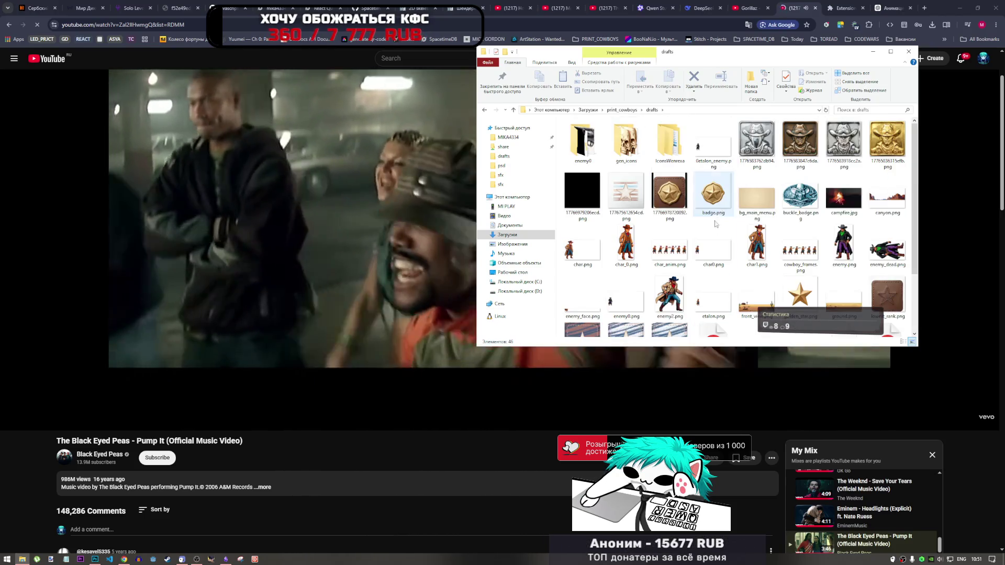
left_click(709, 251)
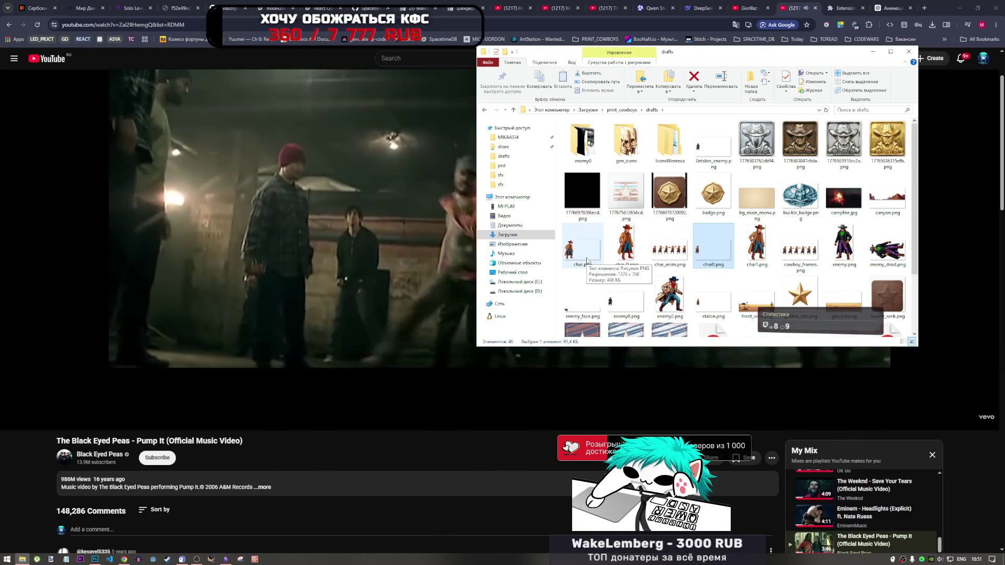
mouse_move(586, 261)
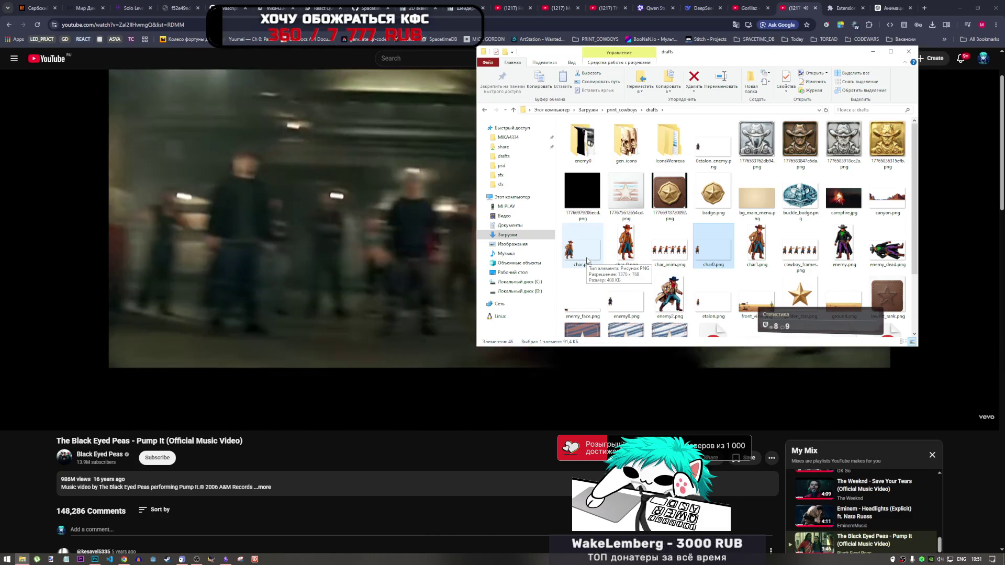
mouse_move(586, 261)
left_mouse_down()
mouse_move(481, 282)
mouse_move(119, 527)
mouse_move(95, 559)
left_mouse_up()
mouse_move(630, 7)
left_mouse_down()
mouse_move(381, 202)
mouse_move(546, 82)
left_mouse_up()
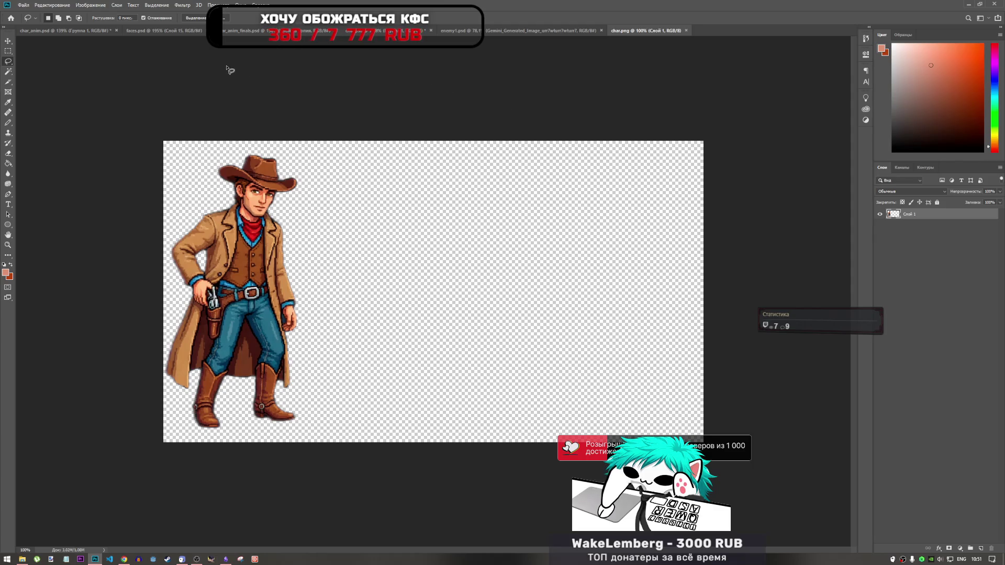
- Browse the open tabs, return to the enemy1.psd sprite sheet and expand its orig group
left_click(444, 33)
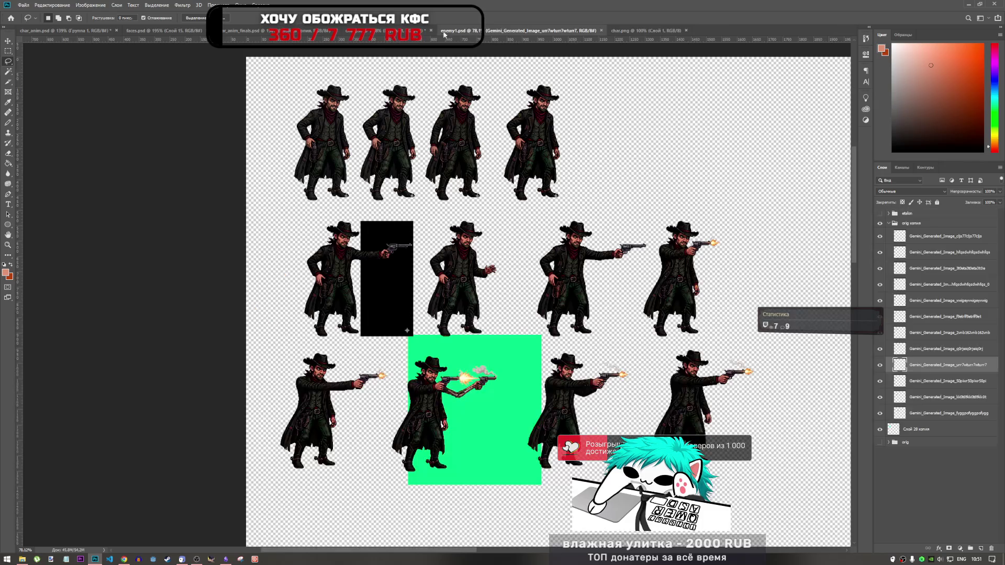
left_click(377, 30)
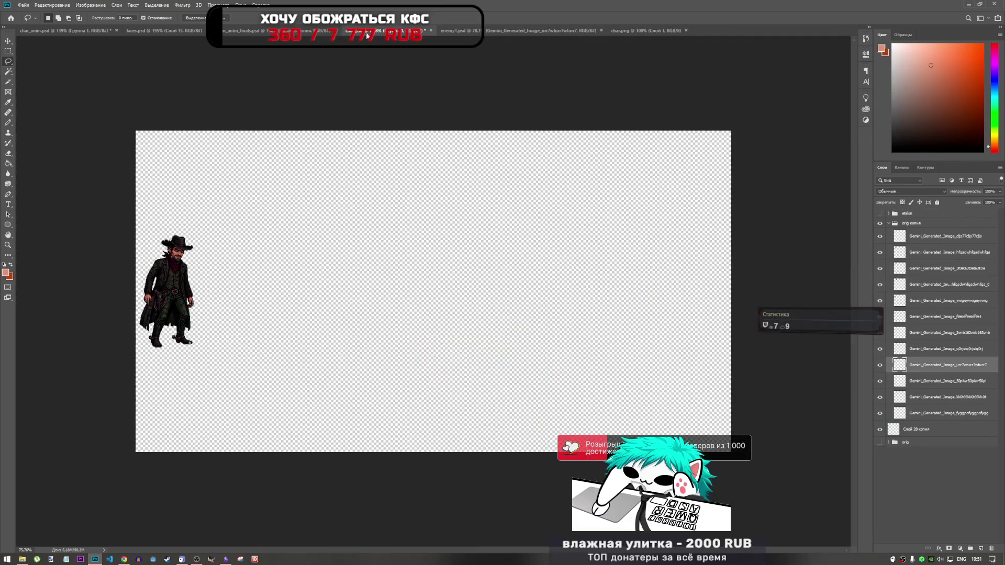
left_click(235, 30)
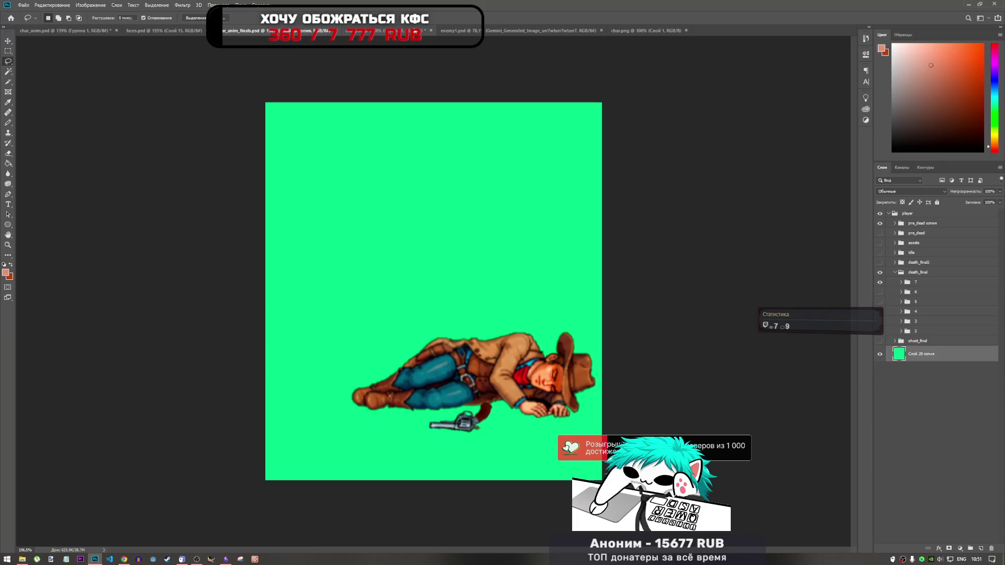
left_click(495, 34)
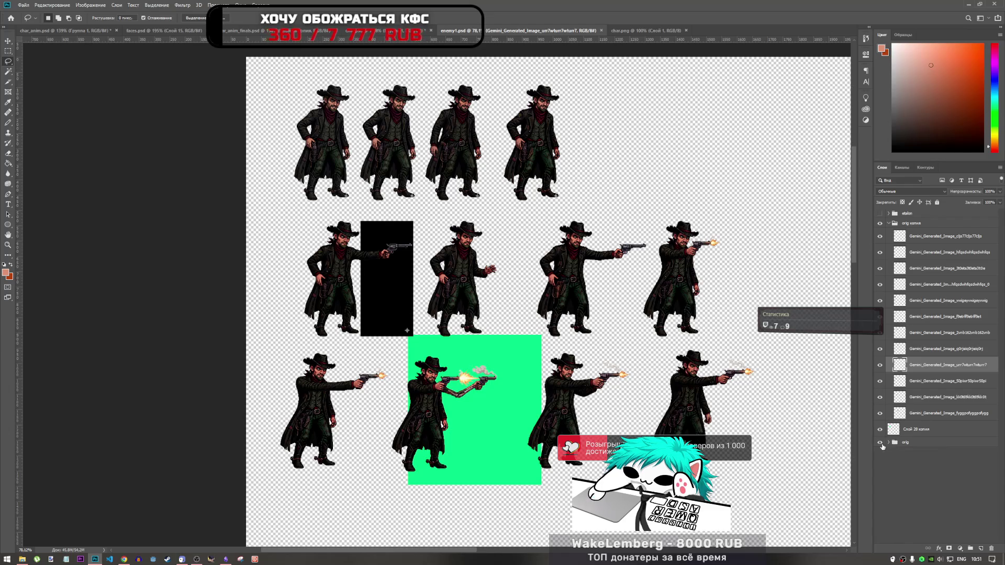
left_click(888, 442)
- Move the first cowboy sprite from the orig group to the left of the sheet
left_click(900, 458)
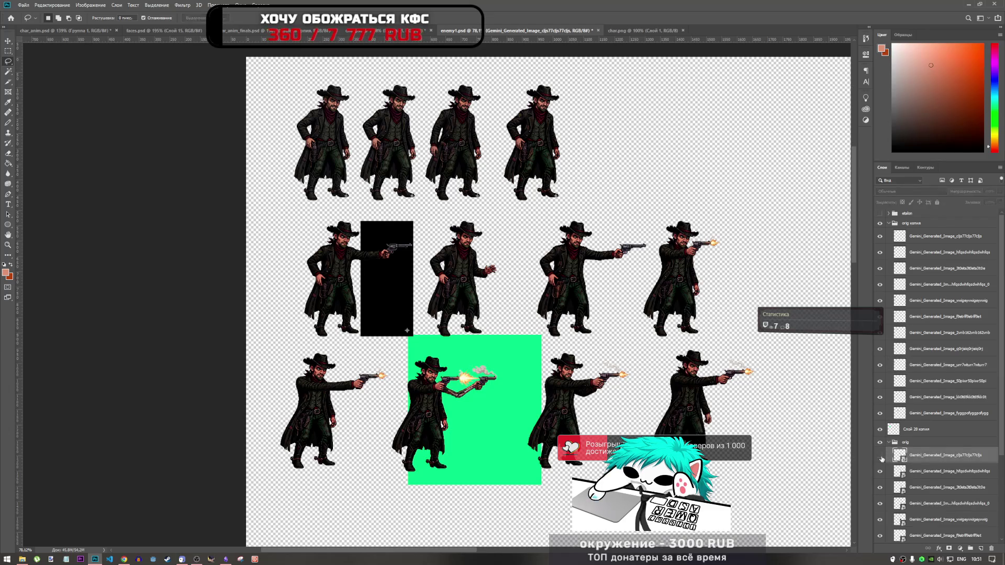
left_click(880, 224)
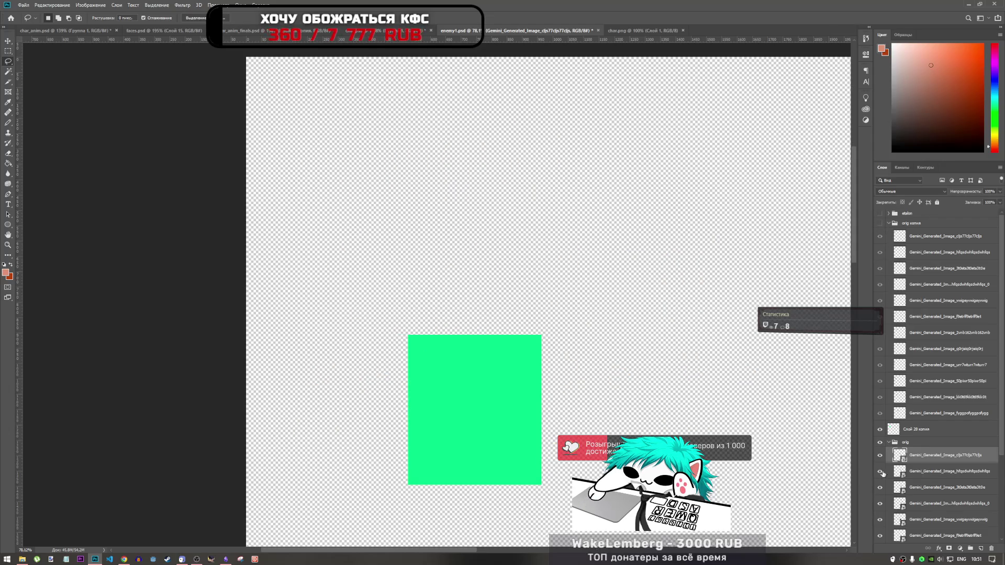
scroll(375, 290, "down", 4)
scroll(382, 156, "up", 6)
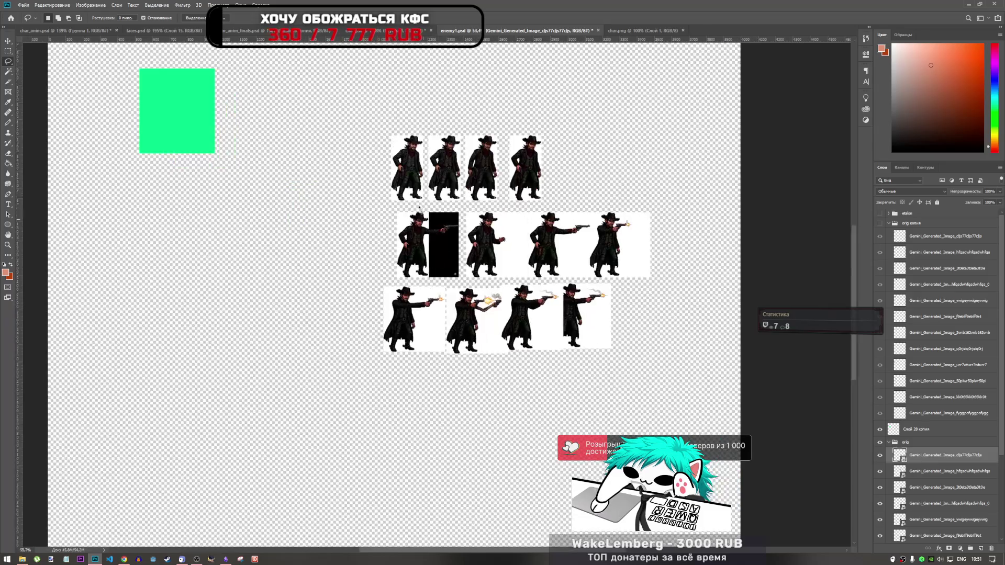
scroll(521, 377, "down", 2)
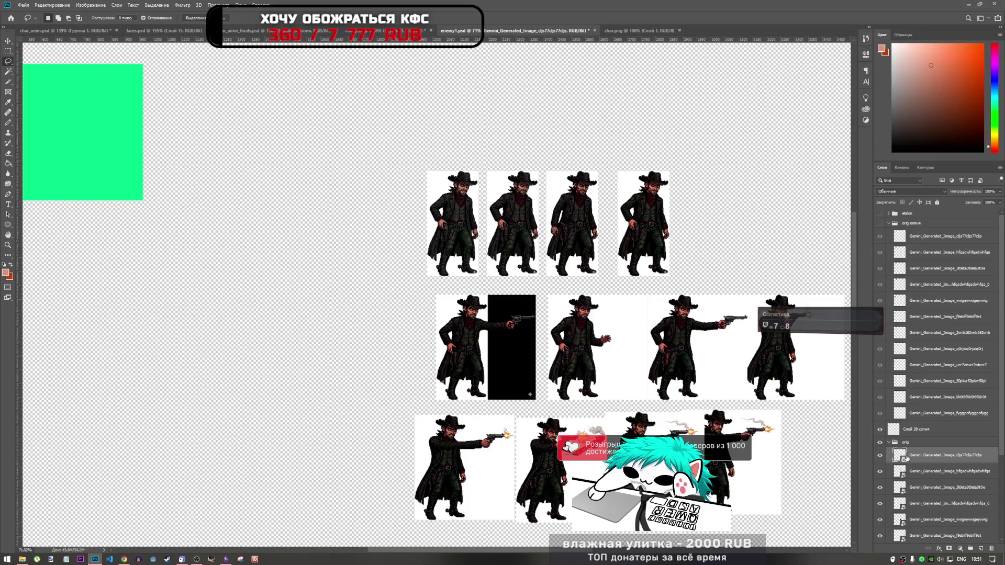
key("ctrl+t")
mouse_move(479, 178)
left_mouse_down()
mouse_move(253, 186)
mouse_move(250, 163)
mouse_move(308, 126)
left_mouse_up()
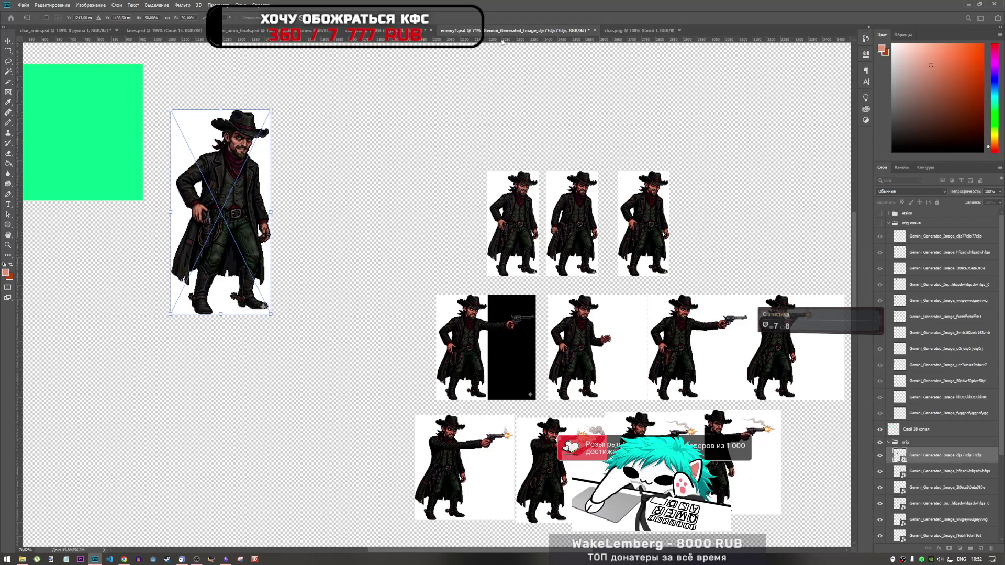
key("Return")
key("l")
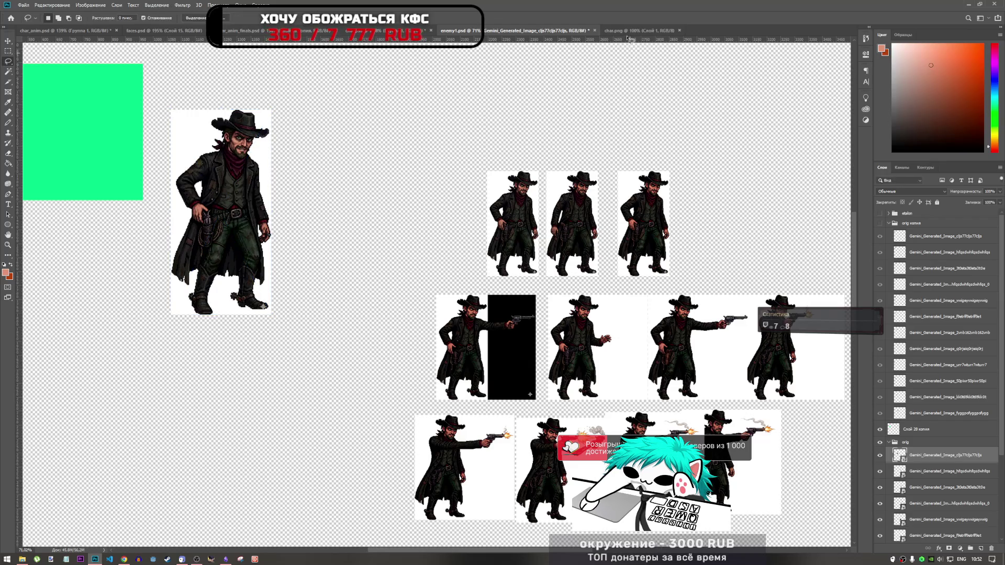
- Copy the moved cowboy sprite, undo a test paste, and bring up the animation document
left_click(624, 32)
left_click(539, 31)
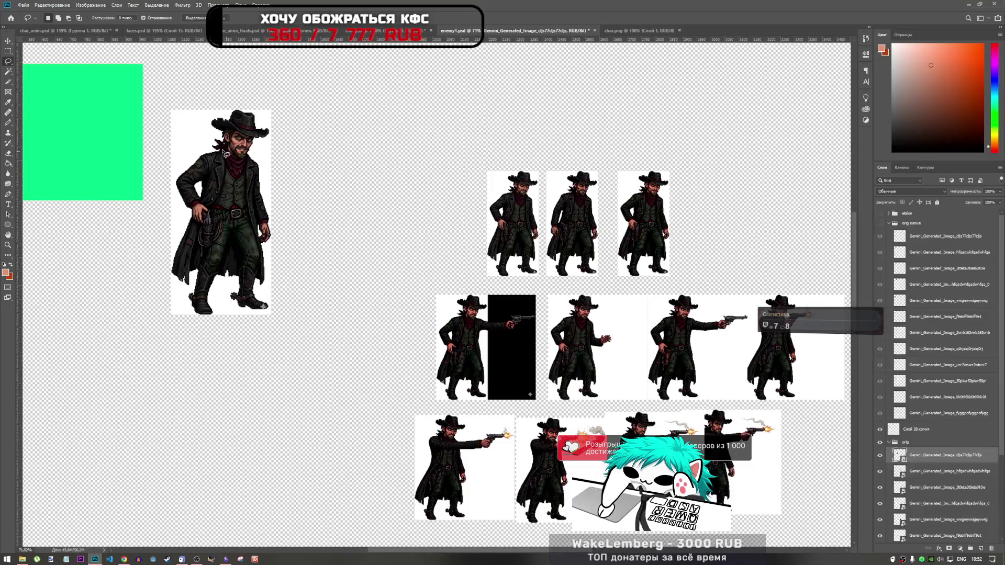
key("ctrl+t")
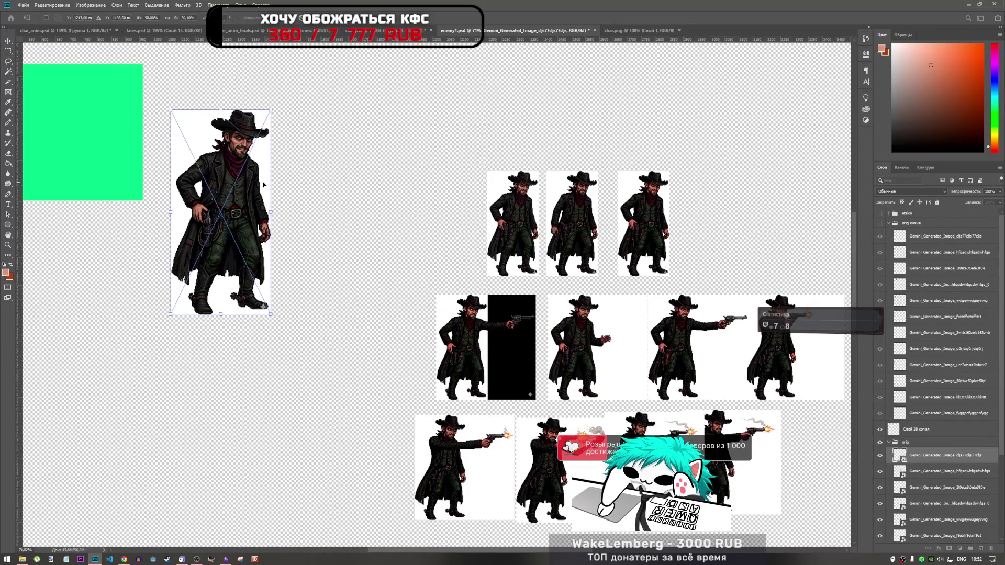
key("Return")
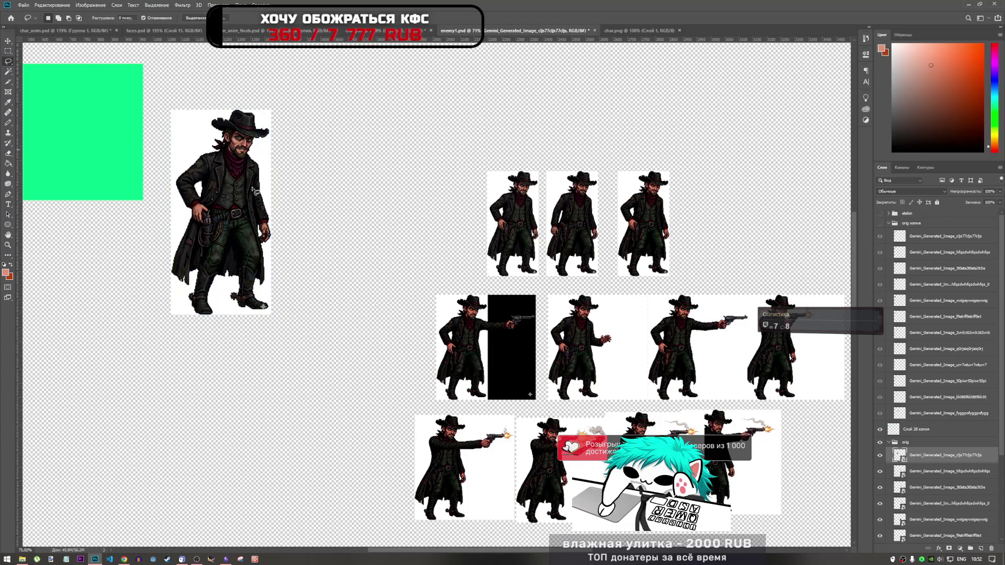
key("ctrl+t")
key("Return")
key("ctrl+v")
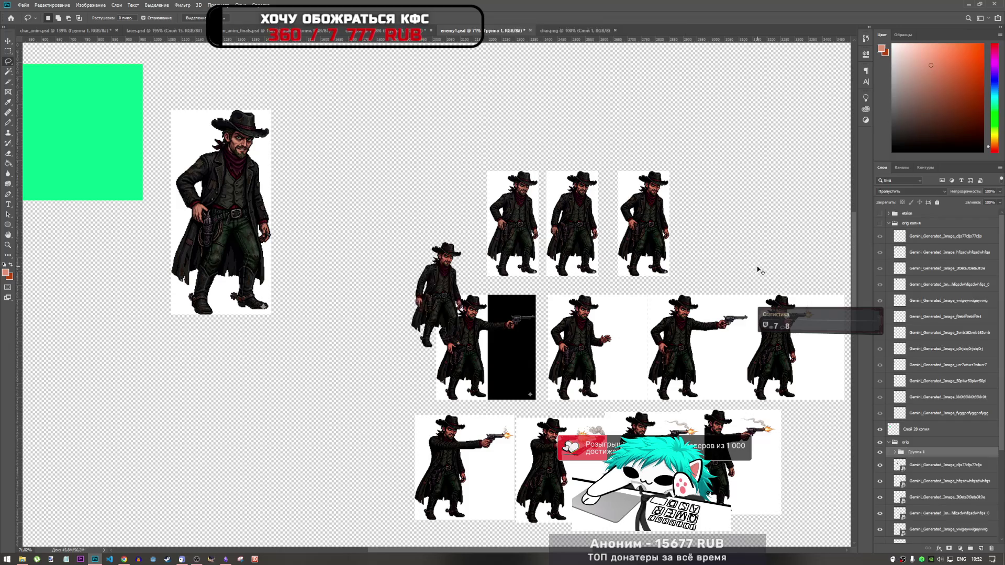
key("ctrl+z")
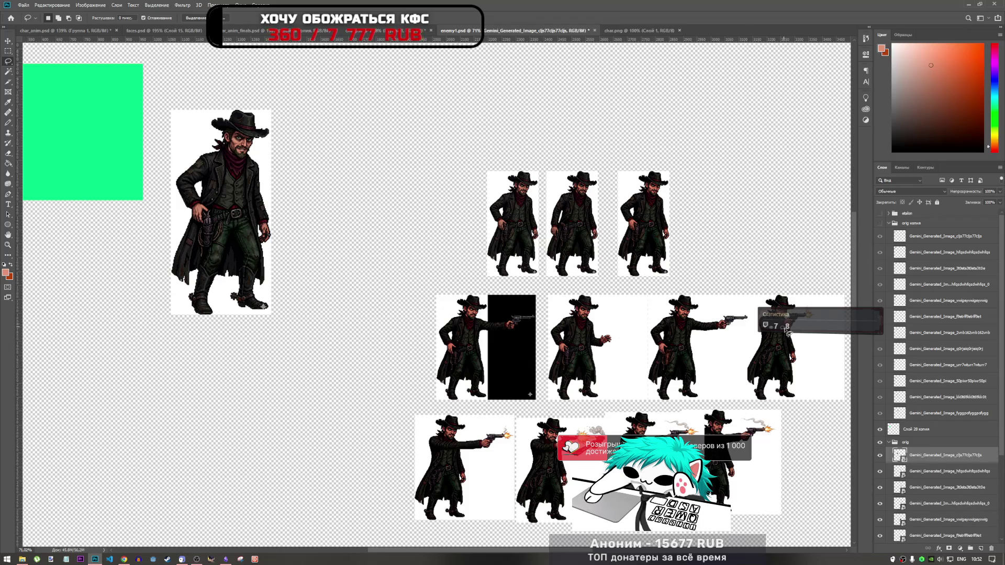
left_click(639, 30)
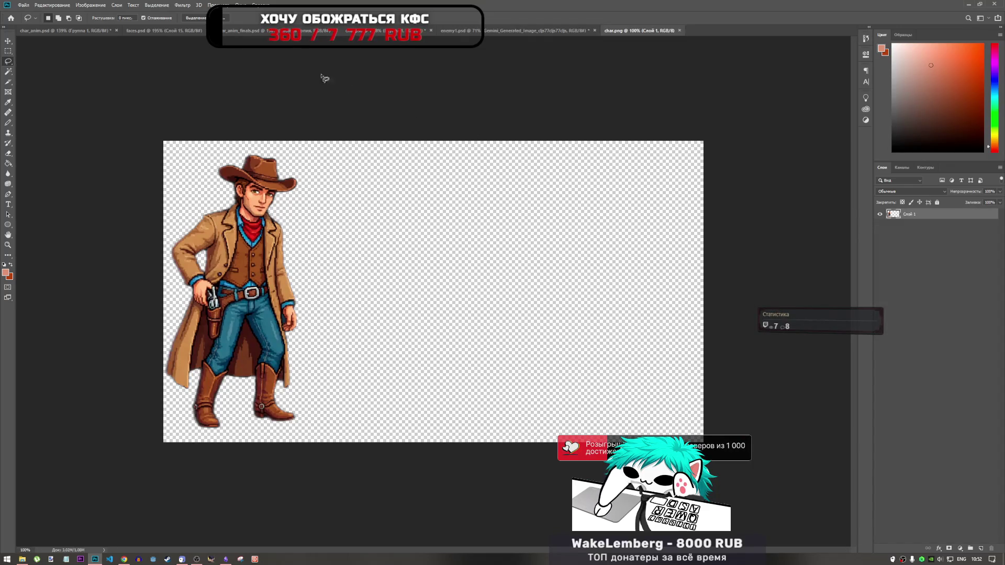
left_click(376, 33)
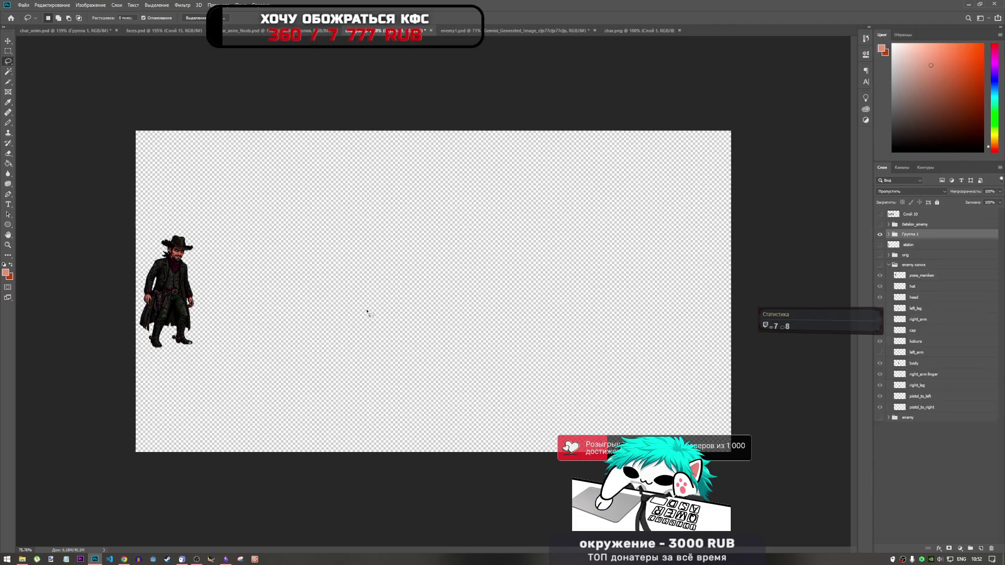
- Paste the large cowboy and position it flush against the canvas's left edge
key("ctrl+t")
mouse_move(435, 290)
left_mouse_down()
mouse_move(227, 281)
mouse_move(296, 291)
left_mouse_up()
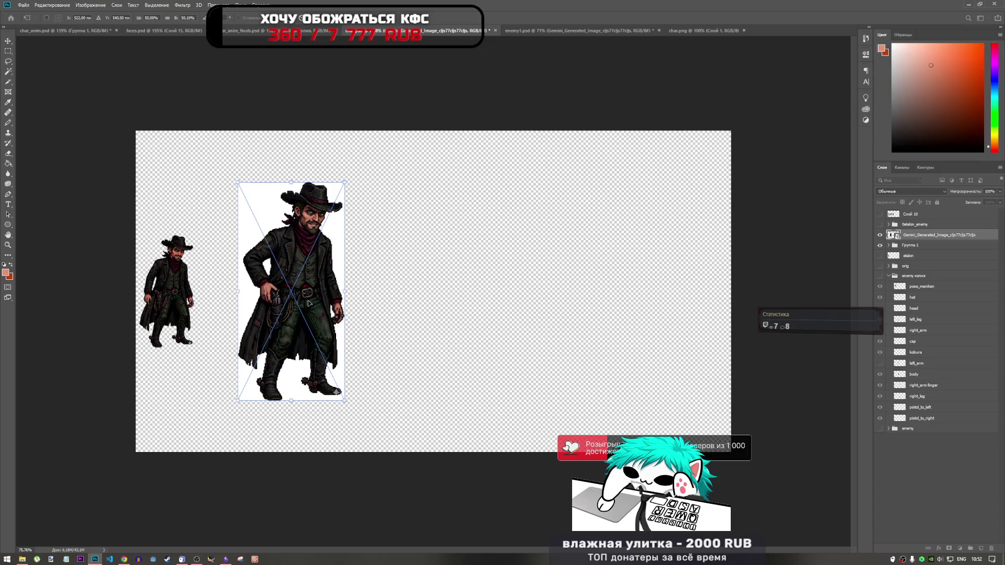
scroll(325, 294, "up", 3)
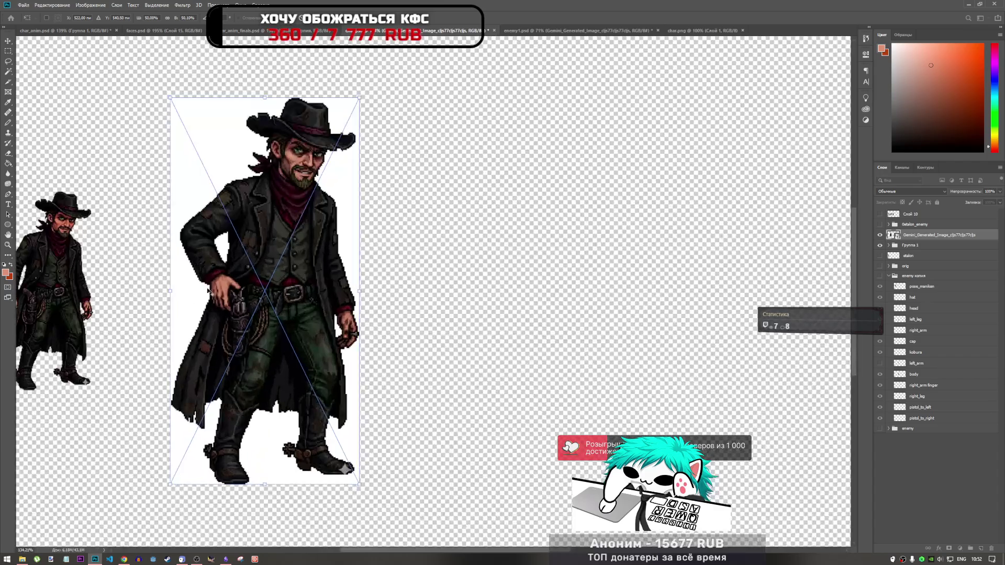
scroll(250, 317, "down", 2)
mouse_move(256, 292)
left_mouse_down()
mouse_move(83, 293)
mouse_move(120, 293)
left_mouse_up()
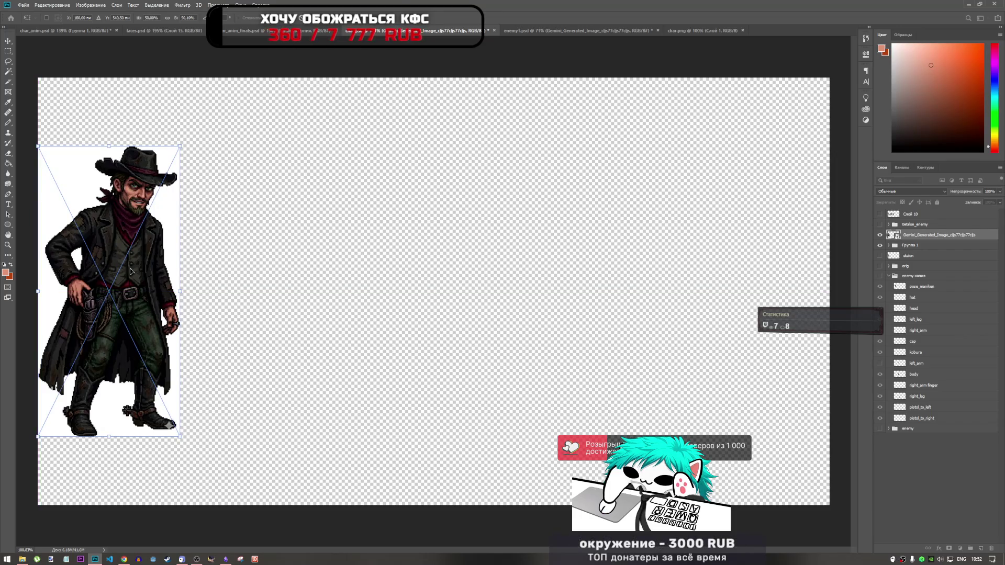
key("Return")
key("l")
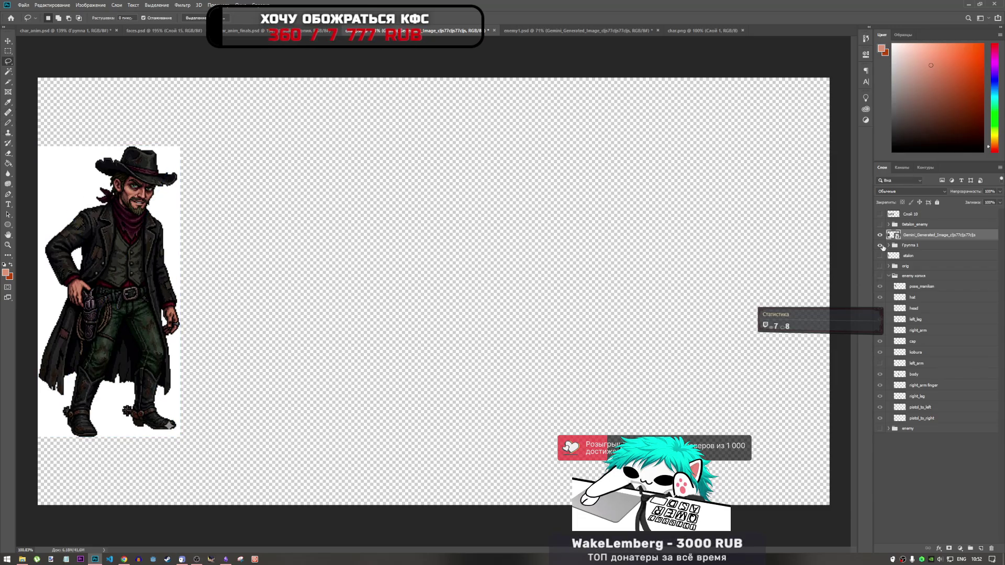
- Rasterize the large cowboy layer into ordinary pixels
left_click(880, 235)
left_click(879, 235)
right_click(892, 236)
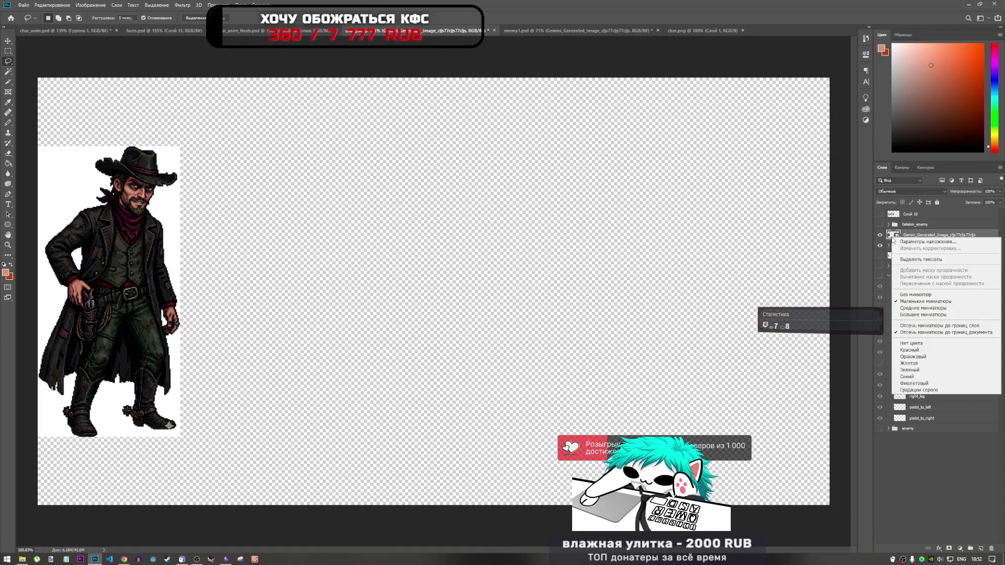
left_click(921, 235)
right_click(921, 235)
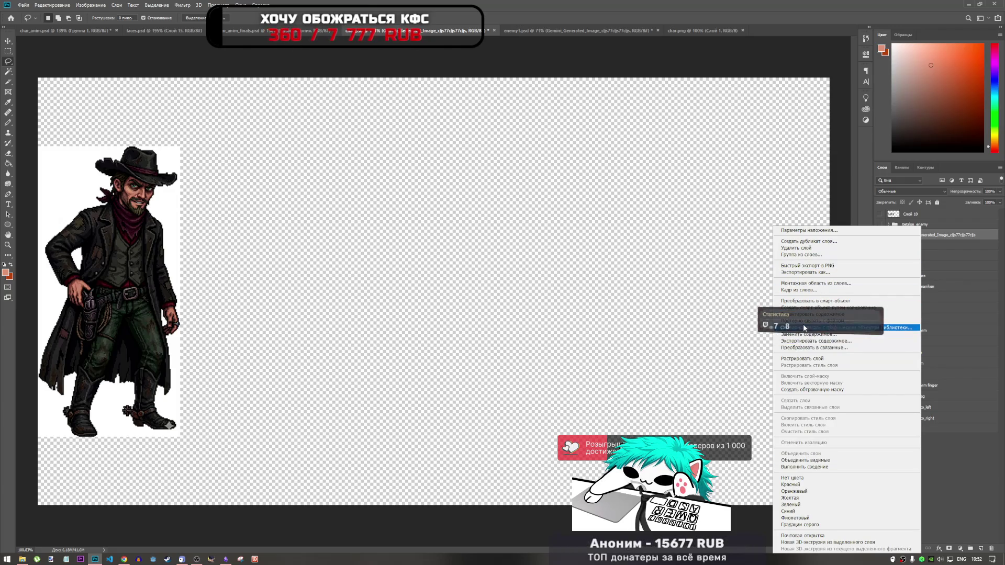
left_click(815, 359)
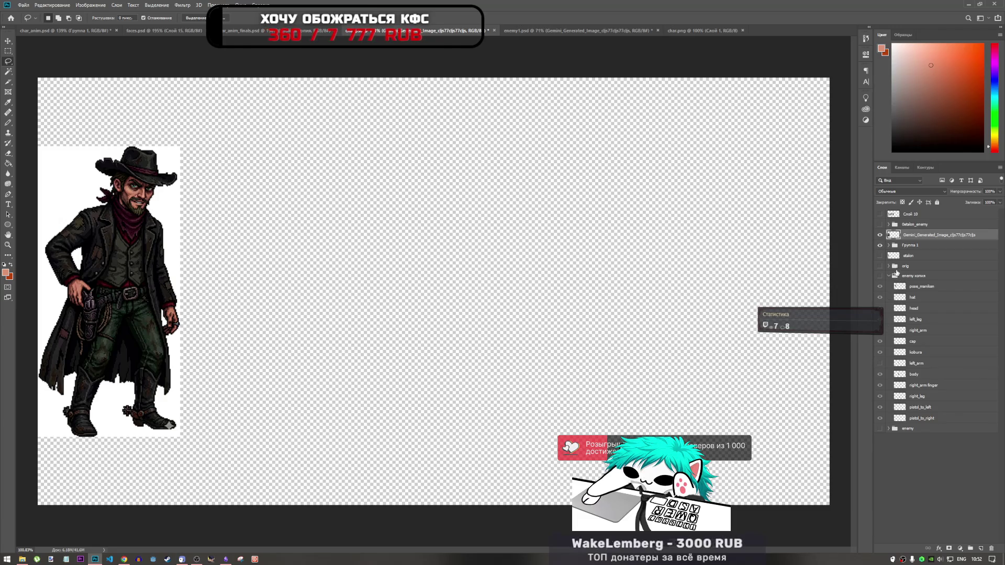
- Compare it with the small cowboy and nudge the large cowboy back flush with the left edge
left_click(880, 235)
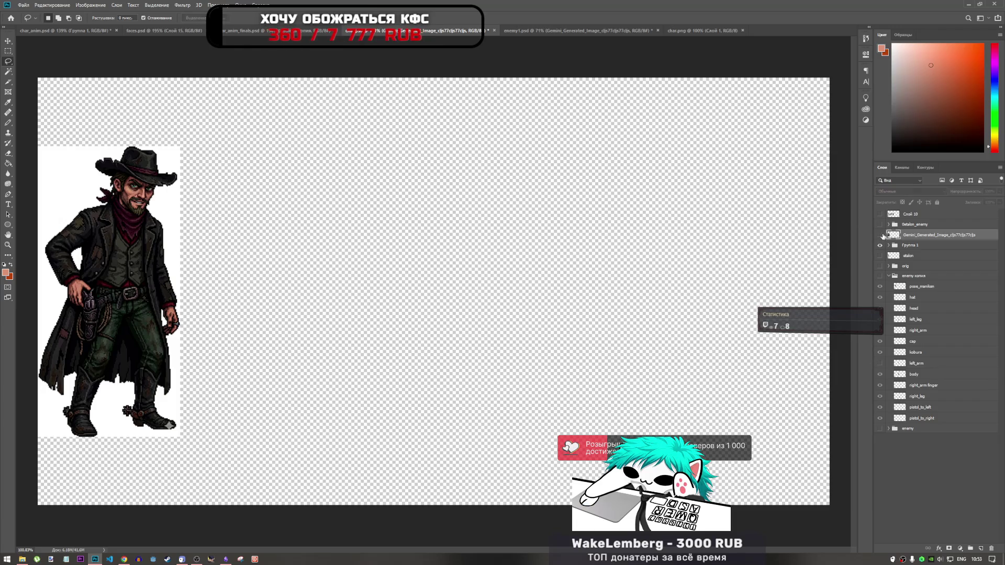
left_click(879, 245)
left_click(879, 235)
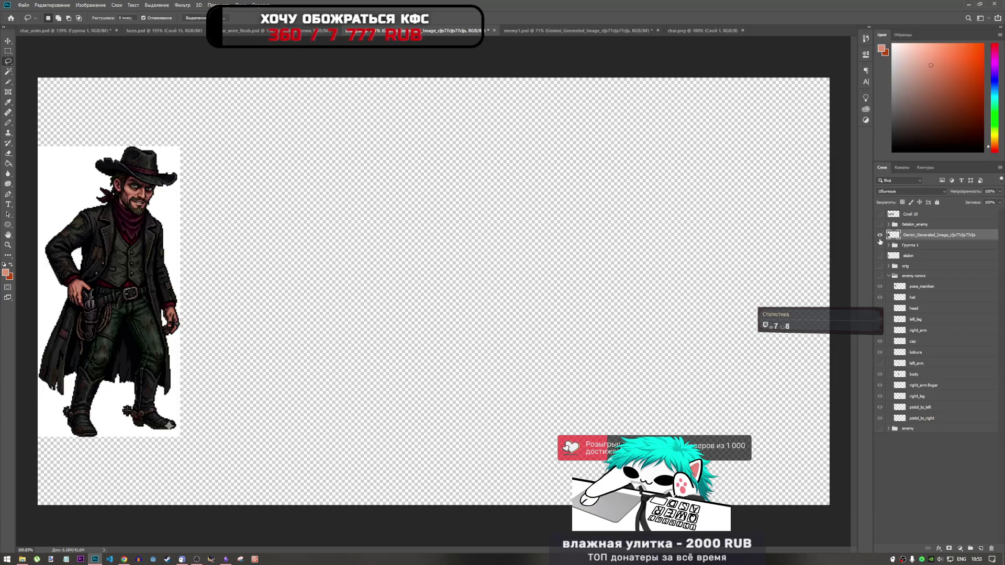
key("ctrl+t")
left_click_drag(125, 245, 116, 255)
key("Return")
key("l")
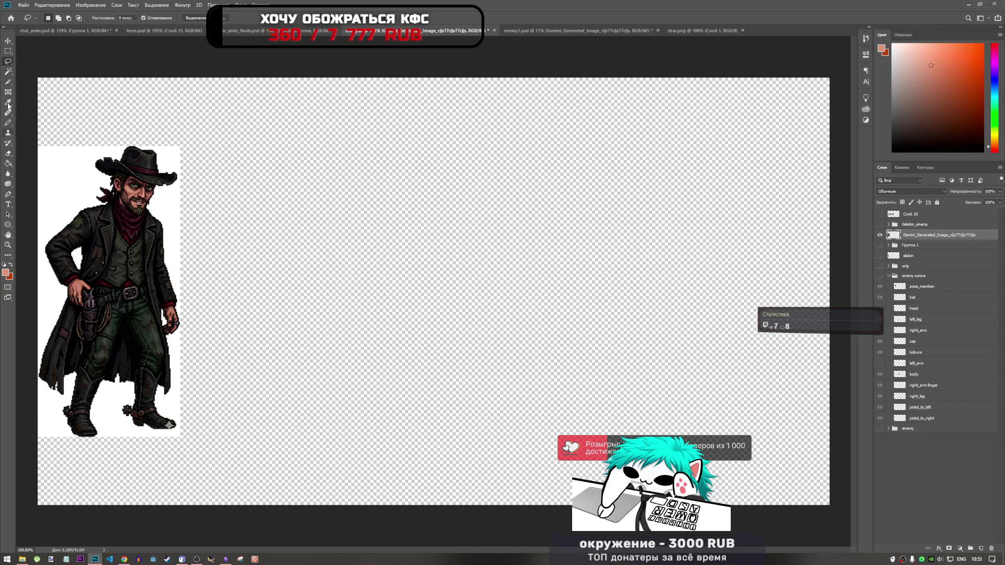
left_click(9, 71)
- Delete the white background left of the cowboy, between his legs, and on his right
left_click(69, 196)
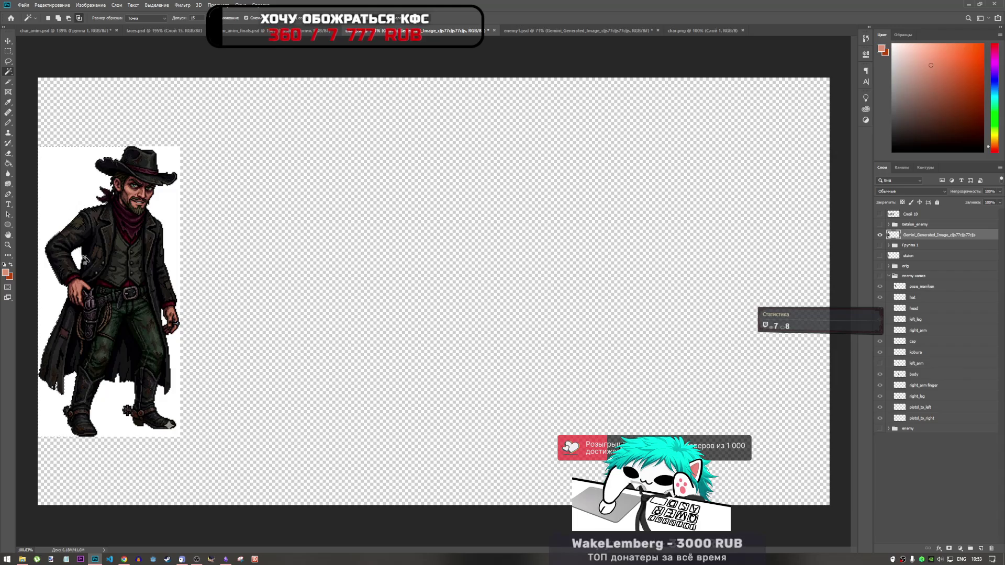
key("Delete")
left_click(110, 418)
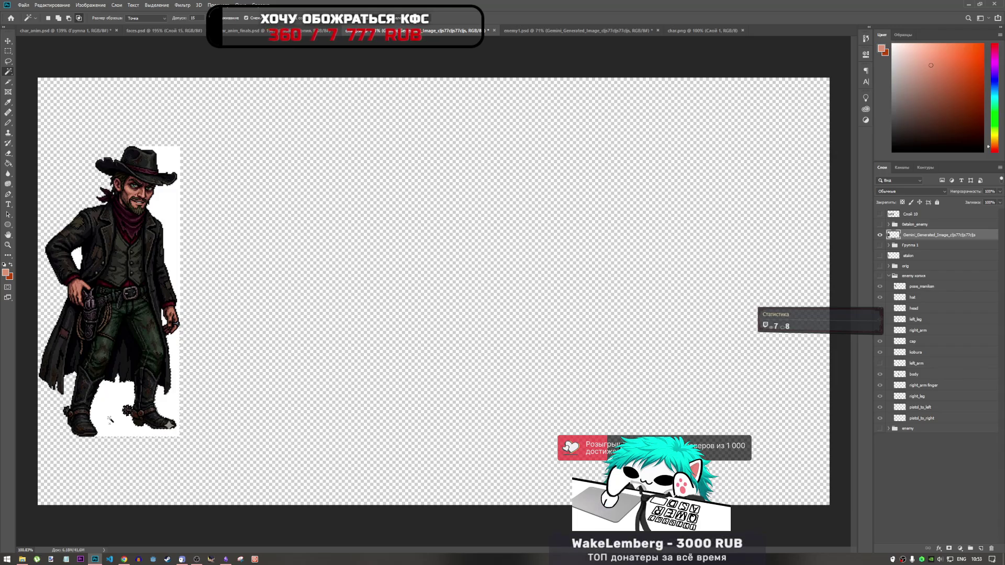
key("Delete")
left_click(178, 231)
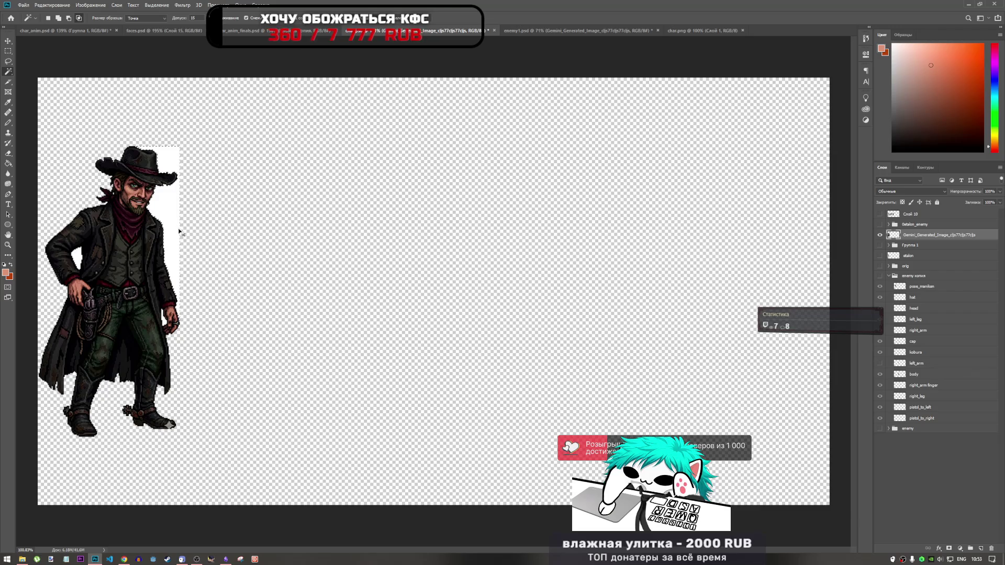
key("Delete")
scroll(181, 420, "up", 3)
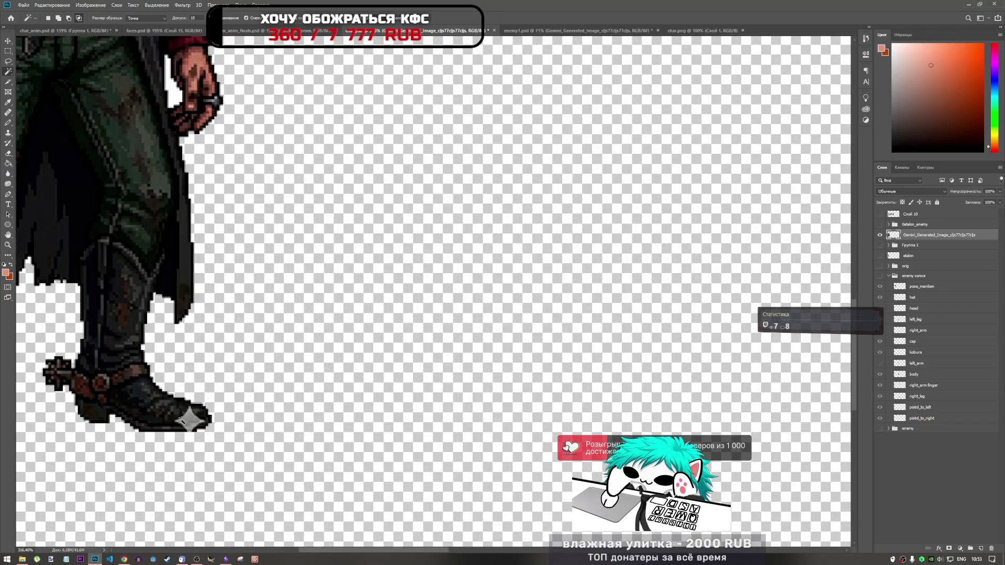
- Zoom in on the boot and pick a pixel painting tool
left_click(8, 61)
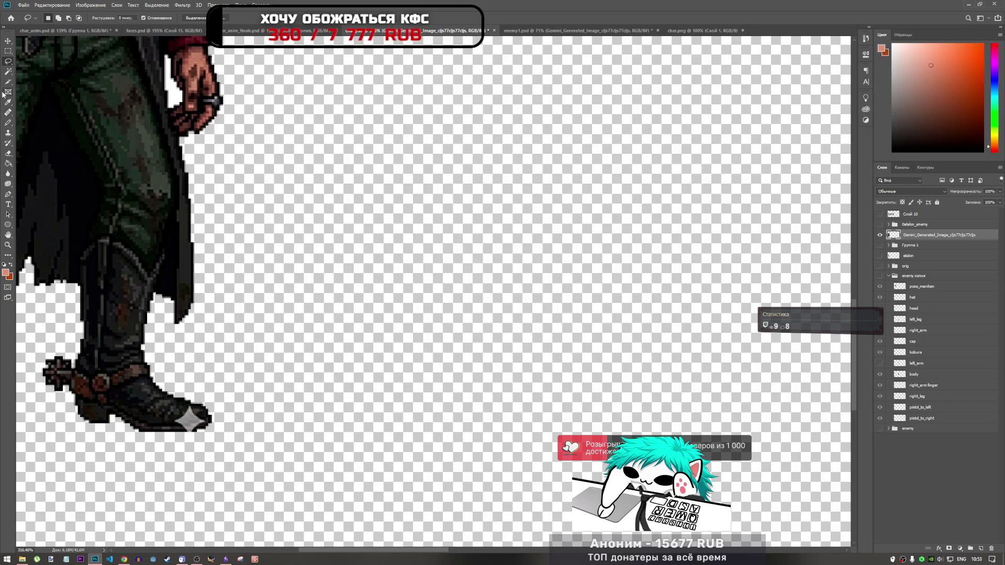
scroll(173, 430, "up", 2)
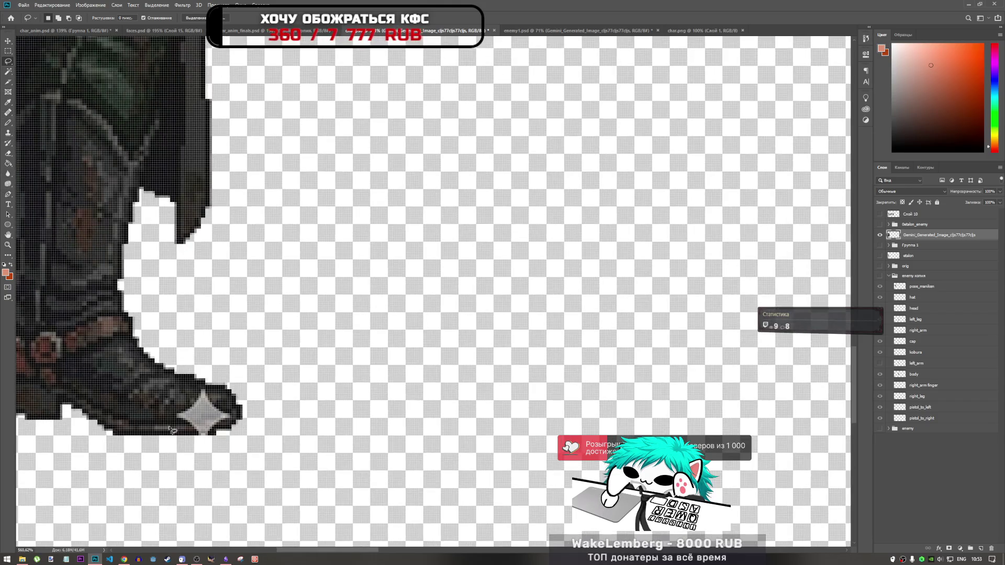
scroll(173, 430, "up", 1)
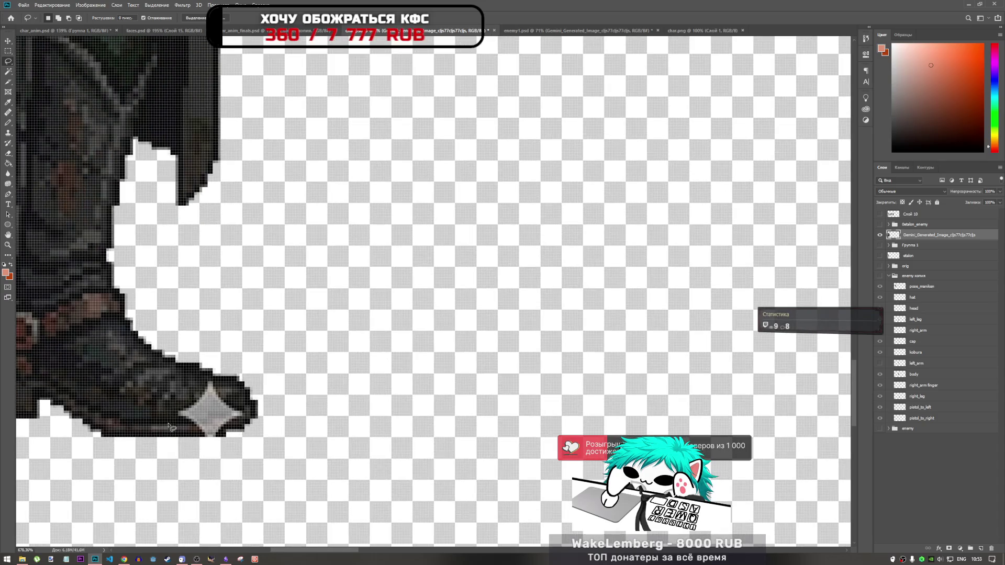
left_click(8, 153)
right_click(8, 152)
left_click(8, 123)
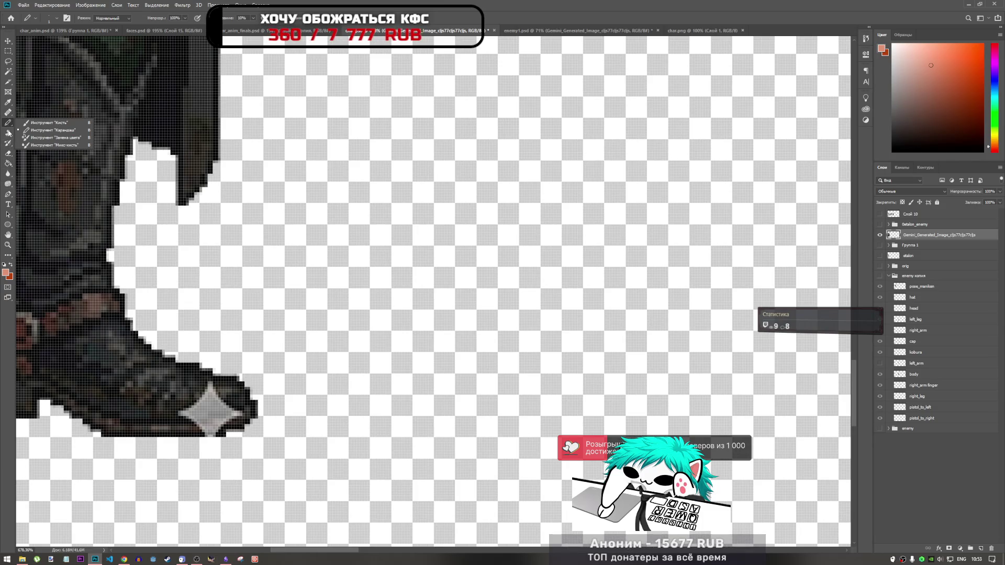
- Paint out the white star highlight on the boot toe with a 20 px Clone Stamp
left_click(8, 132)
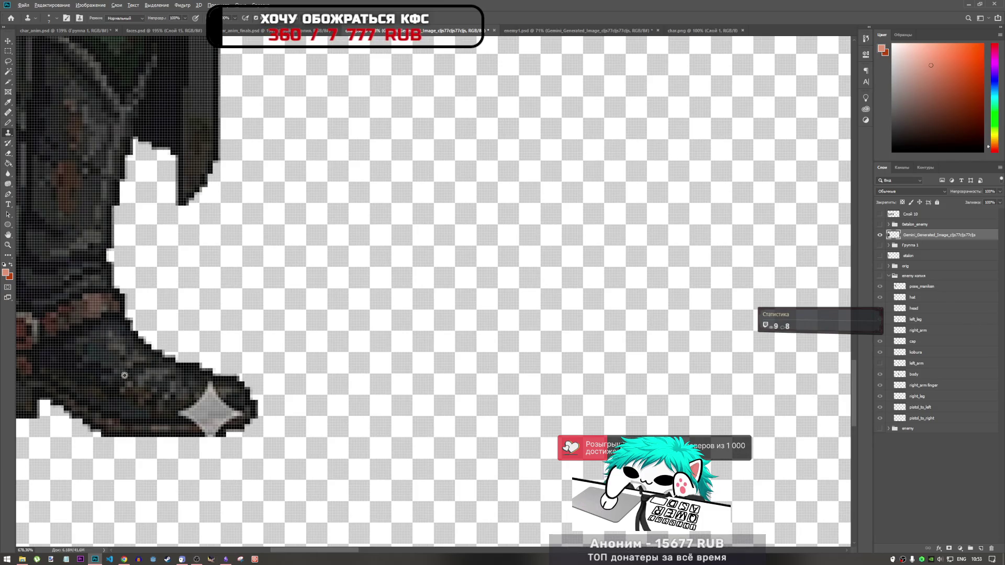
right_click(147, 388)
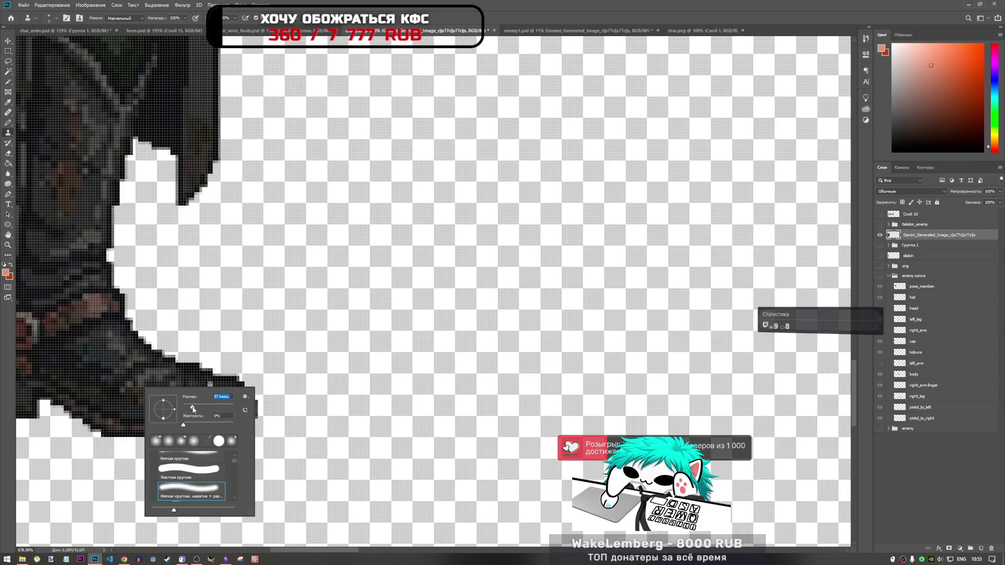
key("Return")
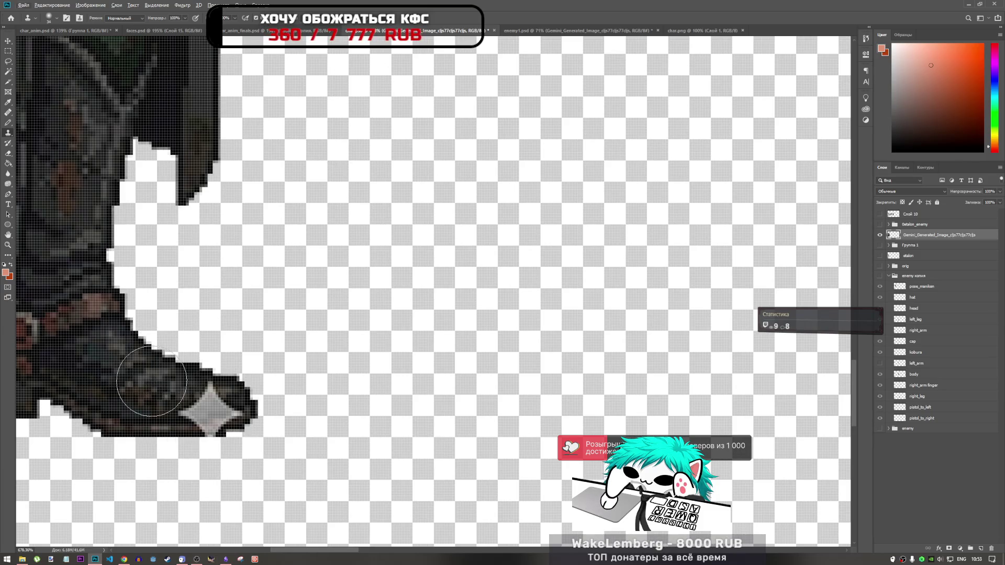
right_click(154, 377)
left_click(199, 396)
key("Return")
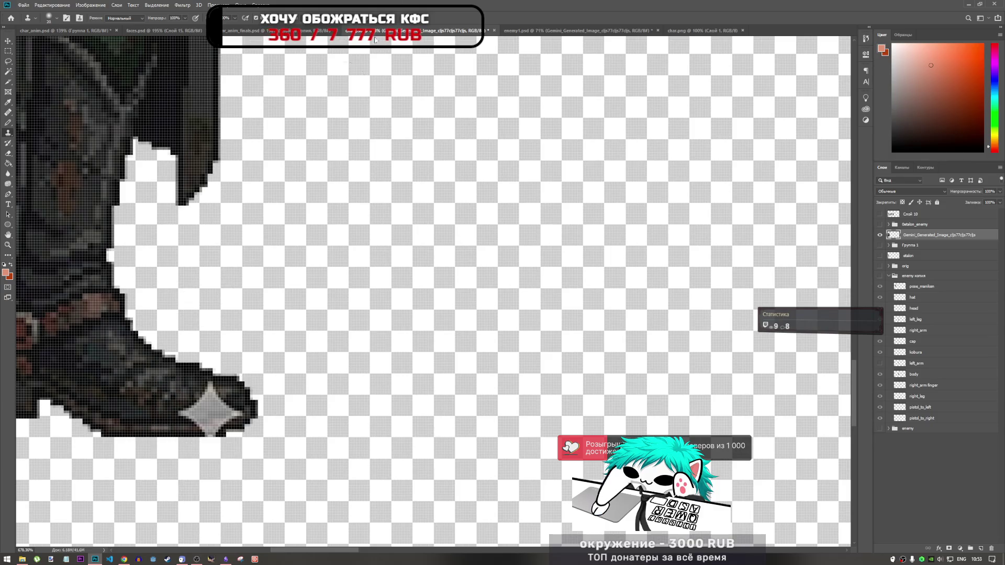
mouse_move(178, 398)
left_mouse_down()
mouse_move(225, 403)
mouse_move(186, 402)
mouse_move(212, 397)
mouse_move(199, 403)
mouse_move(241, 414)
mouse_move(202, 404)
mouse_move(221, 400)
mouse_move(193, 406)
mouse_move(202, 399)
mouse_move(173, 416)
mouse_move(209, 416)
mouse_move(197, 404)
mouse_move(235, 416)
left_mouse_up()
left_click(159, 418, "alt")
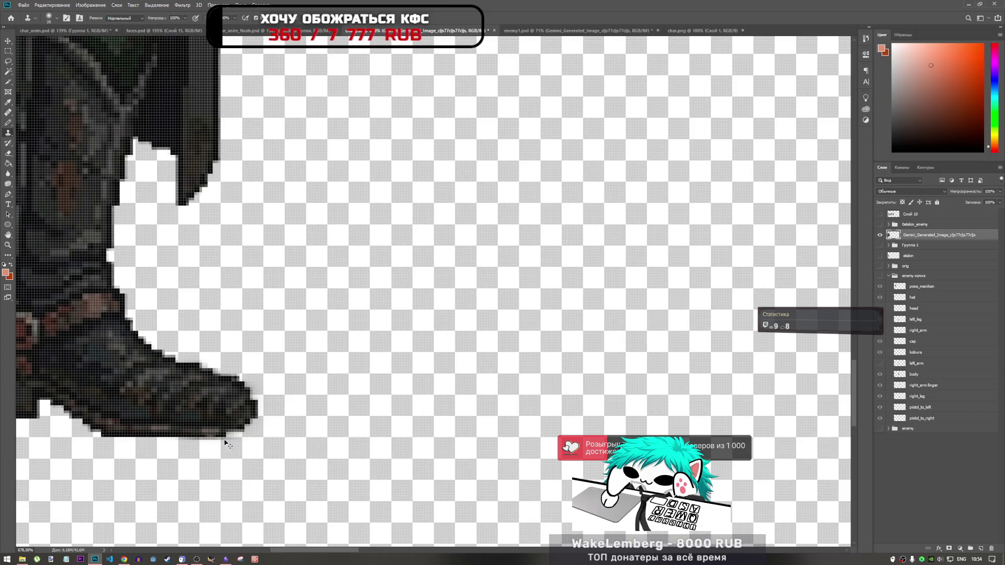
scroll(165, 431, "down", 3)
scroll(130, 367, "up", 4)
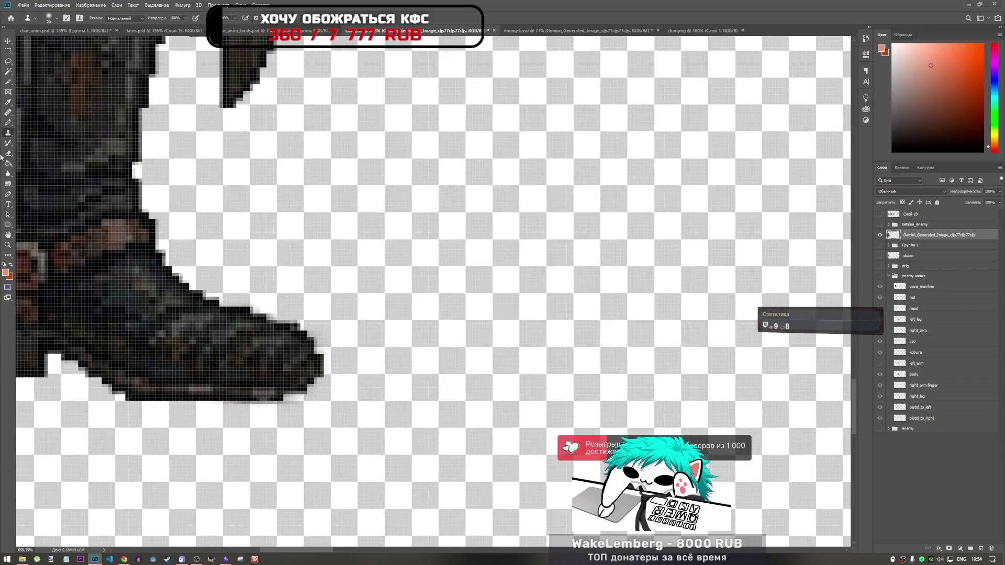
- Darken the stray light pixels along the boot's bottom edge with black using the Pencil
left_click(8, 122)
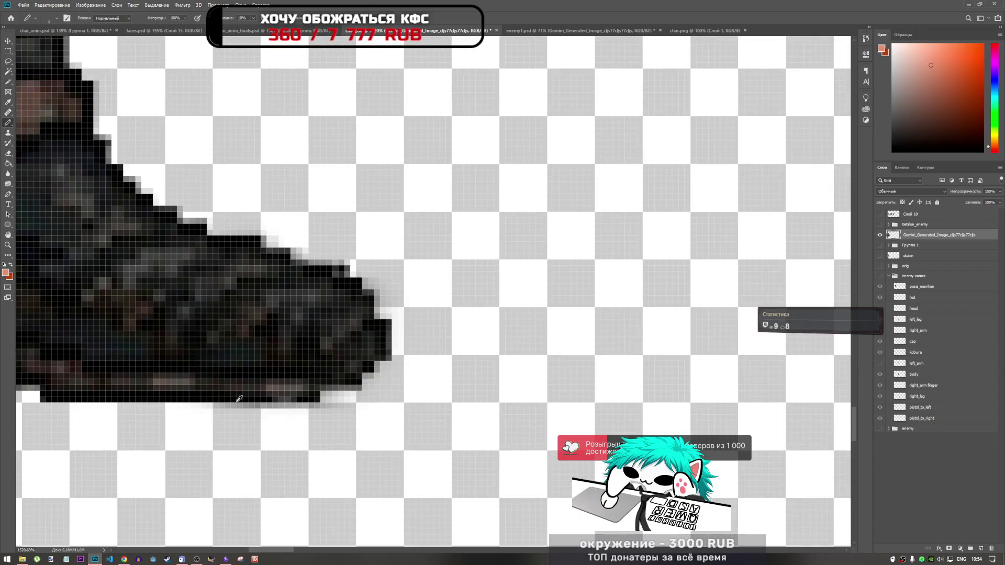
scroll(237, 382, "up", 3)
left_click(237, 382, "alt")
mouse_move(270, 394)
left_mouse_down()
mouse_move(303, 387)
mouse_move(290, 399)
left_mouse_up()
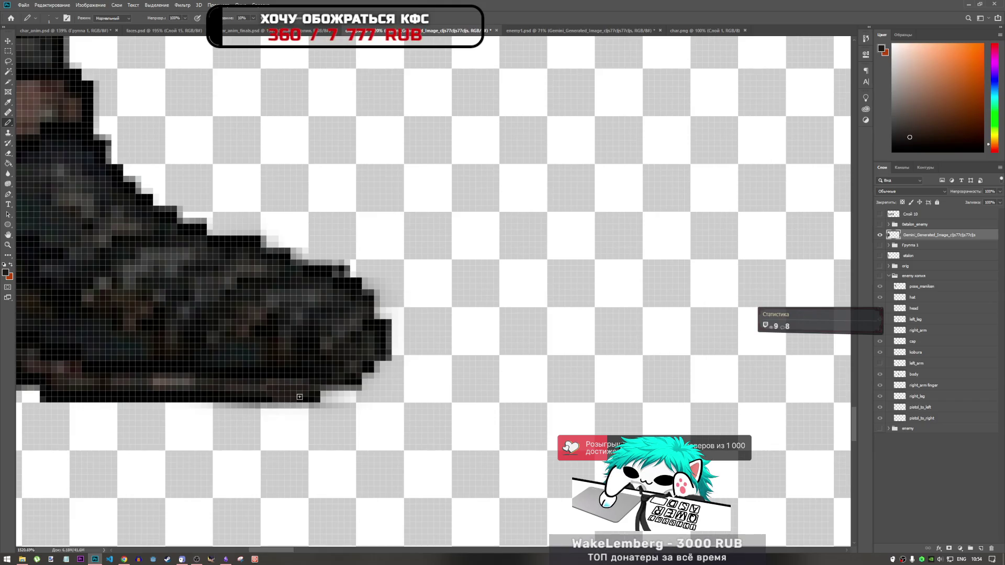
- Select a rectangular strip just below the boot tip
key("m")
left_click_drag(182, 402, 361, 426)
scroll(363, 452, "down", 8)
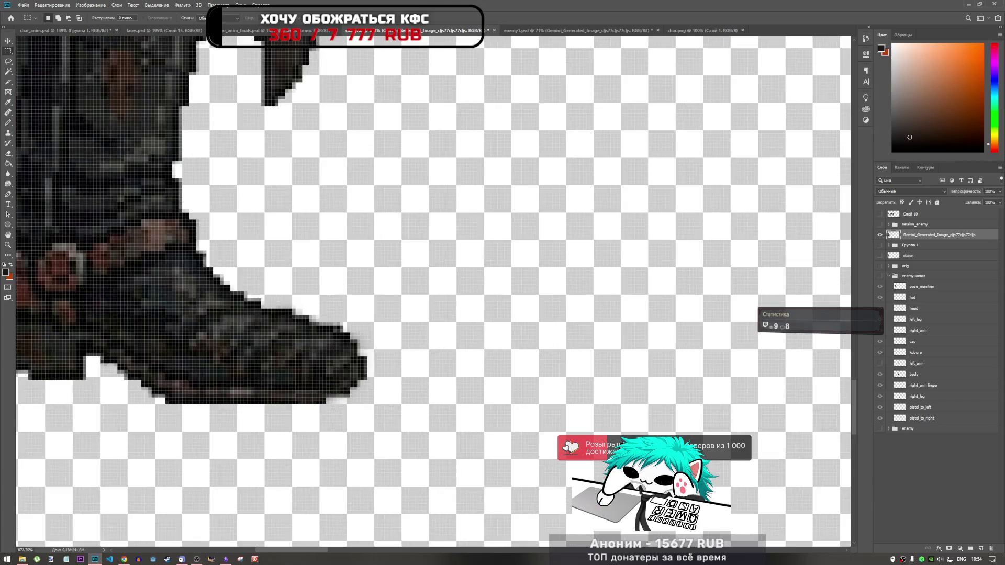
scroll(336, 396, "up", 8)
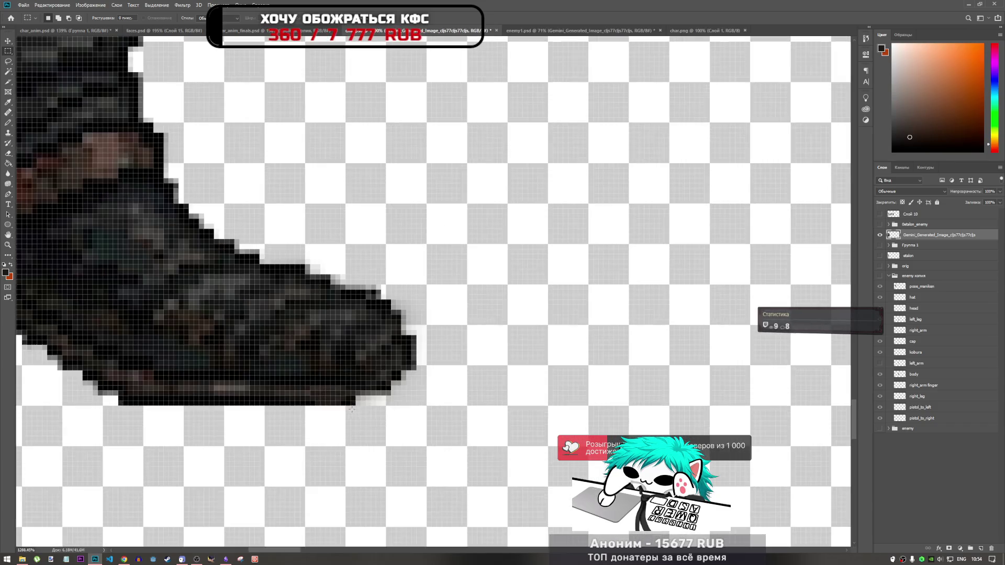
scroll(336, 396, "down", 3)
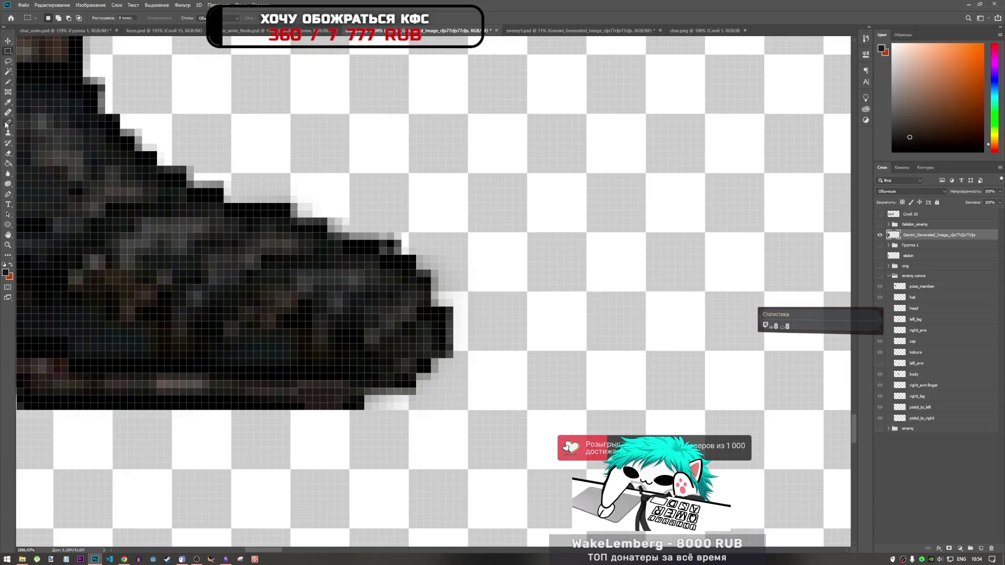
scroll(299, 340, "down", 6)
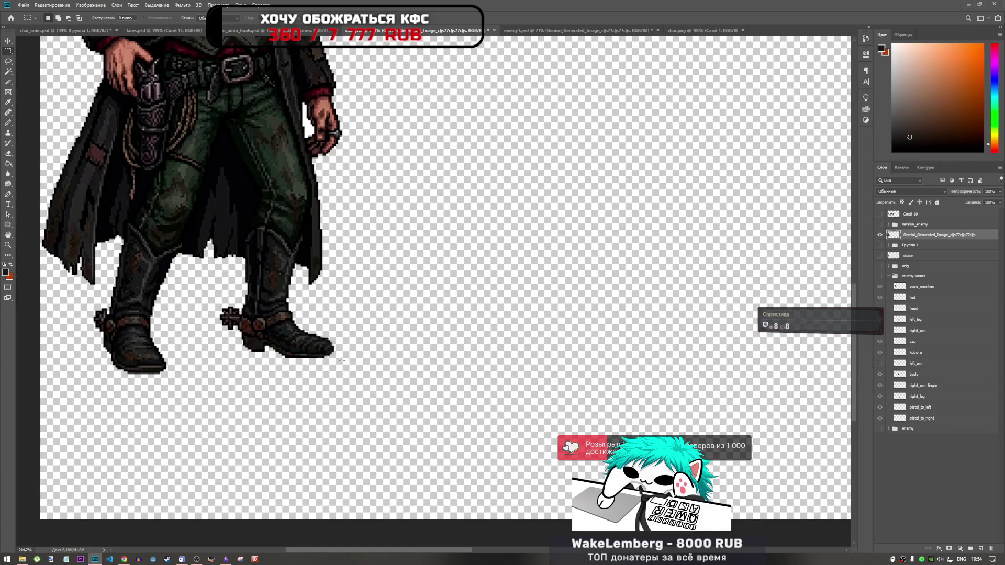
scroll(316, 338, "down", 4)
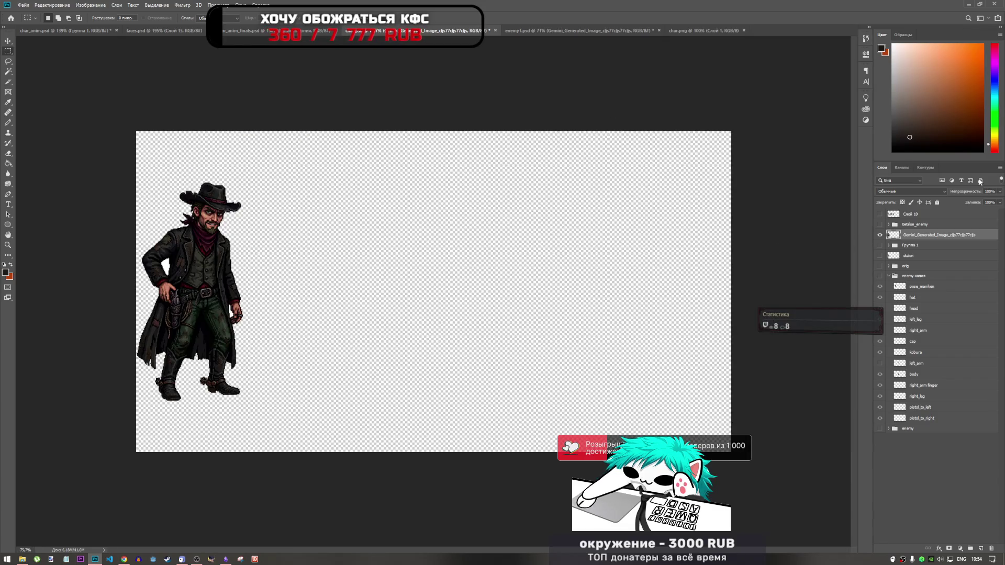
- Export the canvas via Export As as an sRGB PNG named char00.png
left_click(23, 7)
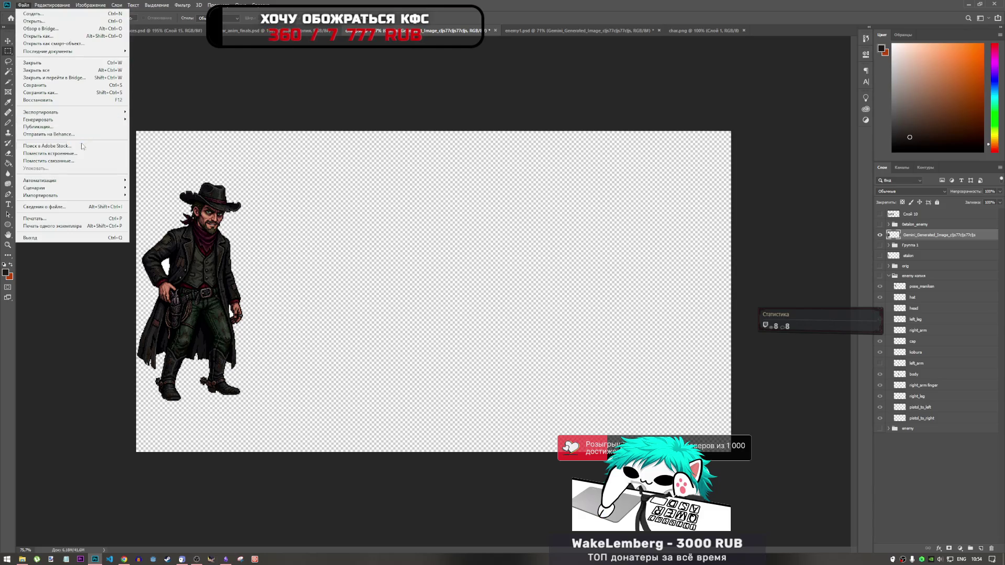
mouse_move(79, 112)
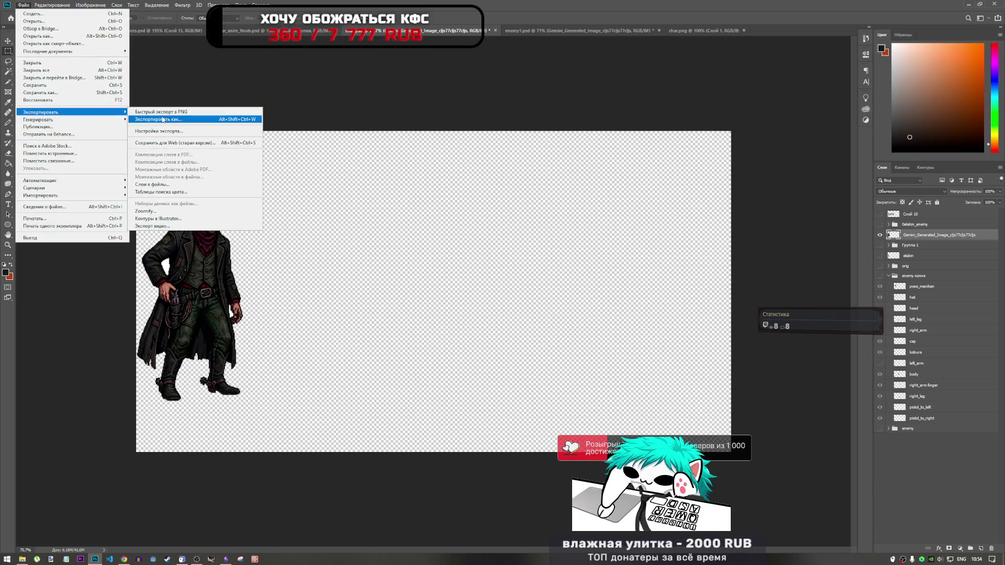
left_click(163, 119)
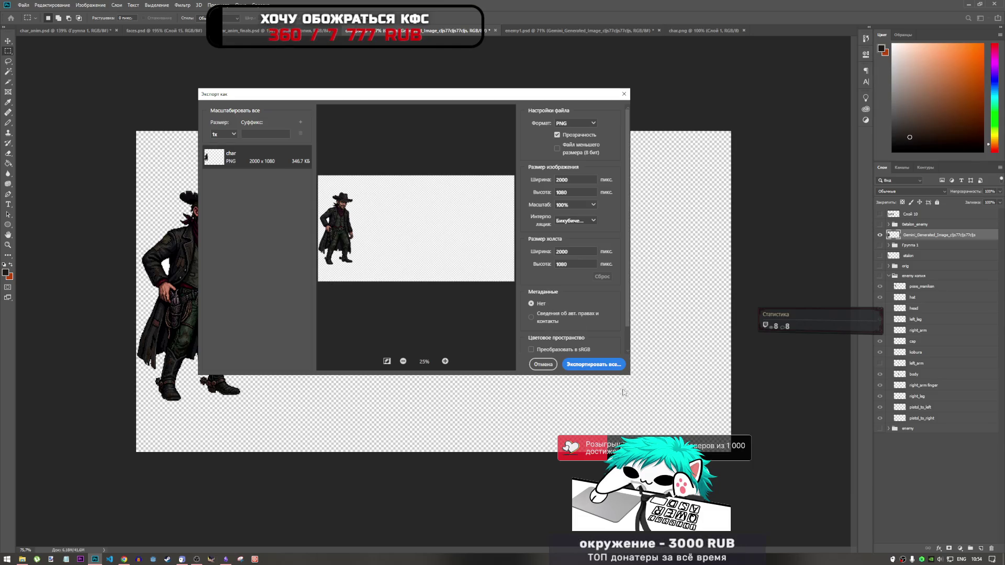
left_click(553, 350)
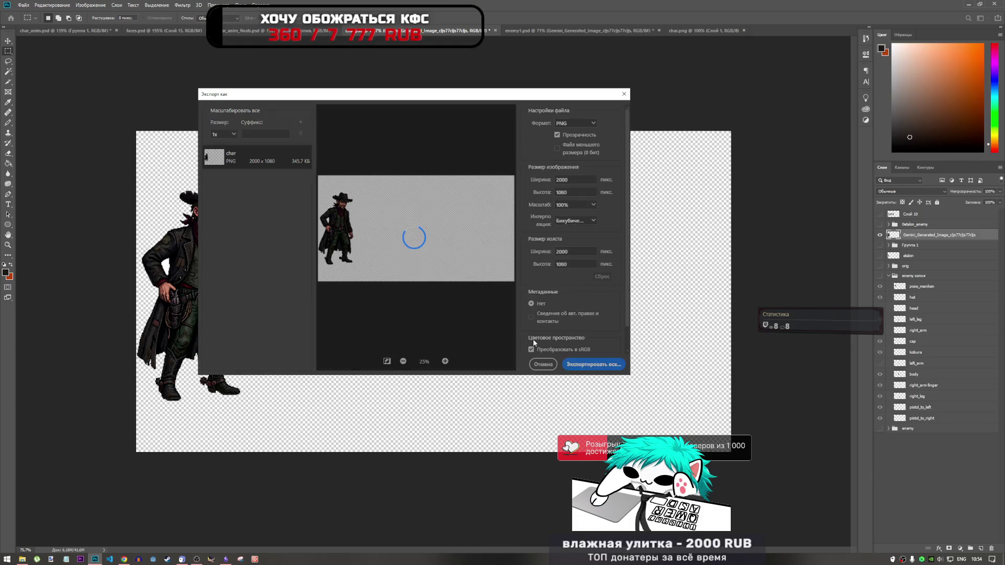
key("Return")
scroll(108, 120, "up", 2)
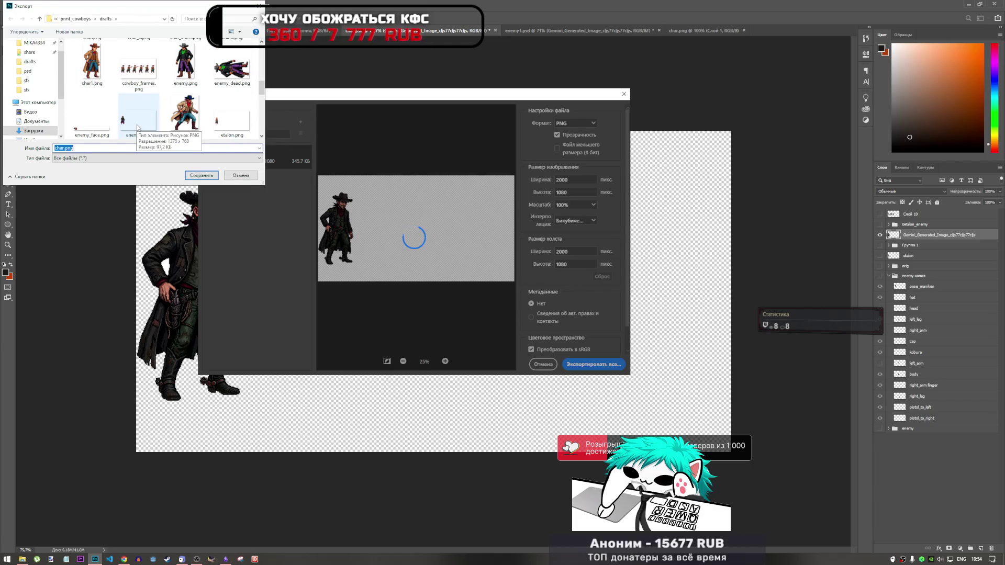
scroll(137, 127, "up", 2)
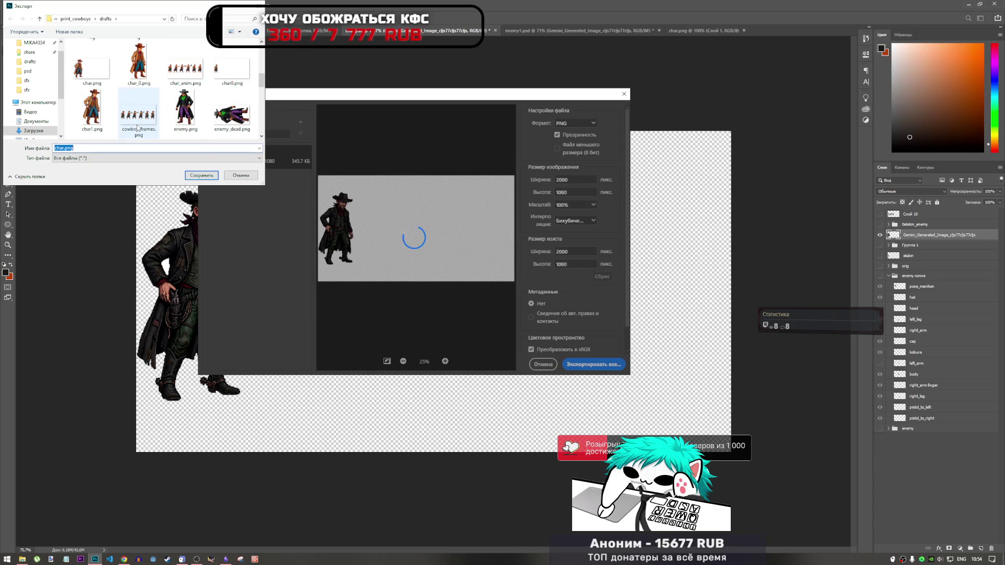
left_click(65, 148)
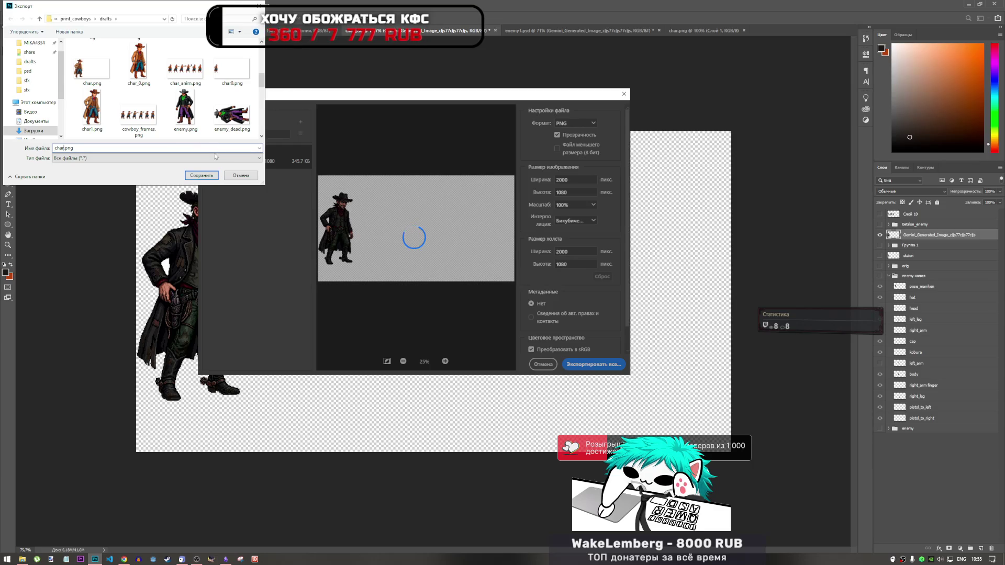
type("600")
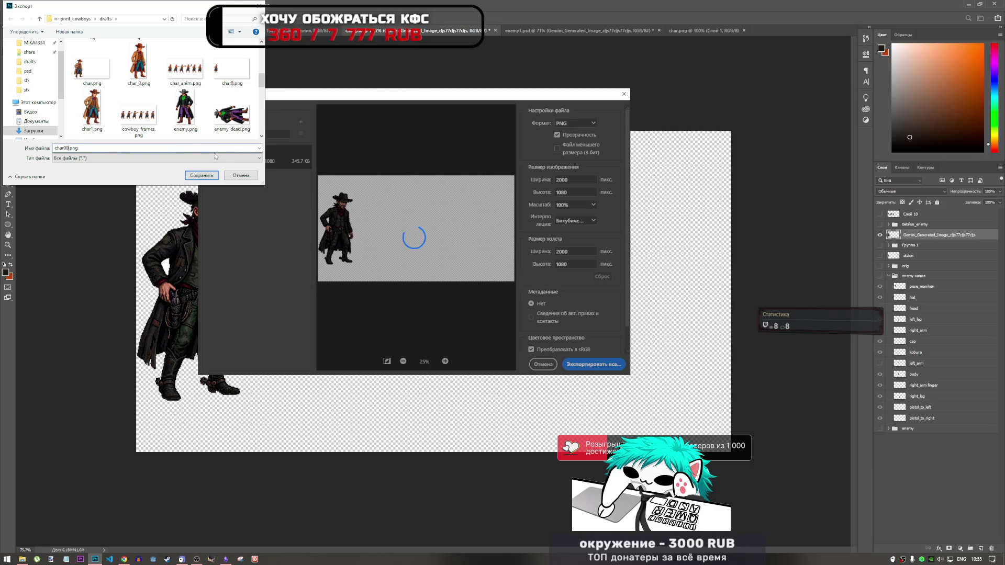
left_click(201, 175)
key("alt+Tab")
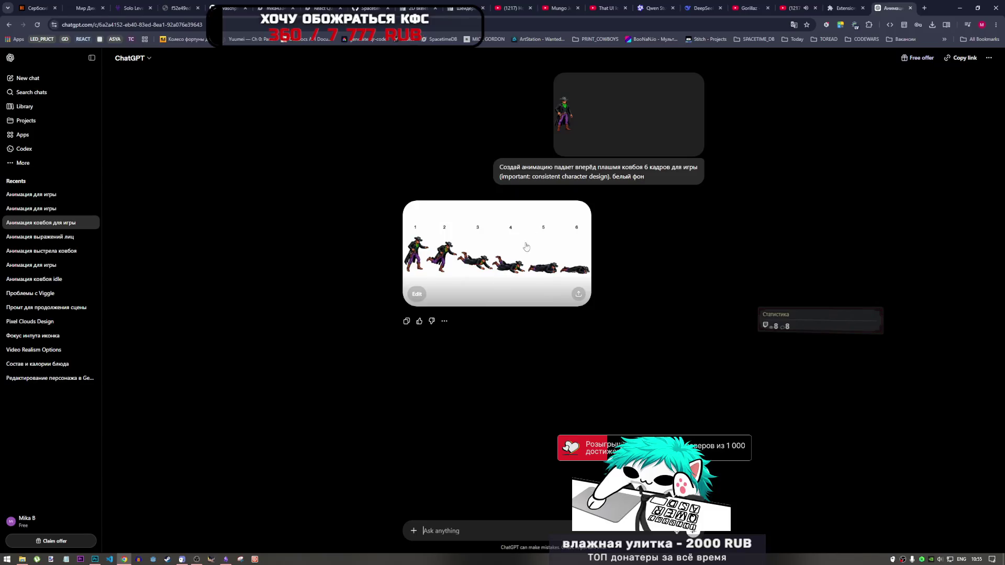
- Open the 'Анимация выстрела ковбоя' chat and view its T-pose cowboy image full-size
left_click(53, 253)
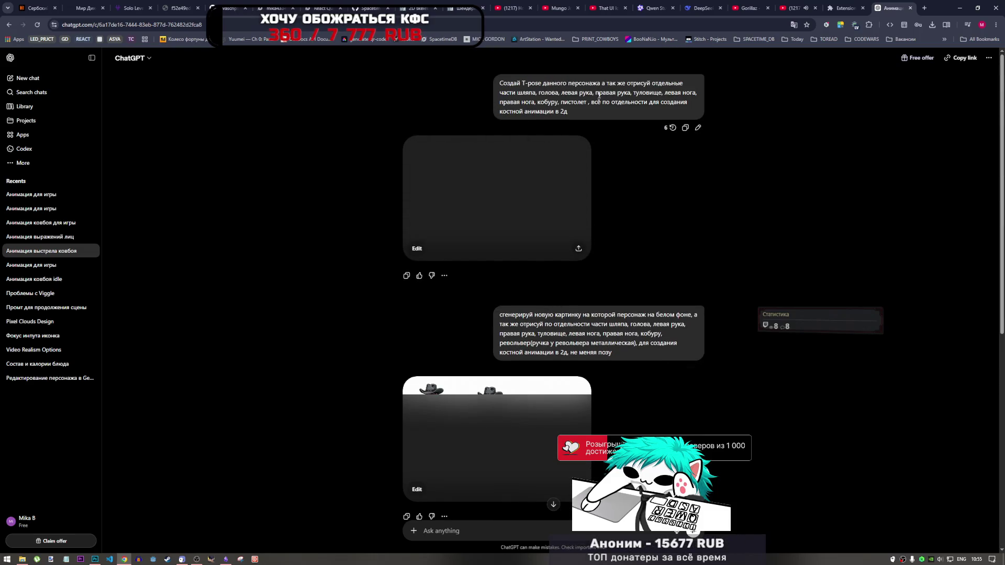
scroll(594, 104, "down", 1)
scroll(594, 104, "down", 1)
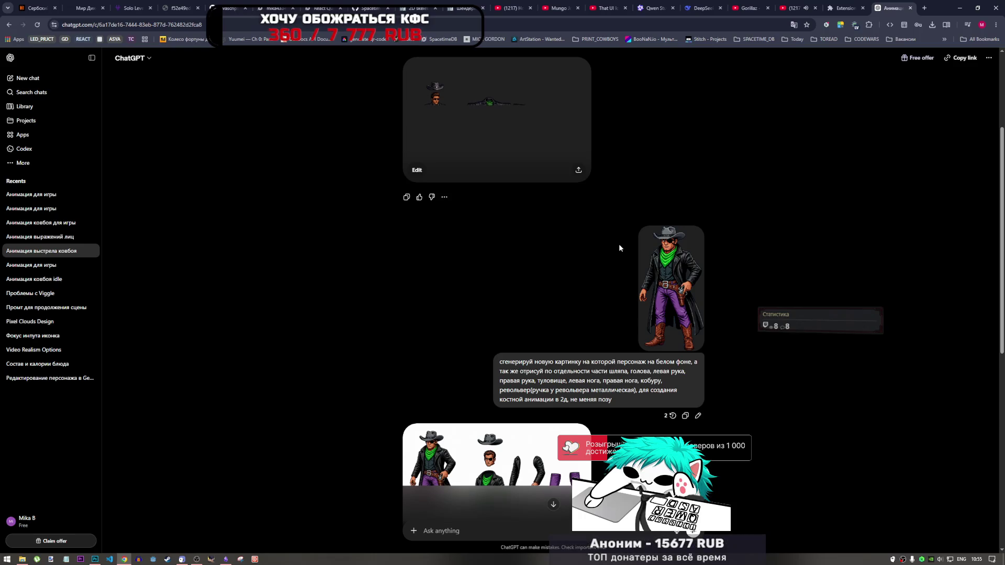
scroll(619, 246, "up", 3)
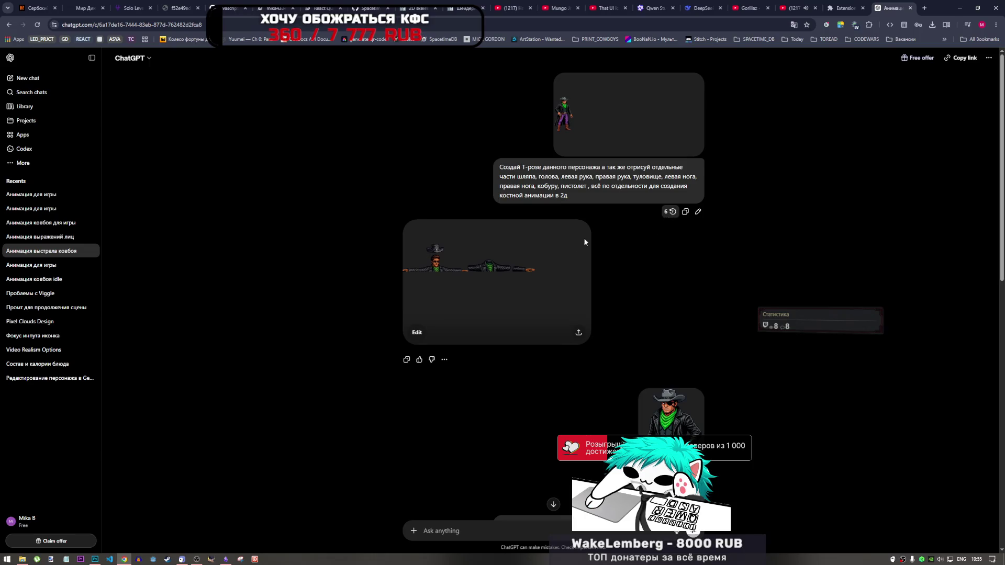
left_click(519, 259)
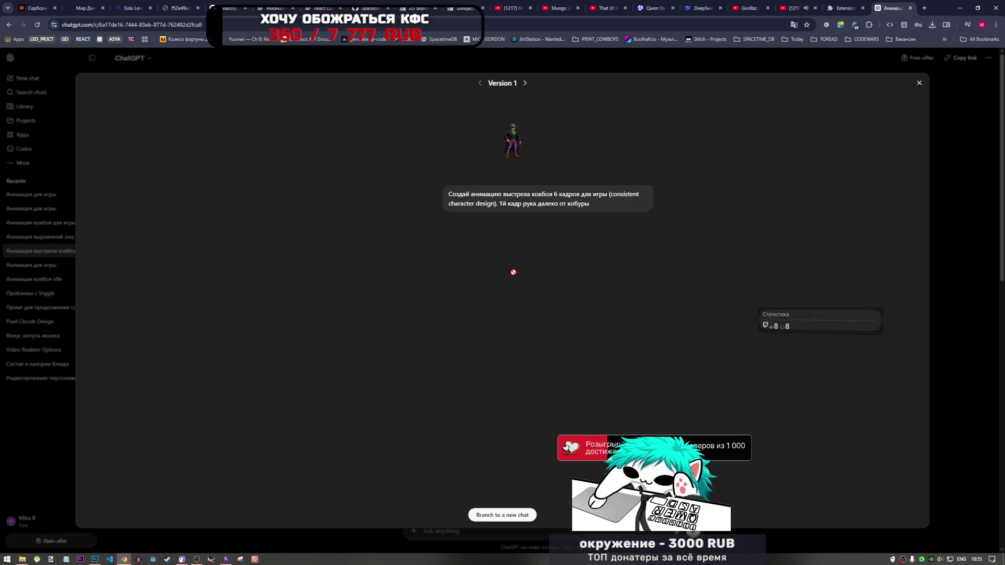
- Go to prompt version 5, select the forward-falling prompt text, and start a new chat
left_click(525, 84)
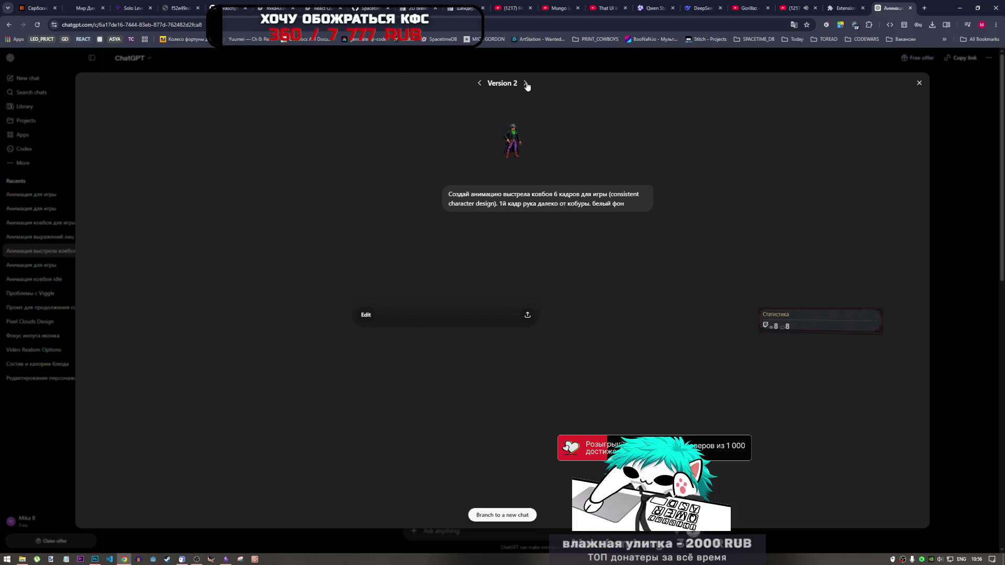
left_click(525, 84)
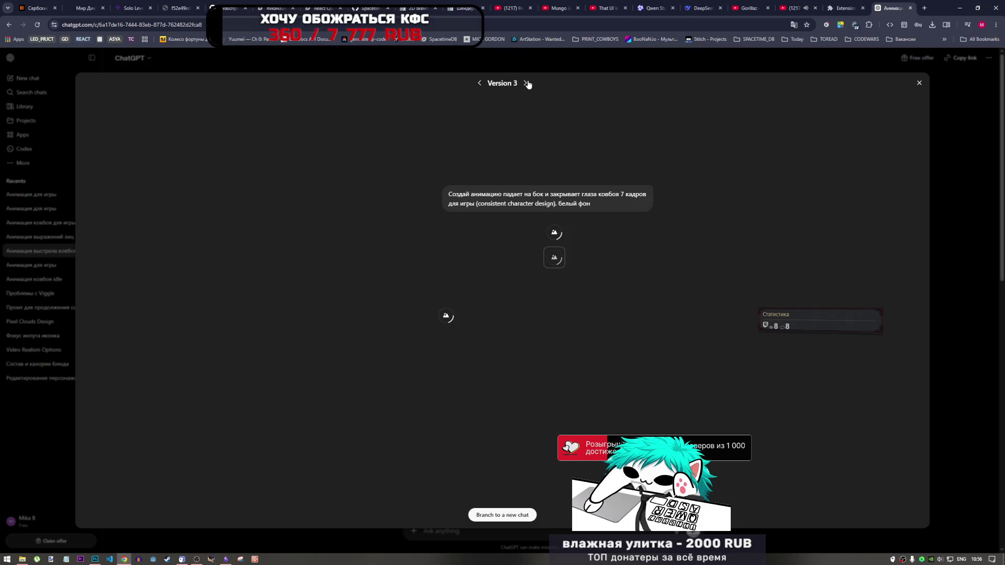
left_click(526, 84)
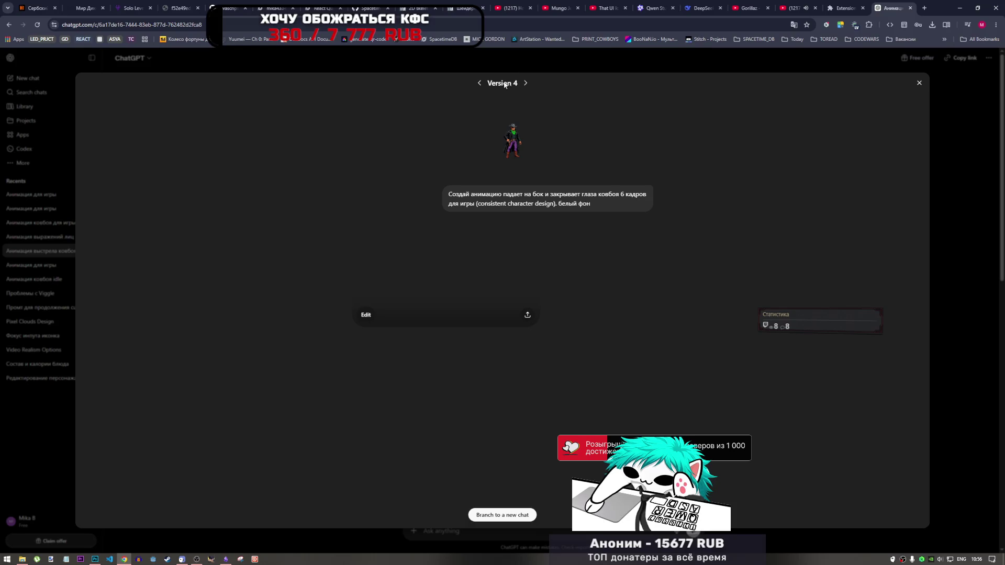
left_click(481, 83)
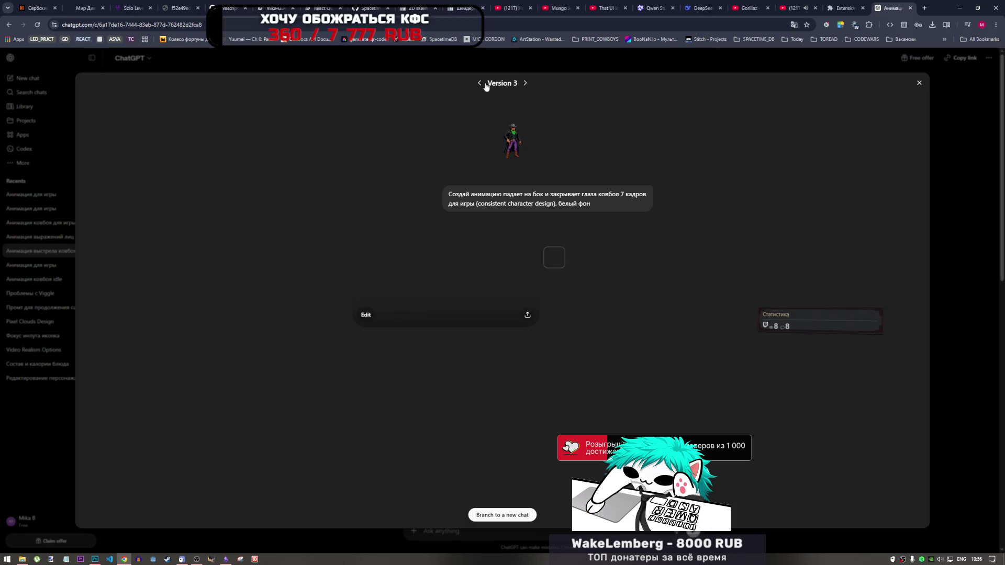
left_click(526, 85)
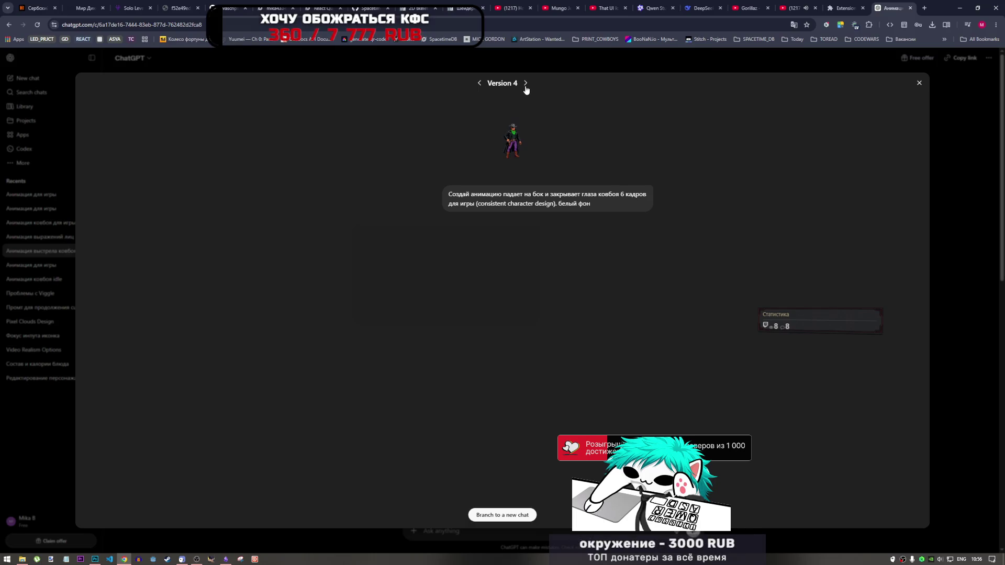
left_click(526, 86)
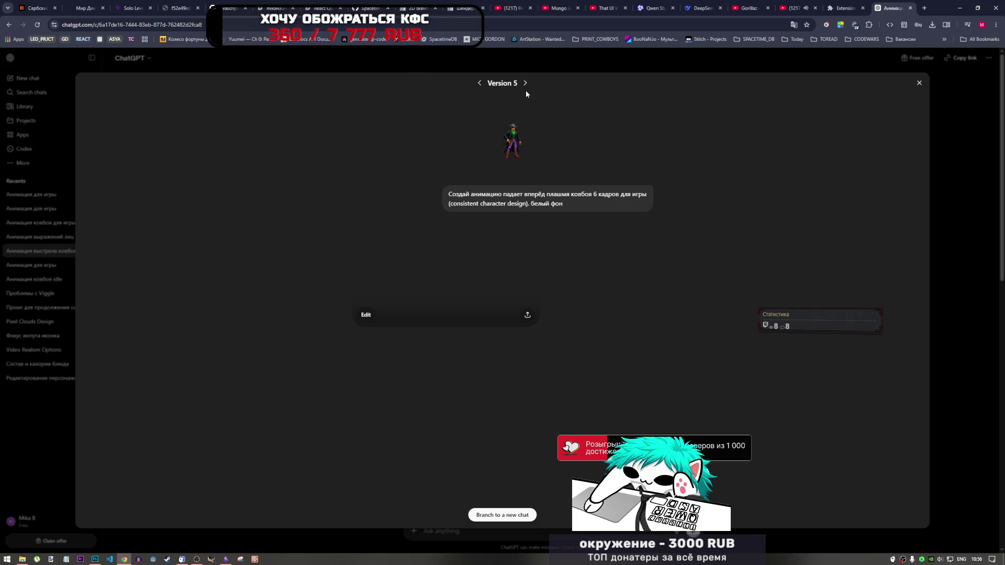
left_click_drag(444, 194, 564, 205)
key("ctrl+c")
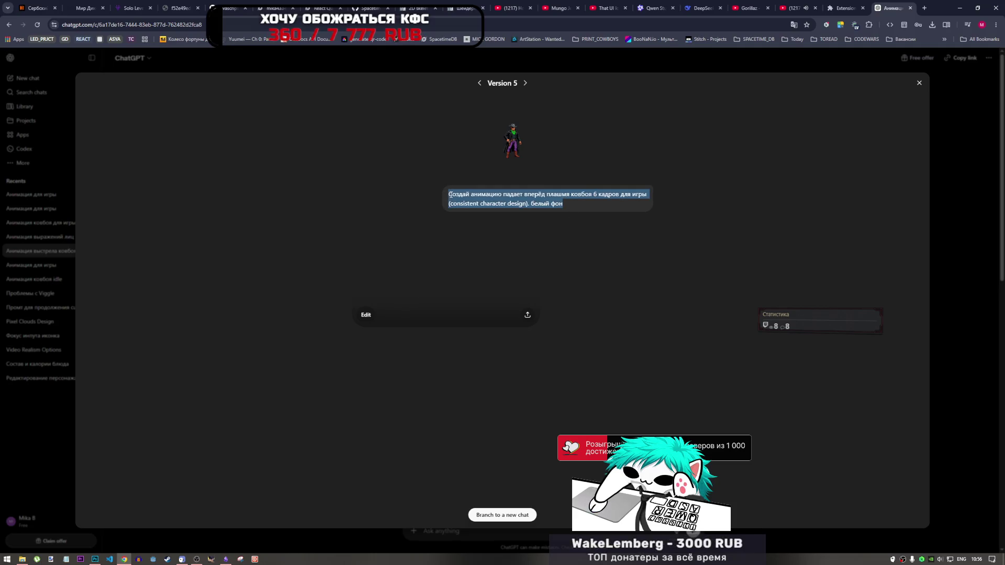
left_click(919, 84)
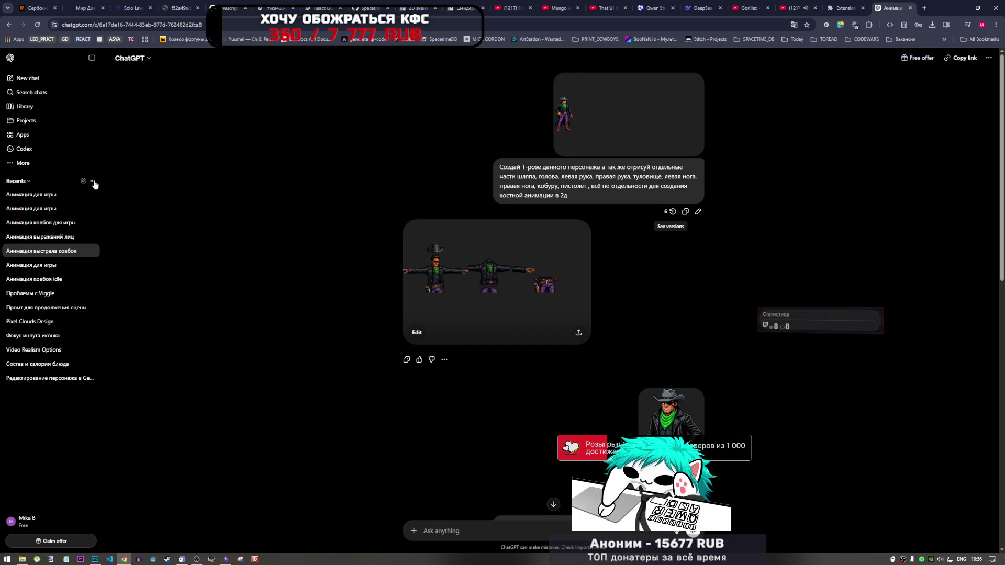
left_click(36, 80)
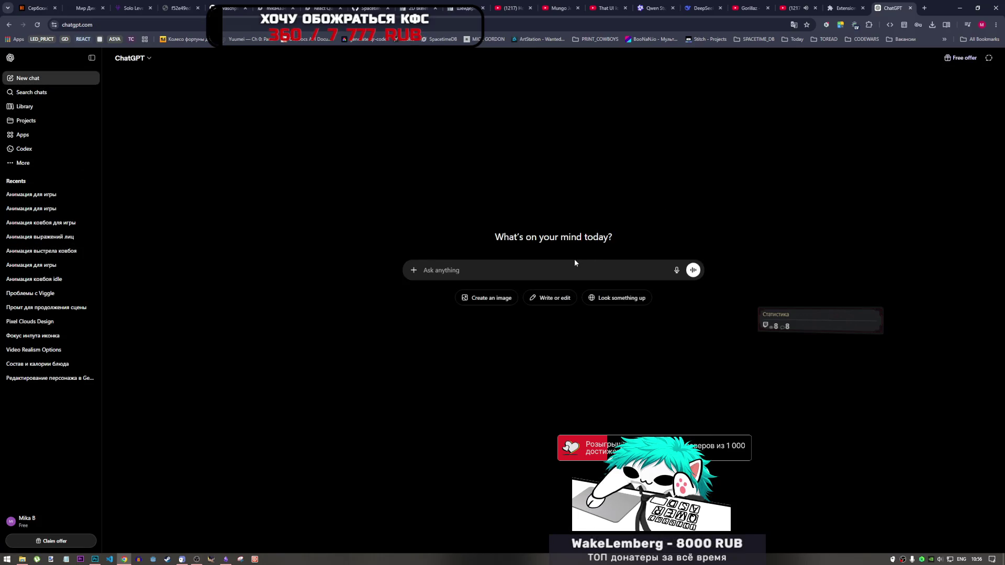
- Attach char00.png to a new ChatGPT chat and paste the six-frame forward-falling animation prompt
left_click(23, 559)
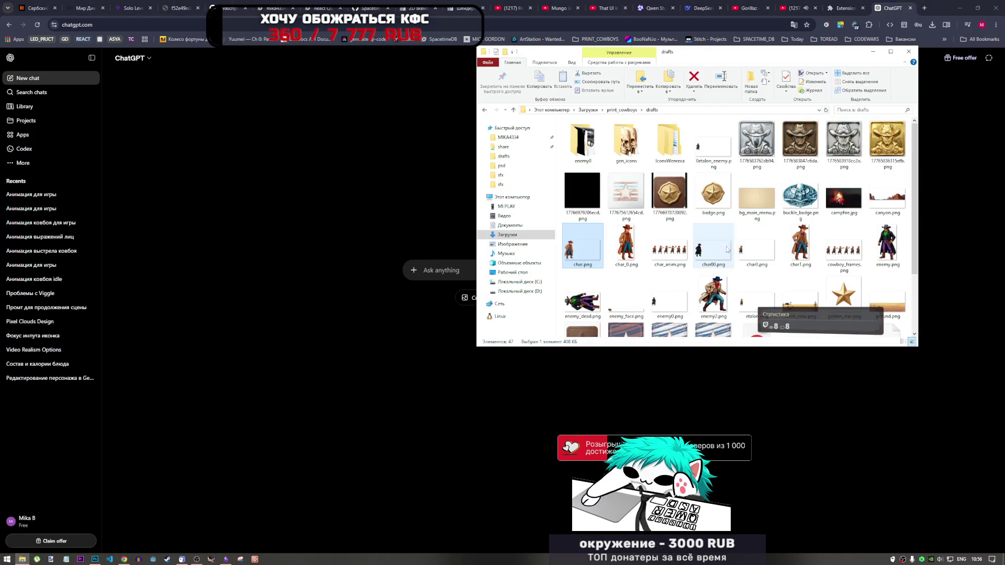
mouse_move(713, 246)
left_mouse_down()
mouse_move(518, 233)
mouse_move(434, 280)
left_mouse_up()
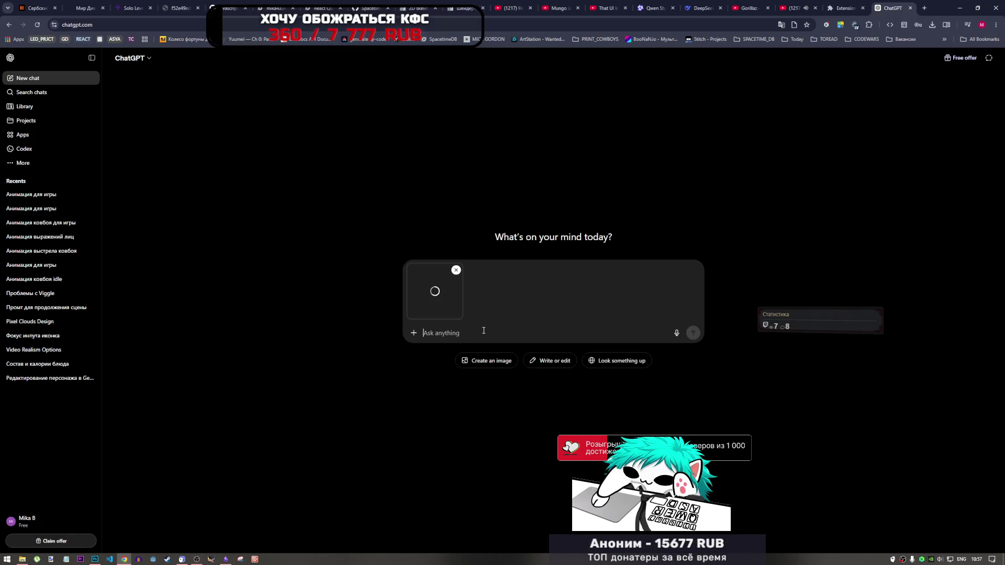
key("ctrl+v")
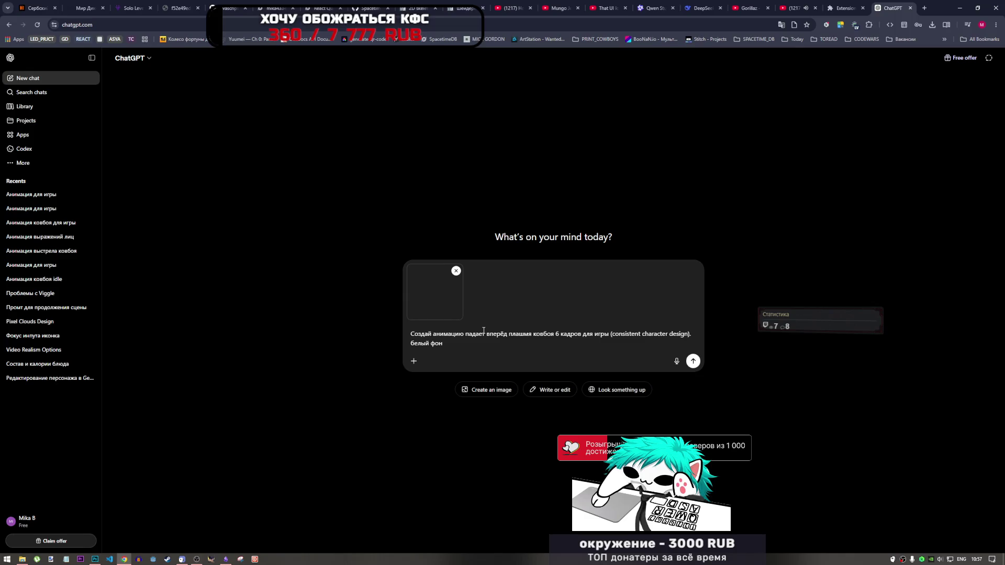
left_click(94, 559)
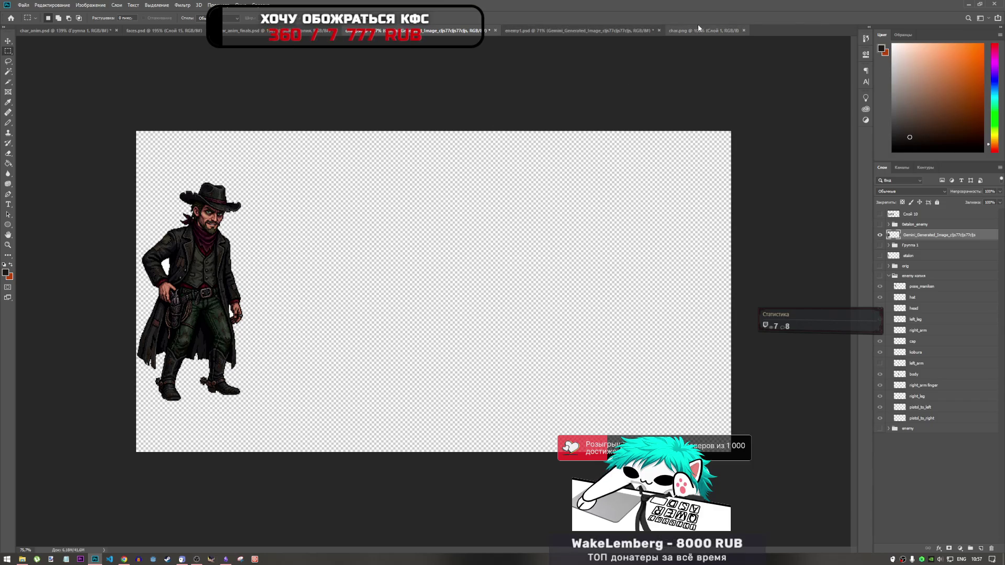
- In enemy1.psd, toggle the top-row sprites' visibility to compare versions
left_click(616, 33)
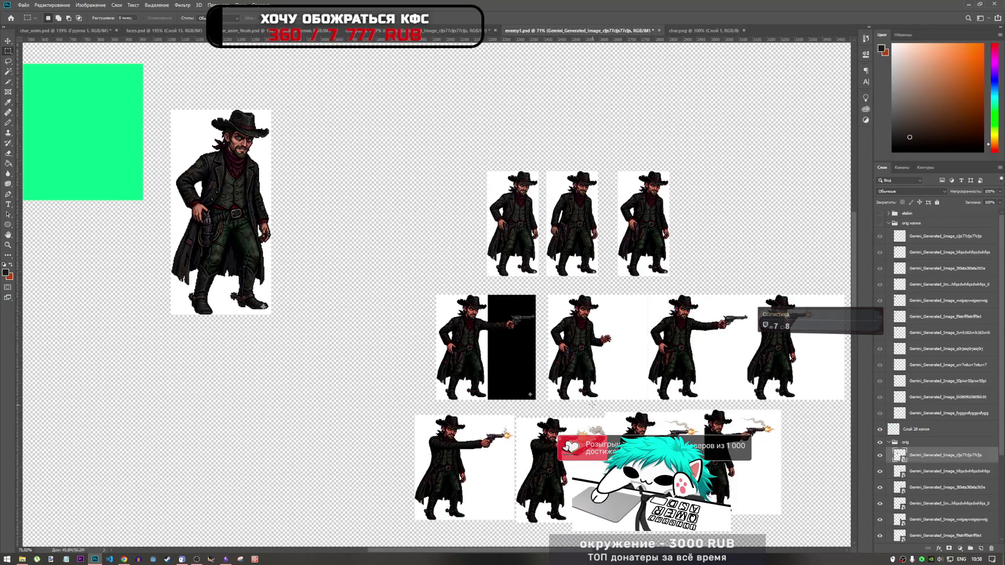
scroll(549, 246, "down", 3)
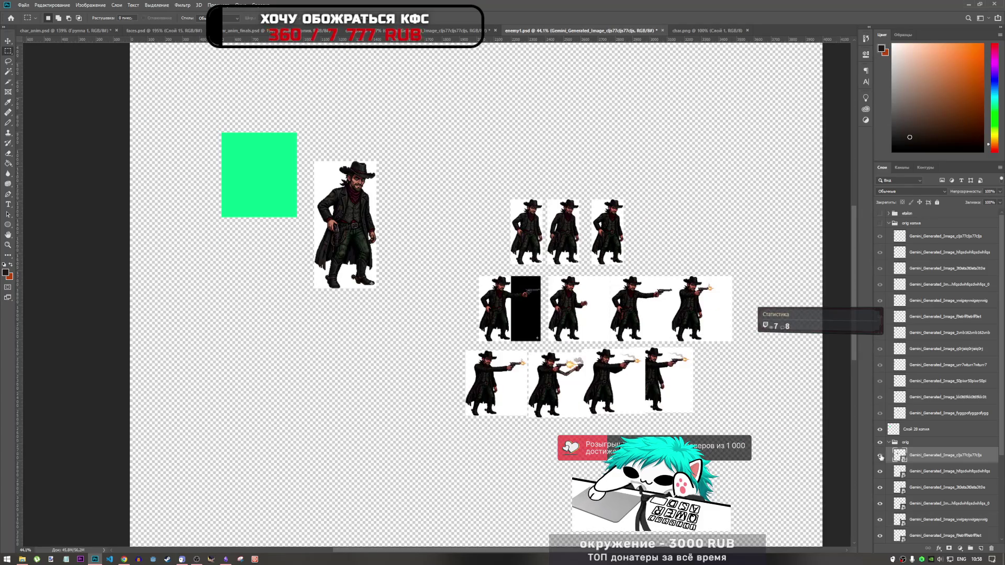
left_click(880, 487)
left_click(880, 487)
left_click(880, 487)
left_click(880, 487)
scroll(559, 215, "up", 3)
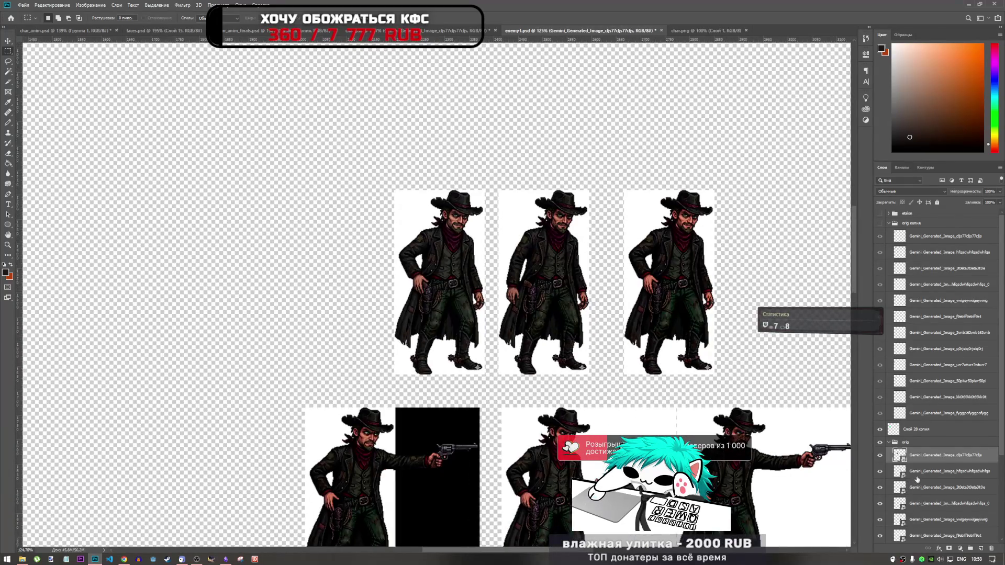
- Select layers in the orig group and toggle sprites on and off to compare them
left_click(916, 474)
left_click(879, 471)
left_click(880, 471)
left_click(879, 487)
left_click(880, 487)
left_click(926, 487)
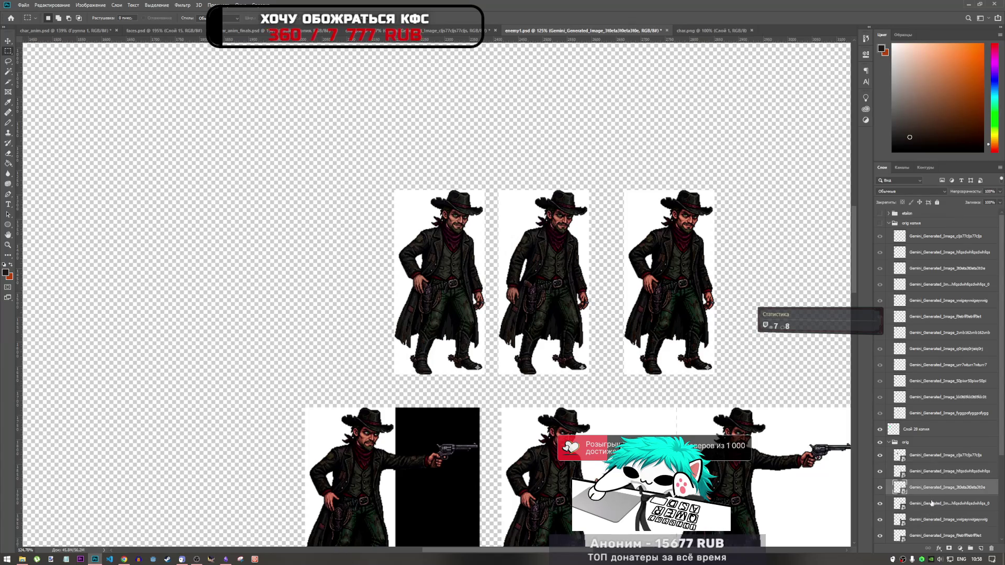
- On the cowboy canvas, move the new sprite over the old one and scale it to 32.36%
left_click(710, 30)
left_click(419, 31)
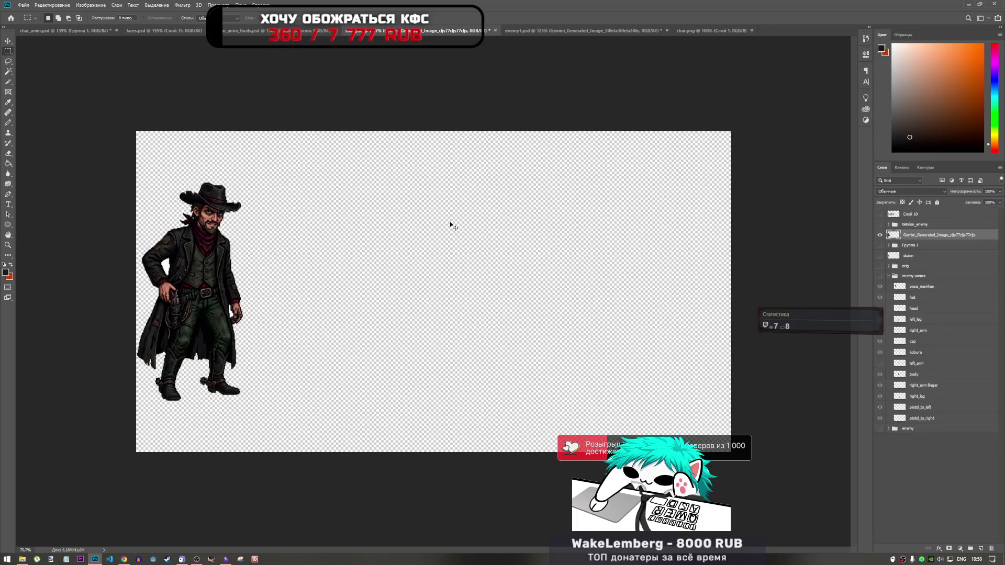
left_click_drag(441, 284, 196, 286)
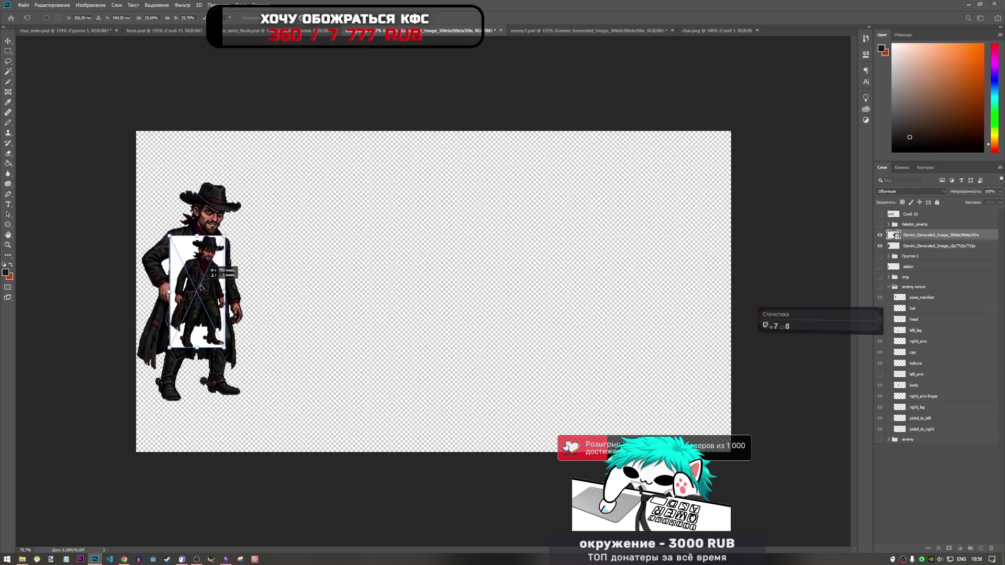
left_click_drag(219, 237, 253, 188)
left_click(320, 23)
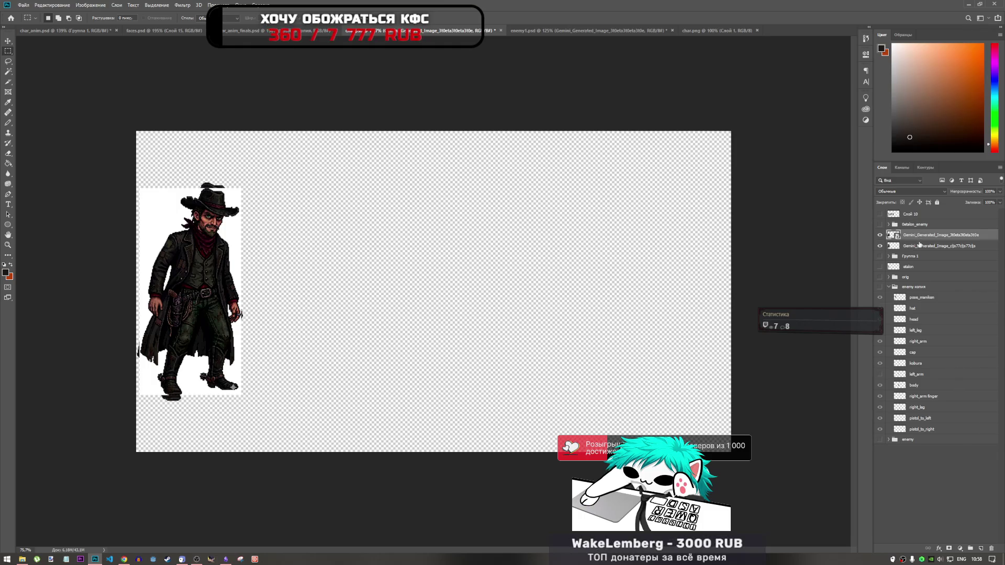
key("alt+Tab")
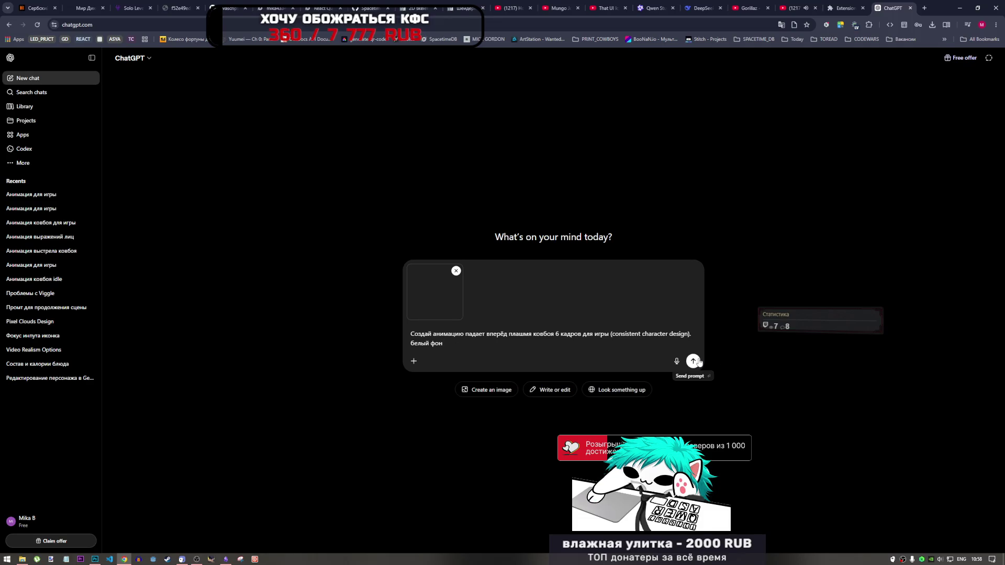
- Send the attached cowboy image with the six-frame forward-fall animation request
left_click(693, 361)
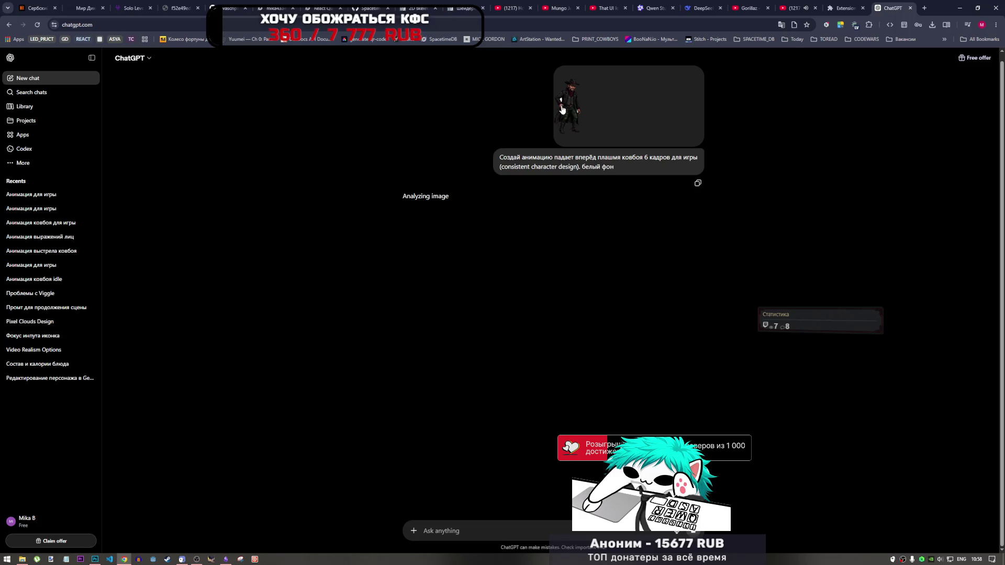
left_click(95, 559)
- Zoom in on the cowboy and Magic Wand-select the gap between coat and arm
key("ctrl+plus")
scroll(116, 220, "up", 4)
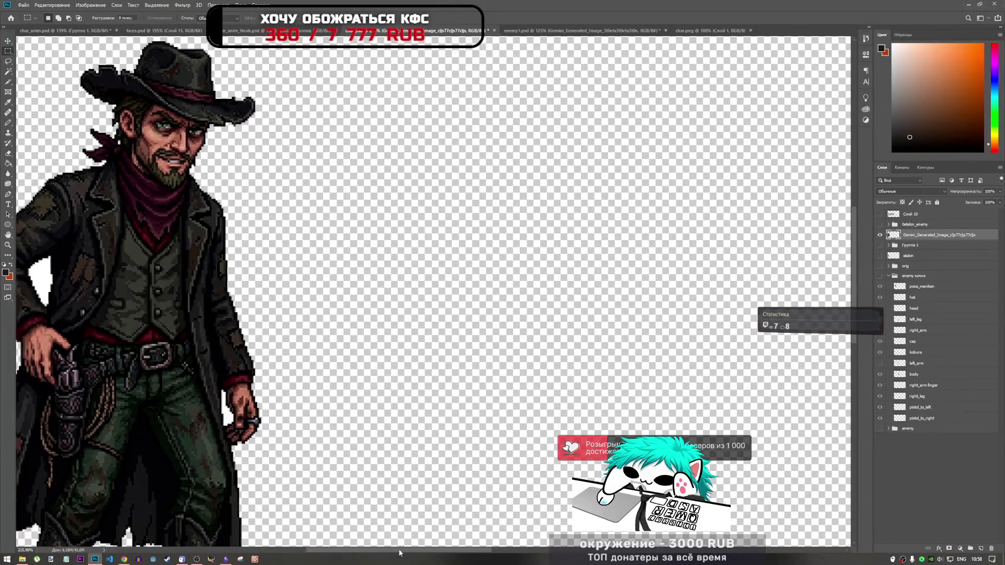
left_click_drag(399, 553, 339, 553)
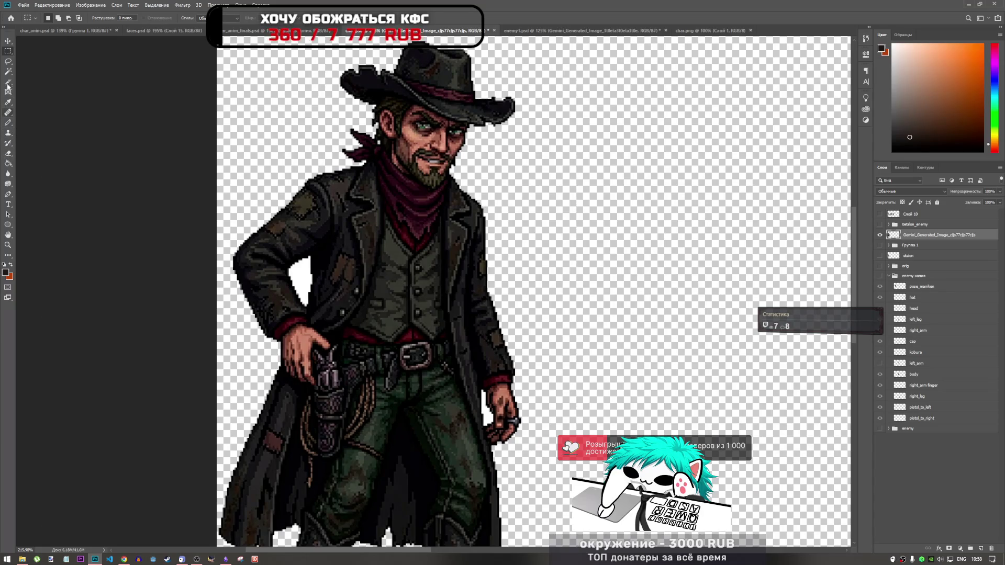
left_click(7, 61)
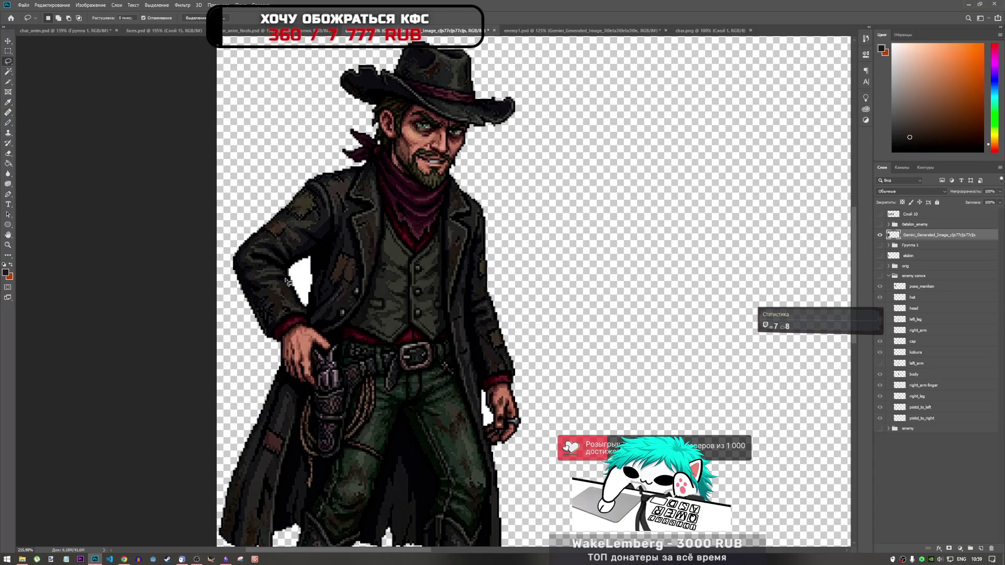
key("w")
left_click(326, 286)
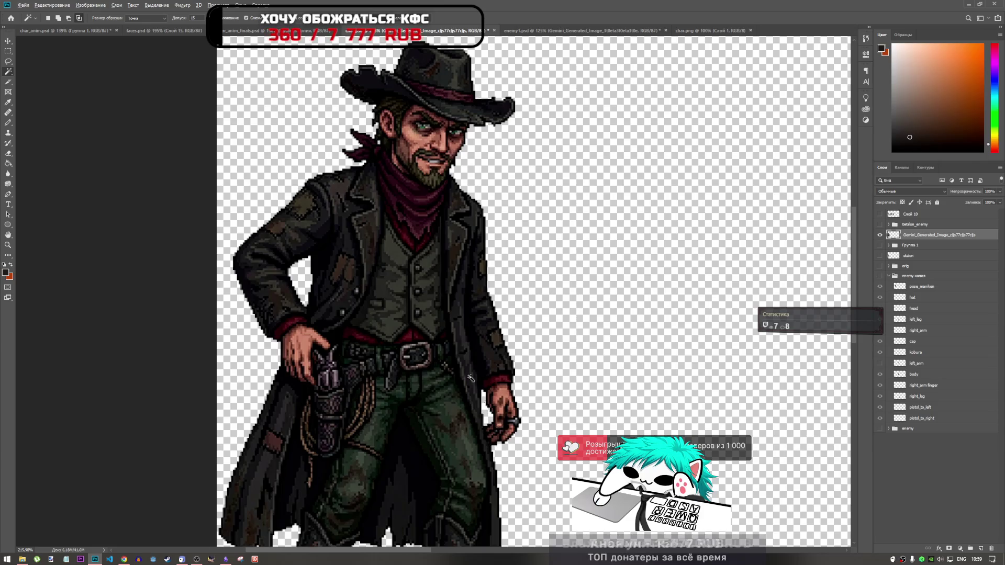
scroll(448, 365, "down", 5)
scroll(210, 246, "up", 3)
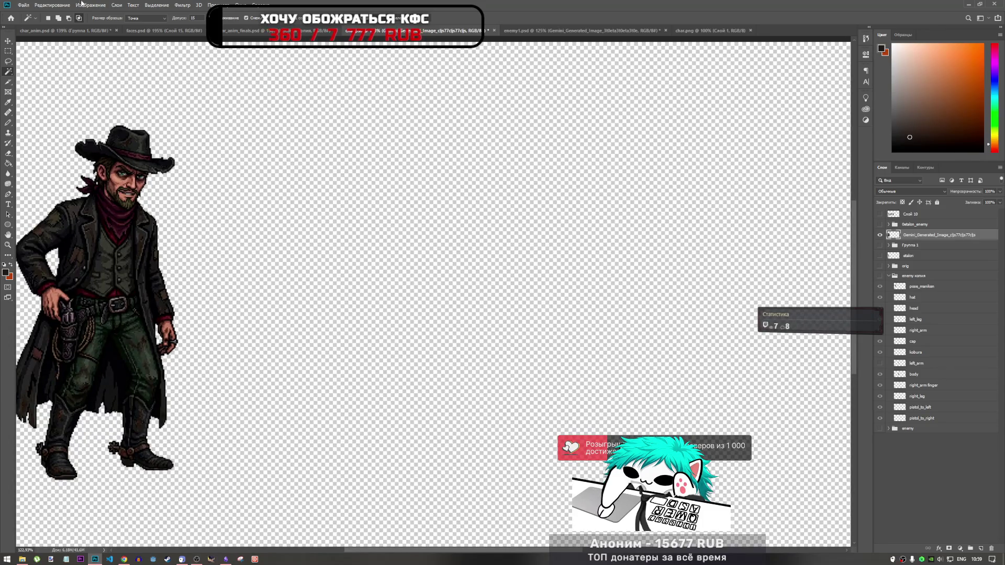
- Export the canvas as a transparent PNG, replacing char00.png
left_click(23, 6)
mouse_move(52, 112)
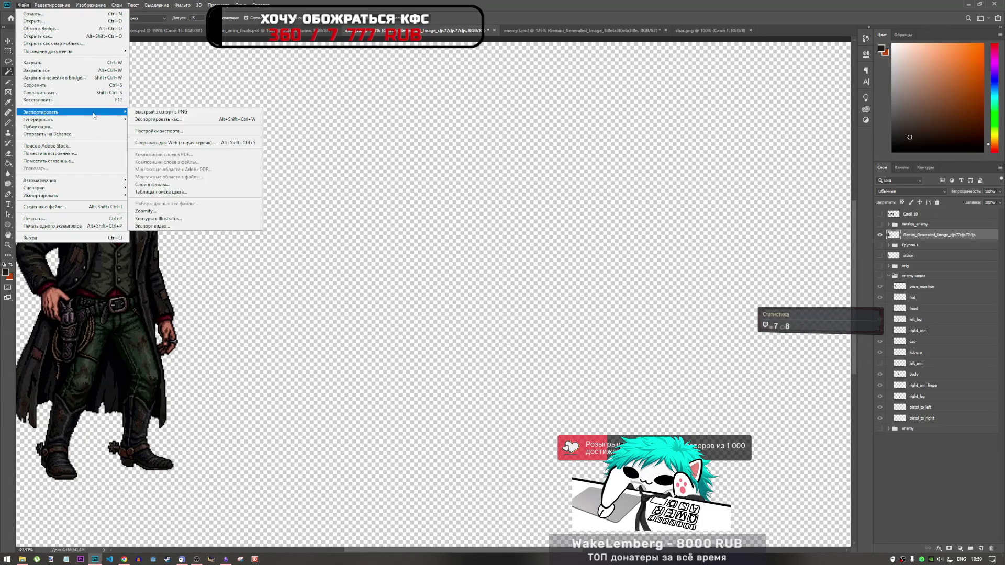
left_click(157, 115)
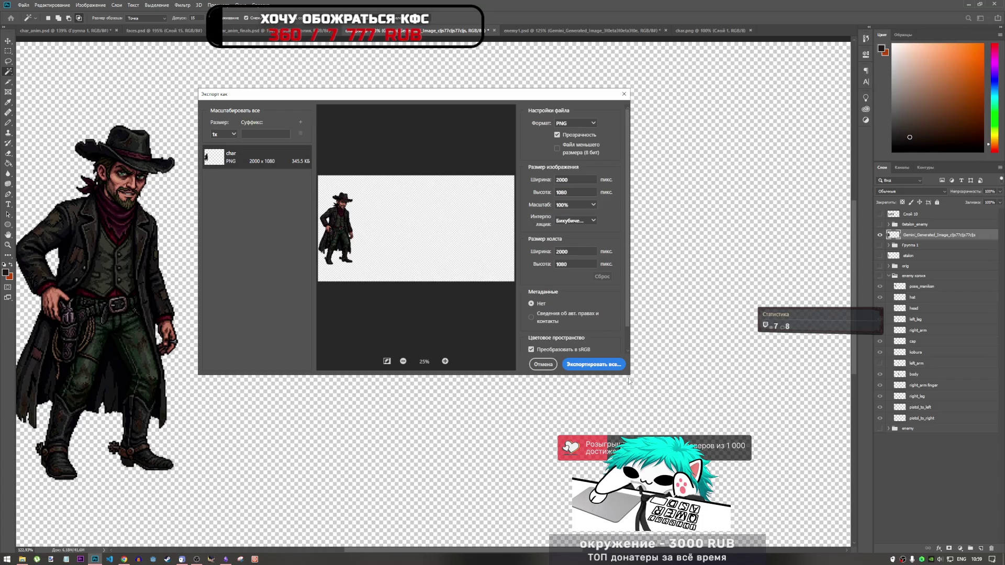
left_click(611, 367)
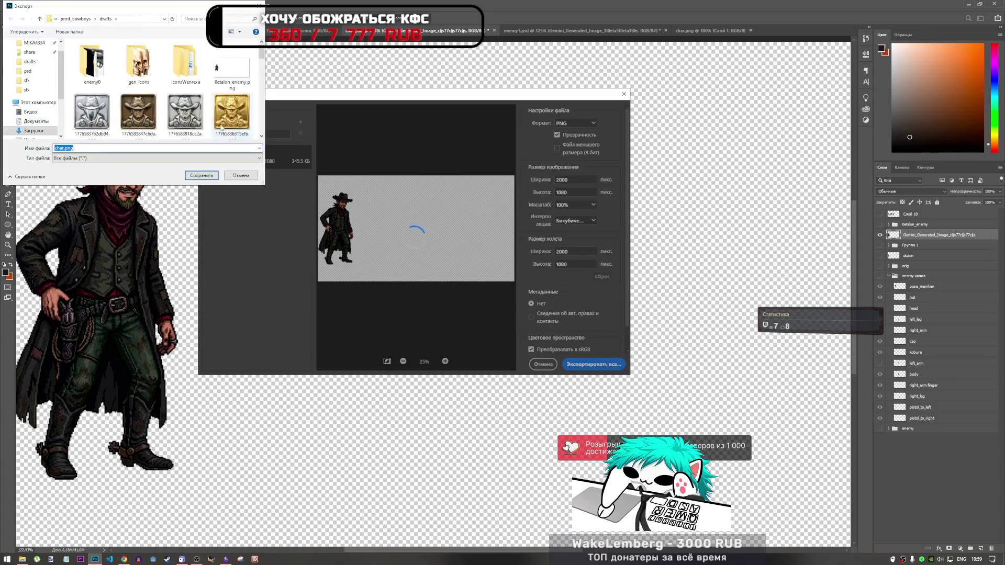
scroll(208, 135, "down", 1)
left_click(231, 66)
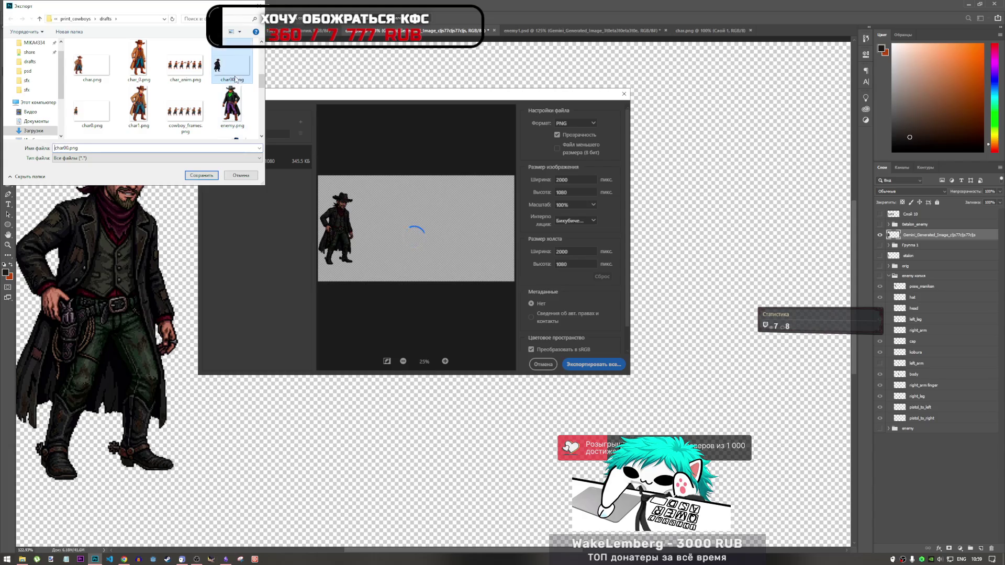
left_click(211, 174)
left_click(549, 284)
key("alt+Tab")
key("alt+Tab")
key("alt+Tab")
key("alt+Tab")
key("alt+Tab")
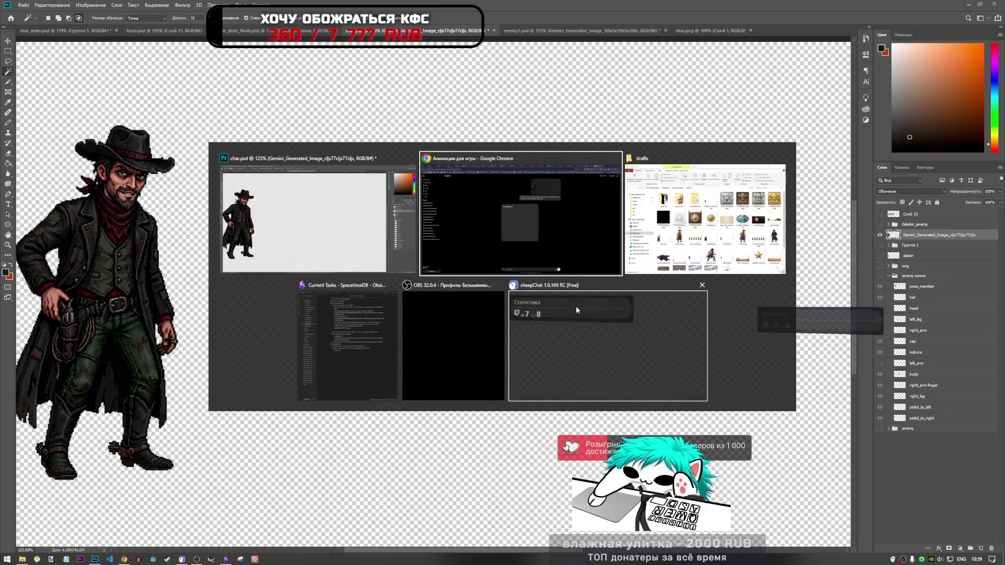
key("alt+Tab")
key("alt+Tab")
key("alt+Tab")
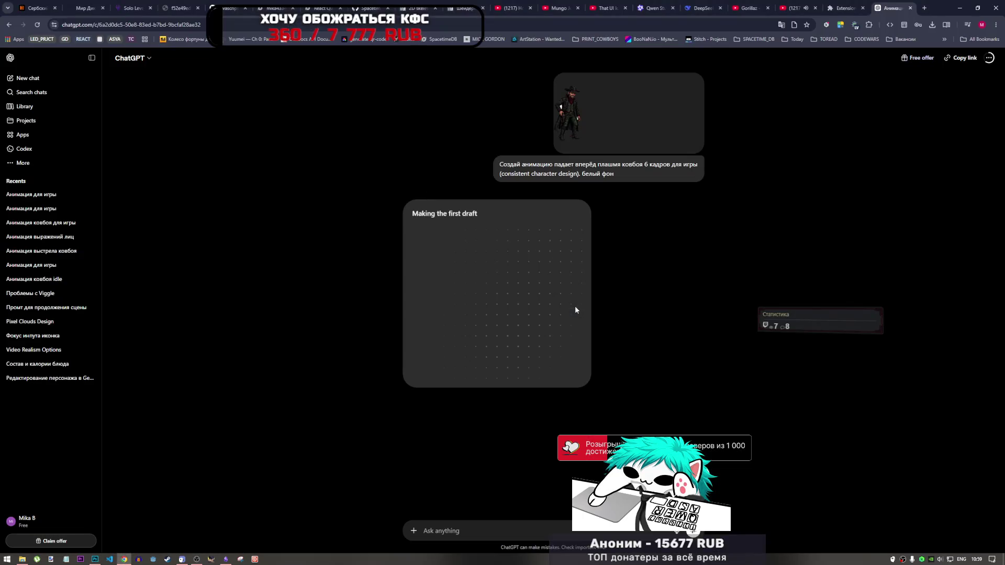
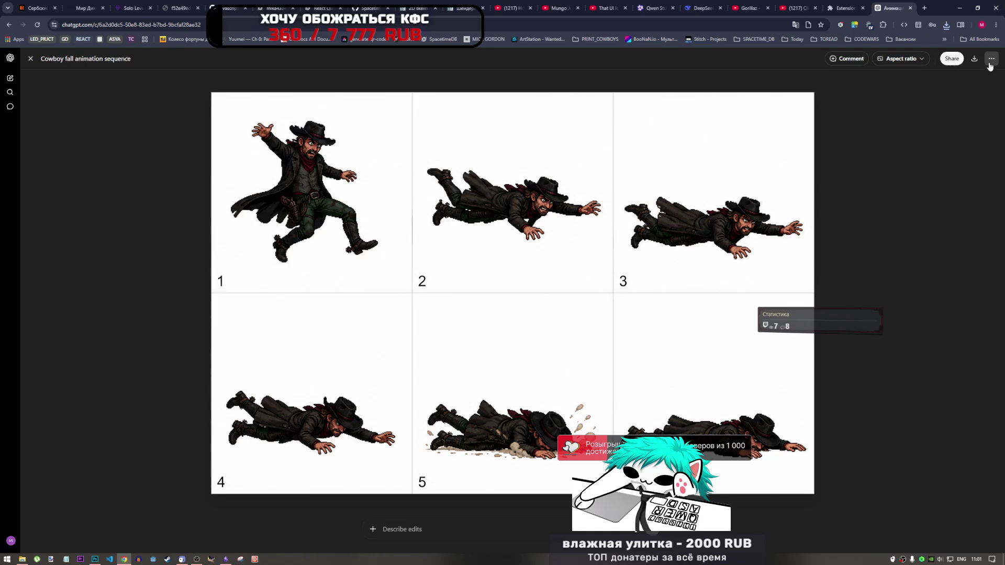
- Leave the full-screen image and select the whole cowboy fall-animation prompt in edit mode
left_click(31, 59)
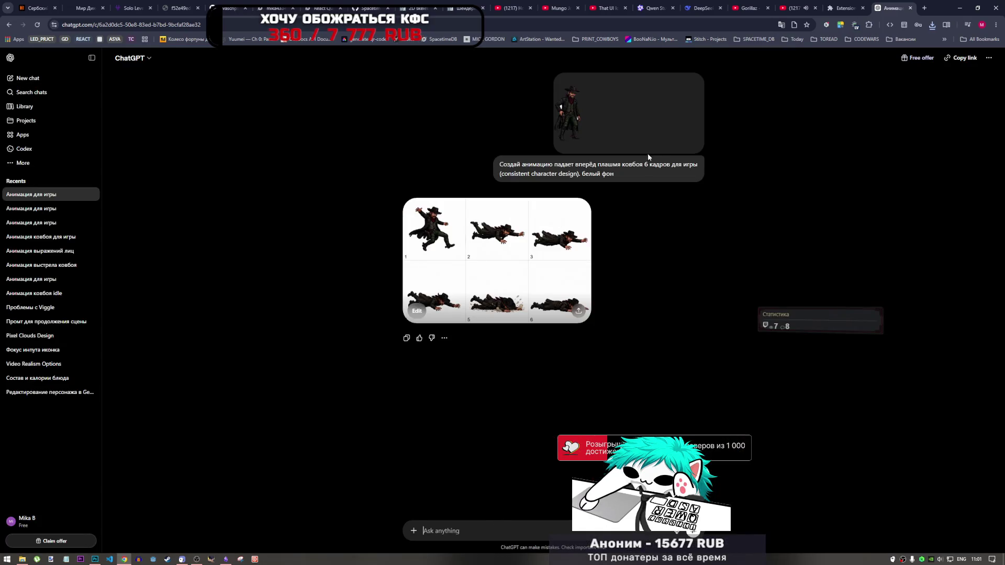
left_click(697, 190)
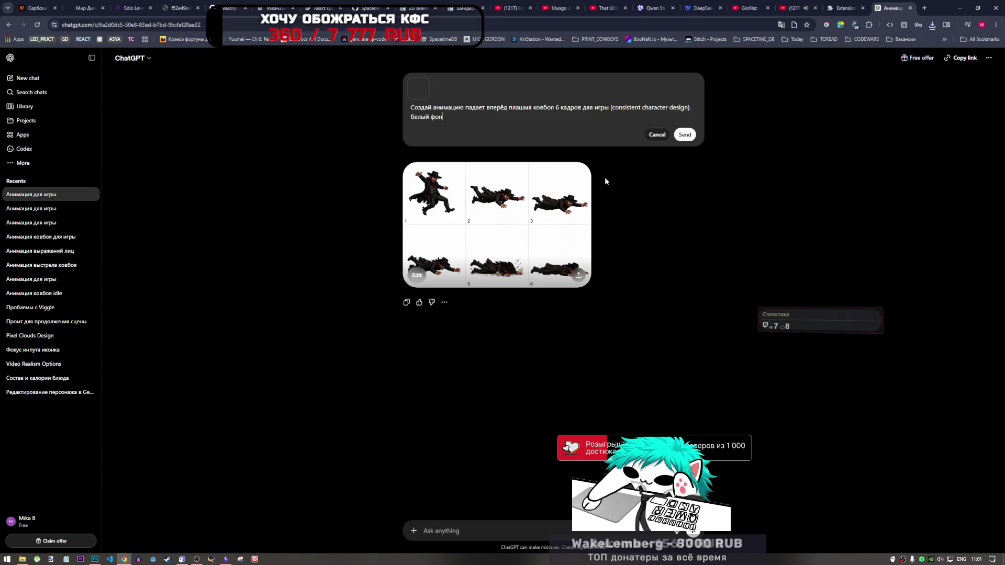
left_click_drag(443, 116, 401, 108)
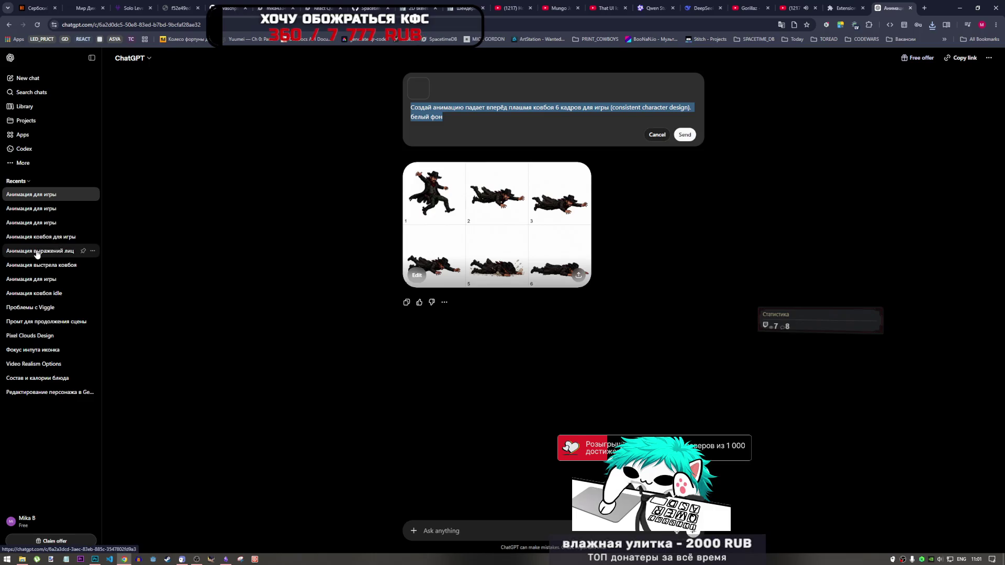
- Look through the Анимация для игры chats and compare the cowboy animation image versions
left_click(52, 212)
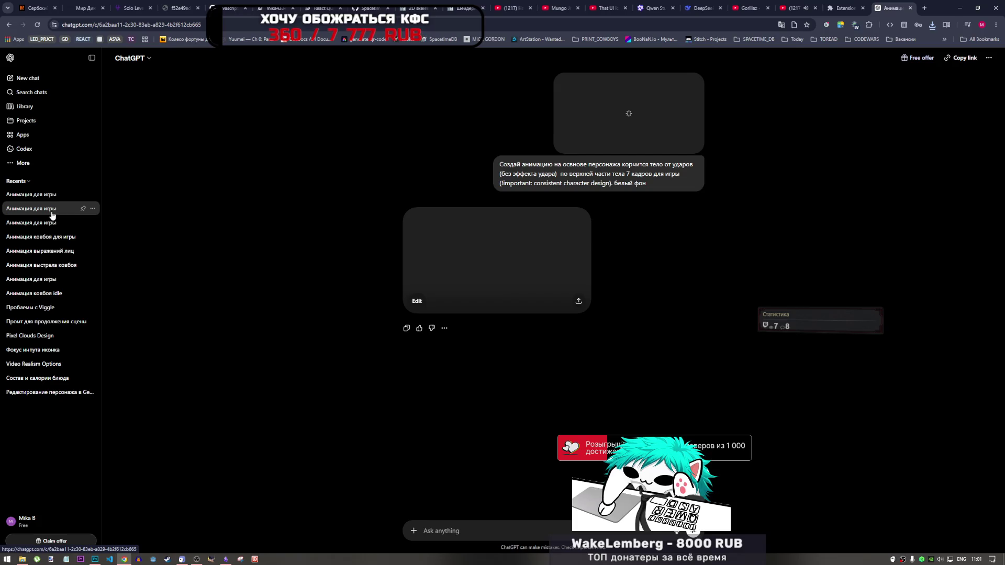
left_click(50, 224)
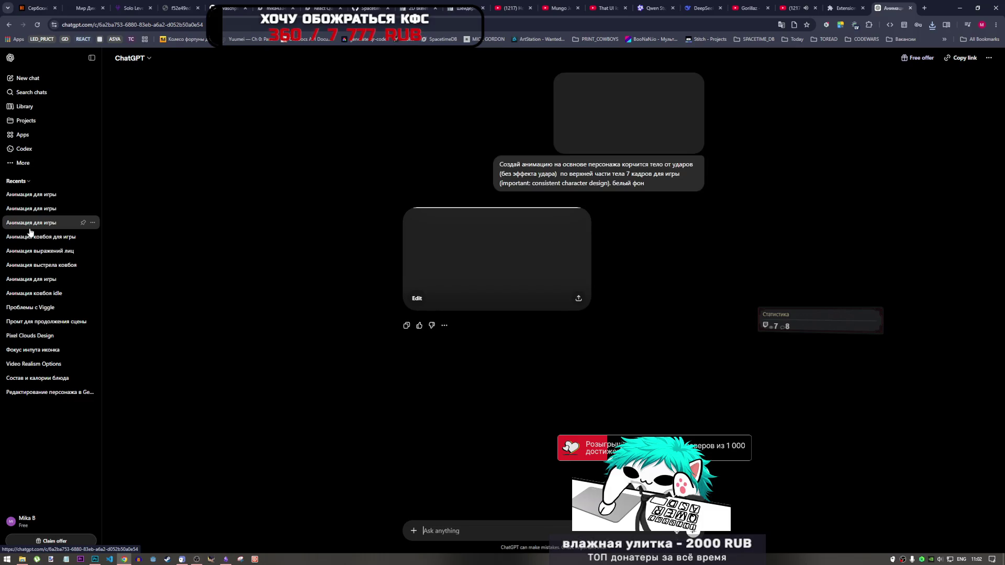
left_click(37, 241)
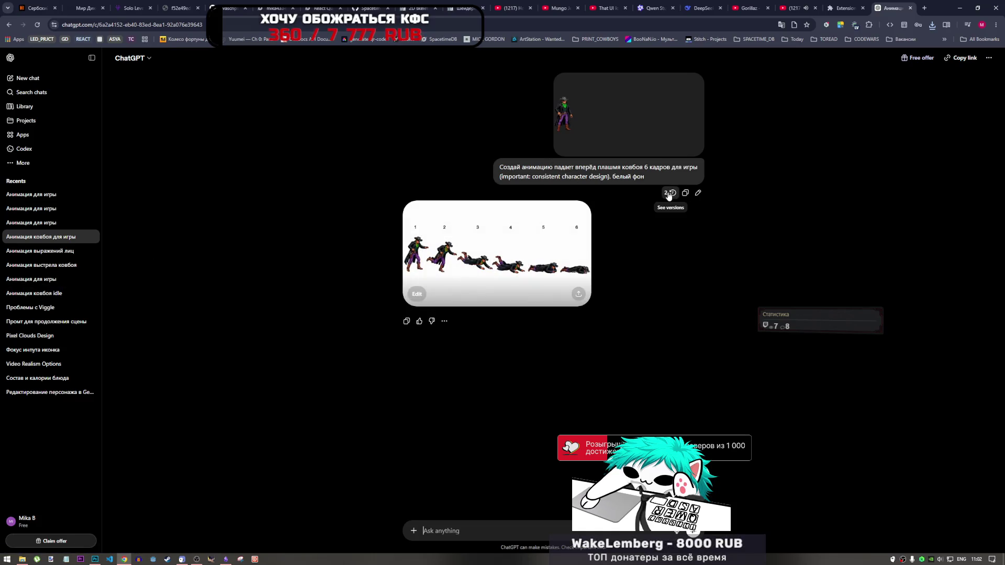
left_click(572, 227)
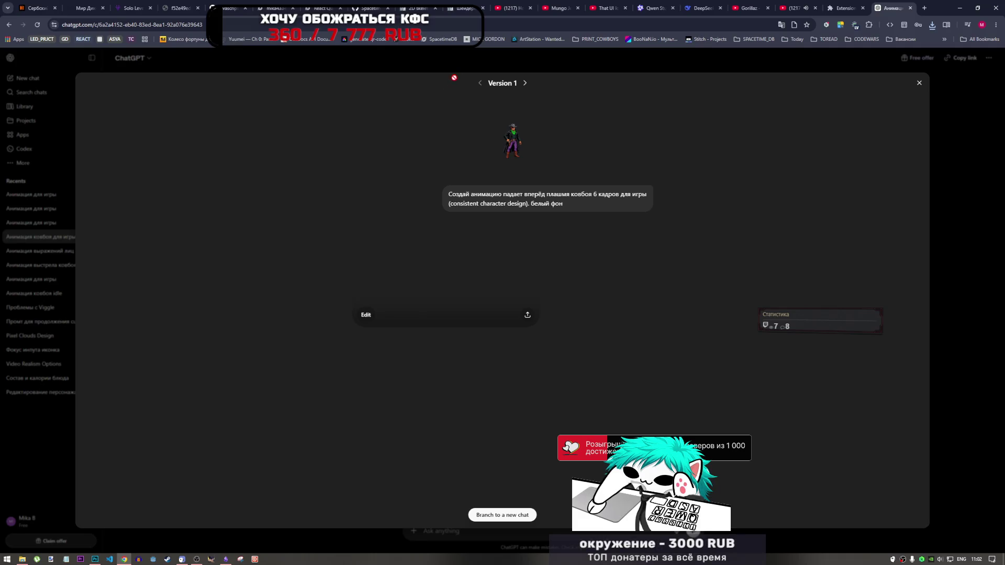
left_click(524, 83)
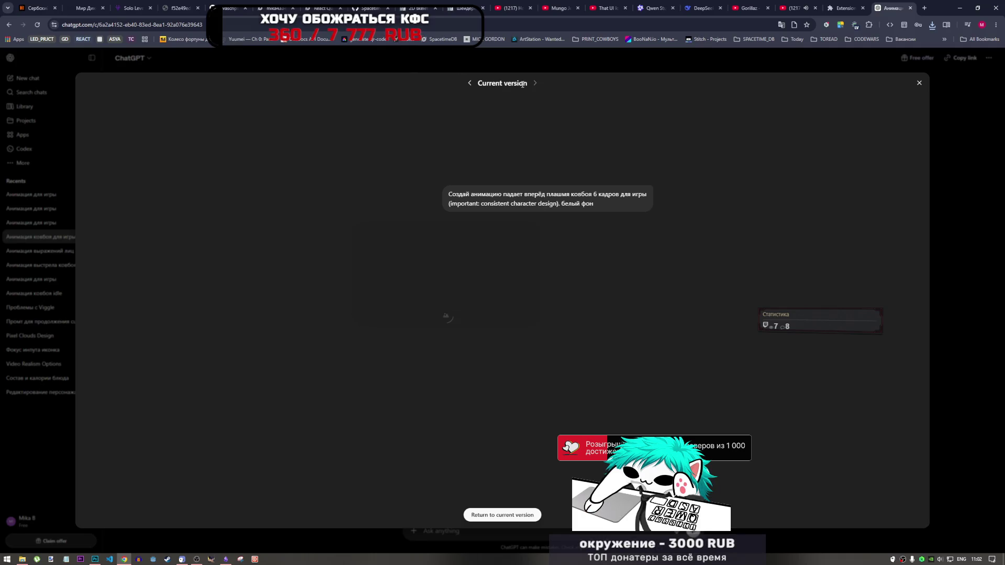
left_click(470, 86)
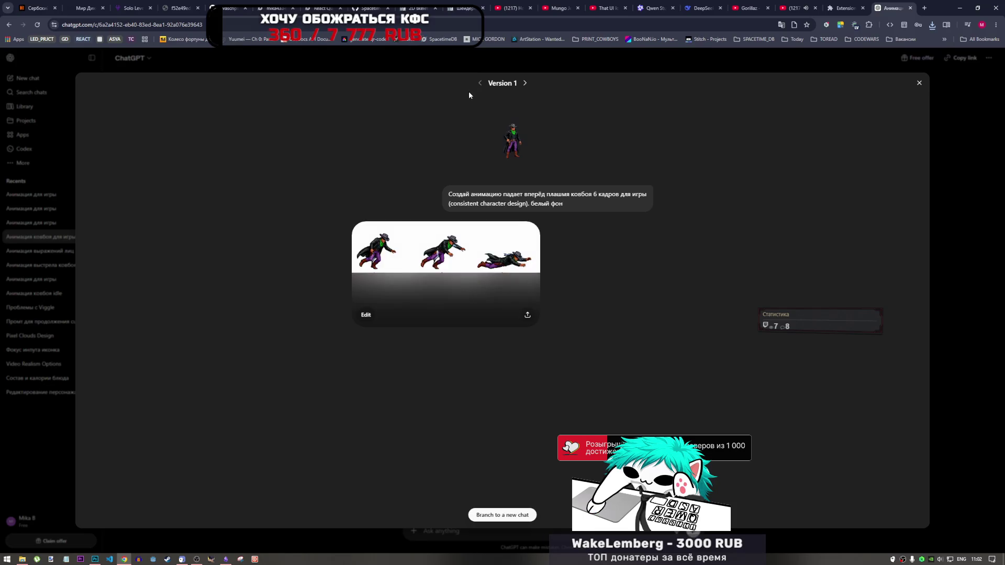
left_click(919, 83)
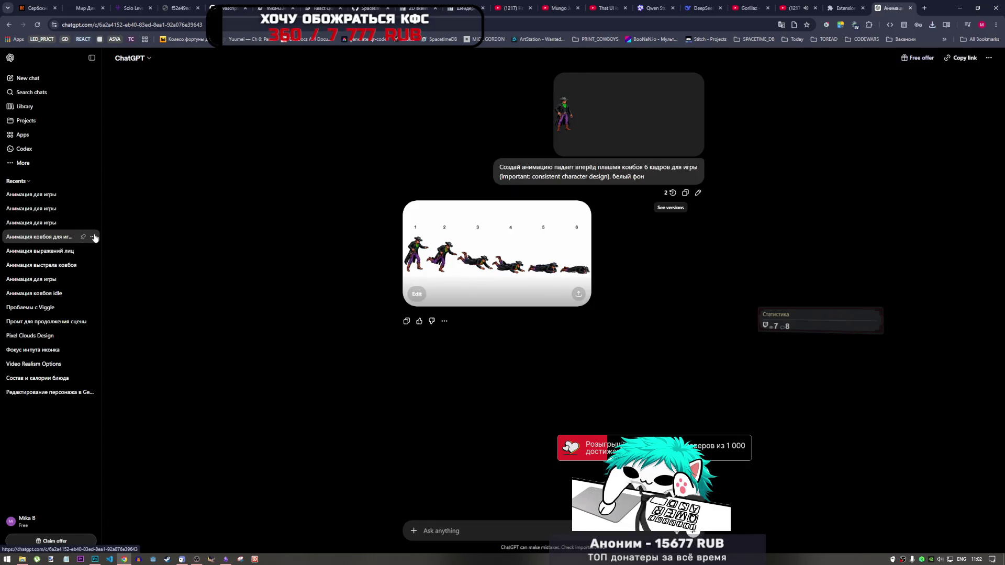
- Delete the Анимация ковбоя для игры chat and open Анимация выражений лиц
left_click(94, 237)
left_click(112, 325)
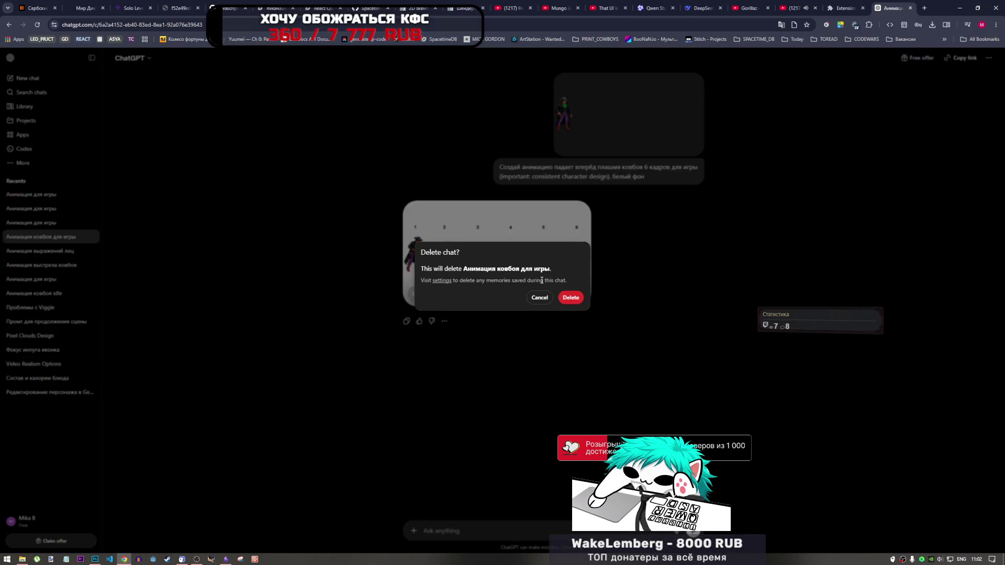
left_click(570, 297)
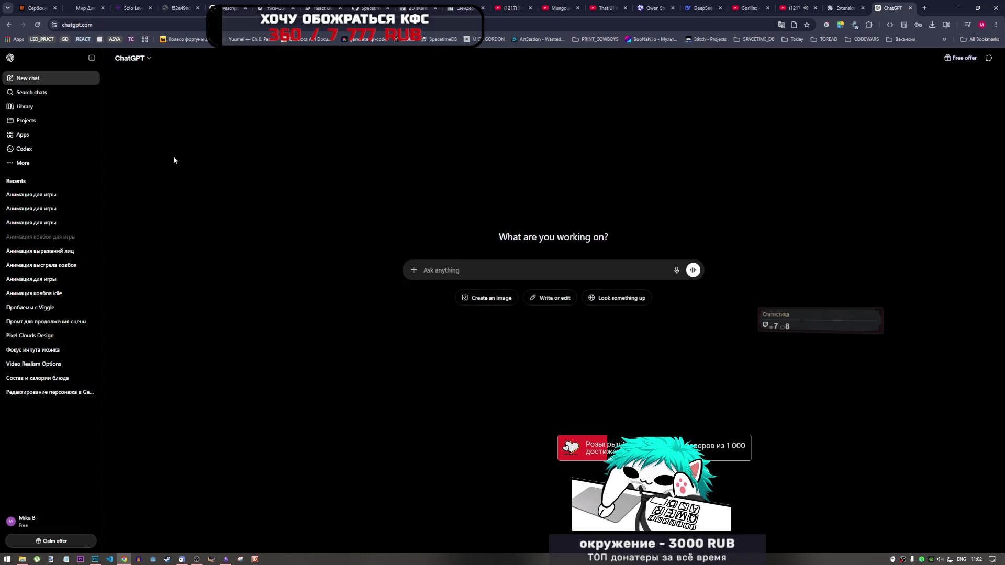
left_click(49, 251)
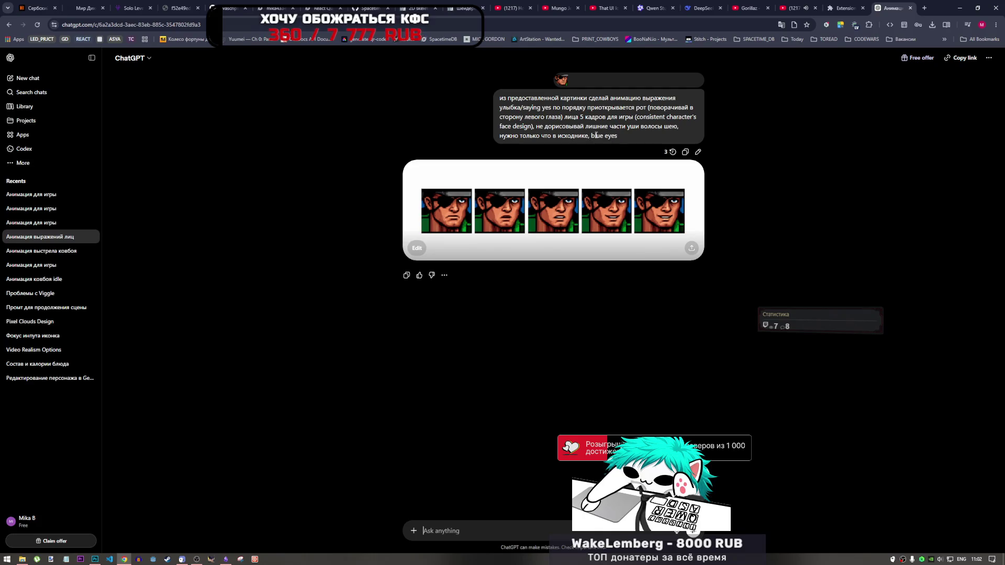
- Put the facial-expression prompt into Notepad and open the Анимация выстрела ковбоя chat
left_click_drag(619, 136, 487, 103)
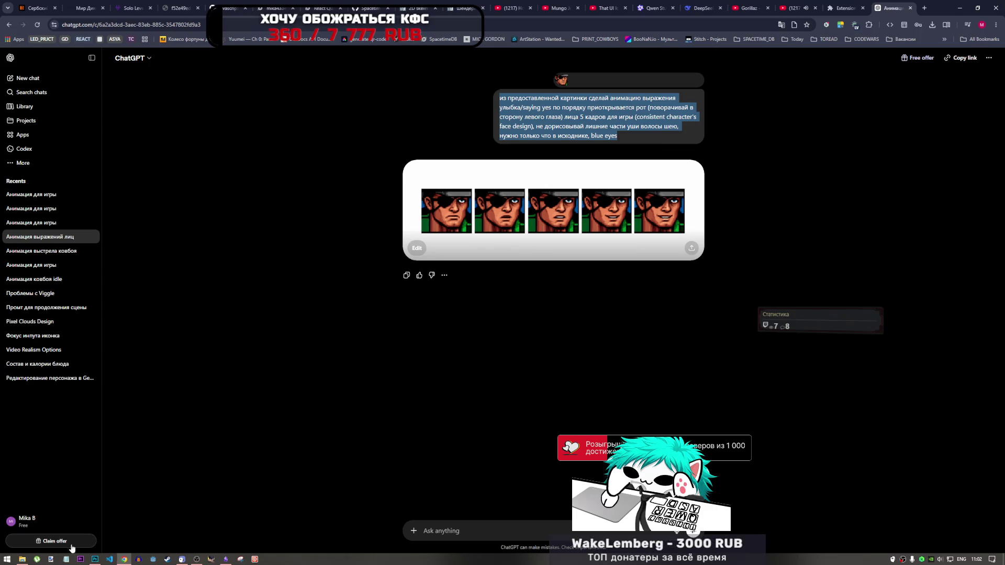
left_click(67, 561)
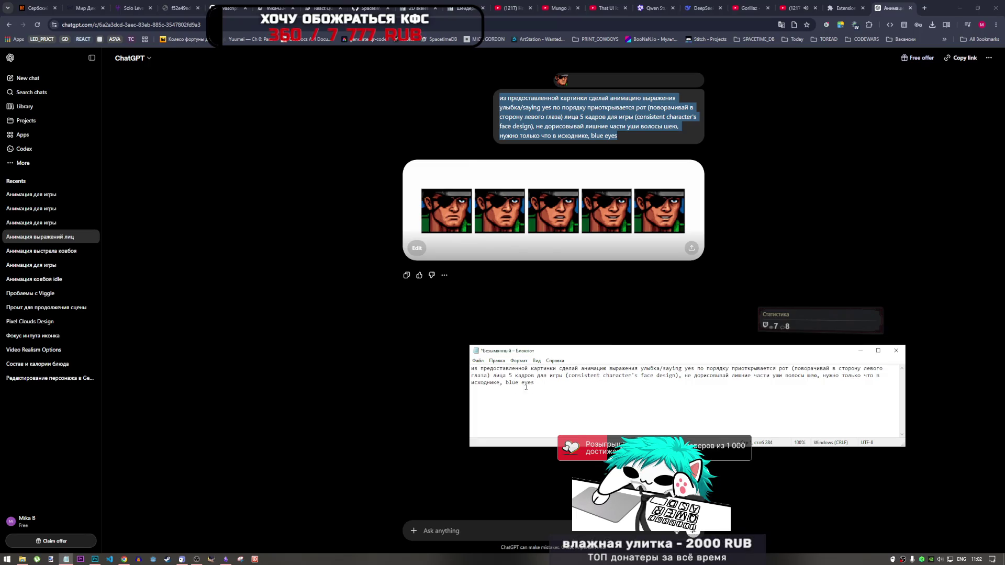
left_click(33, 251)
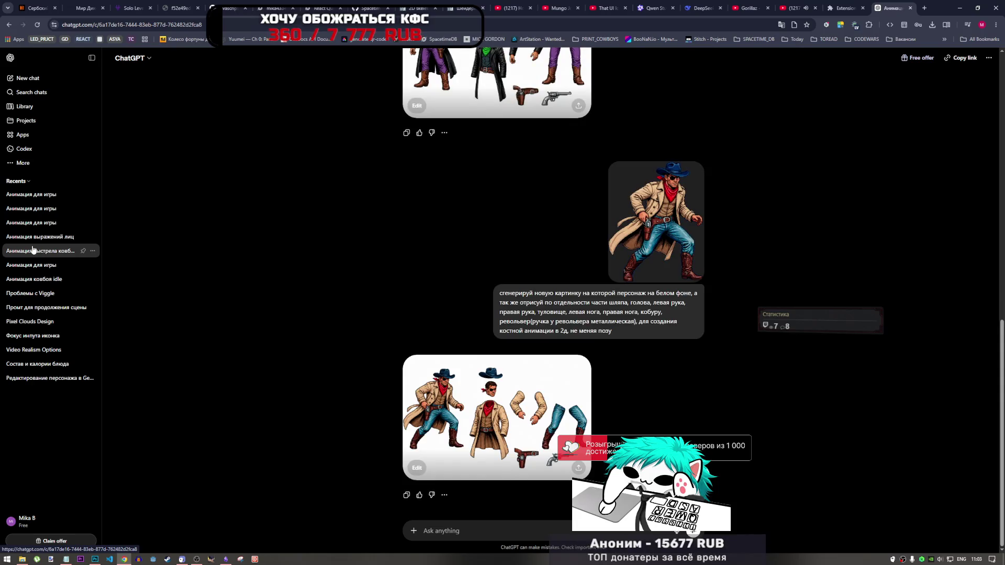
- Select the body-parts prompt in the shooting chat and bring up the print_cowboys drafts folder
scroll(455, 353, "up", 5)
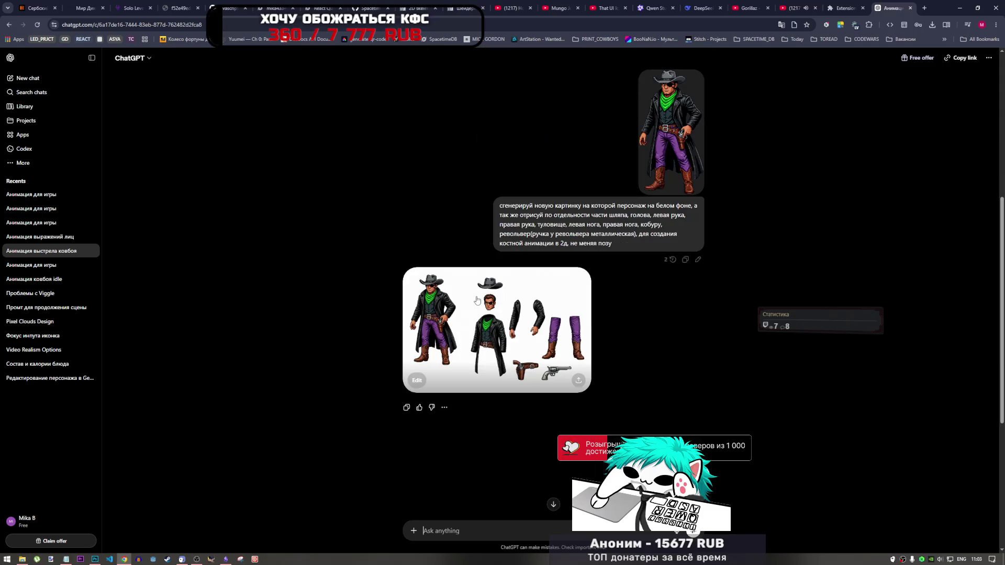
mouse_move(619, 239)
left_mouse_down()
mouse_move(516, 204)
mouse_move(500, 208)
left_mouse_up()
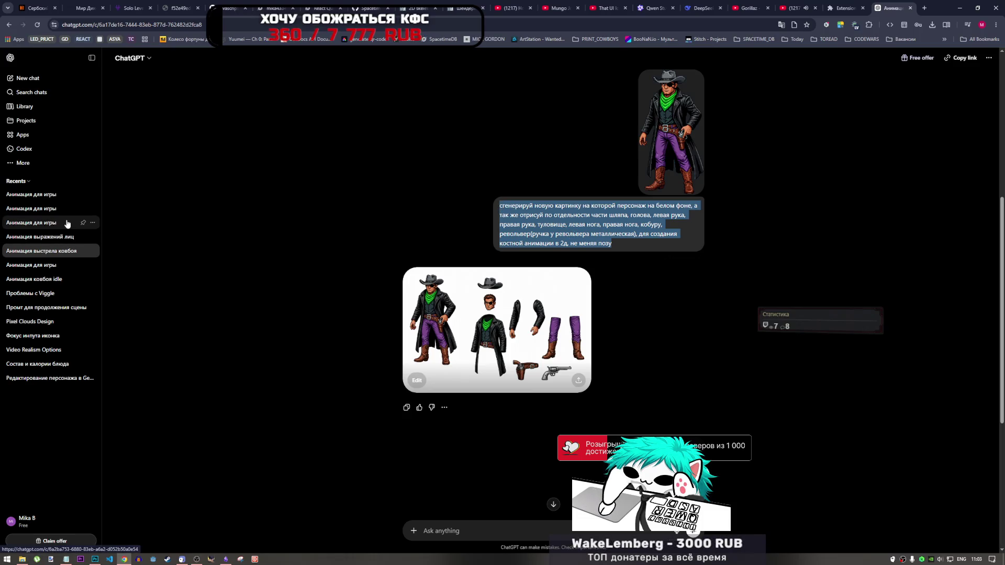
scroll(620, 380, "down", 5)
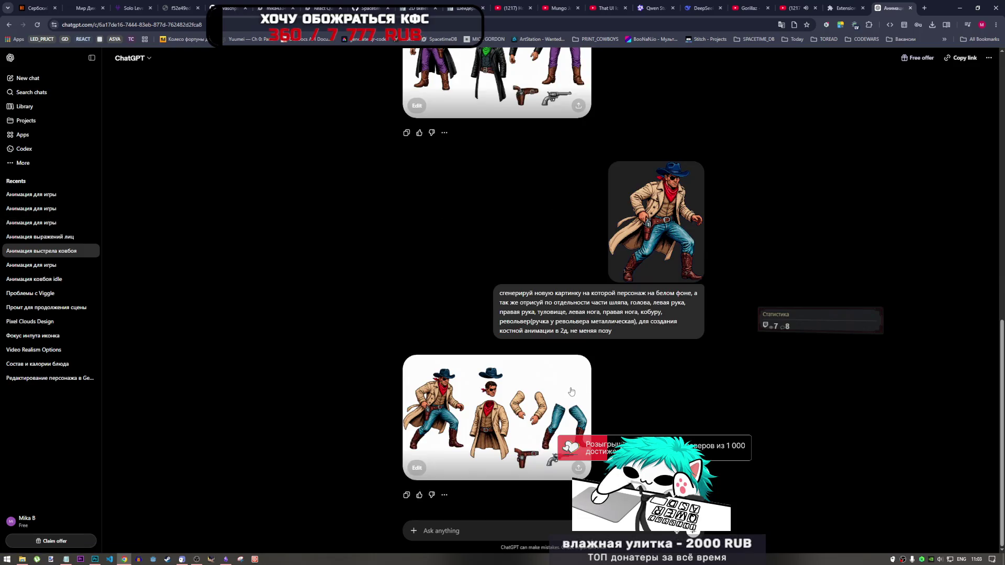
left_click(23, 558)
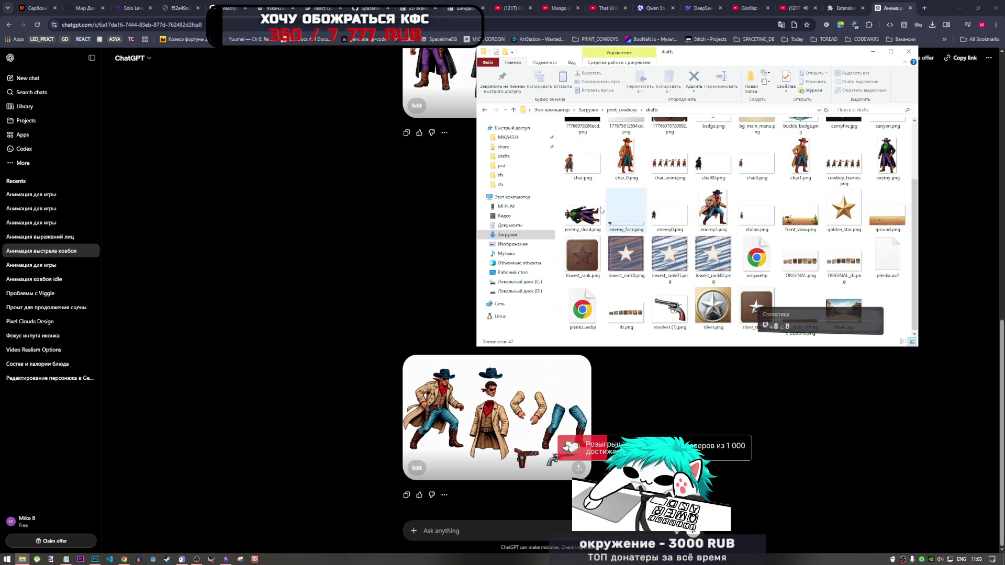
- In Photoshop, start Export As for the cowboy character layer
left_click(95, 559)
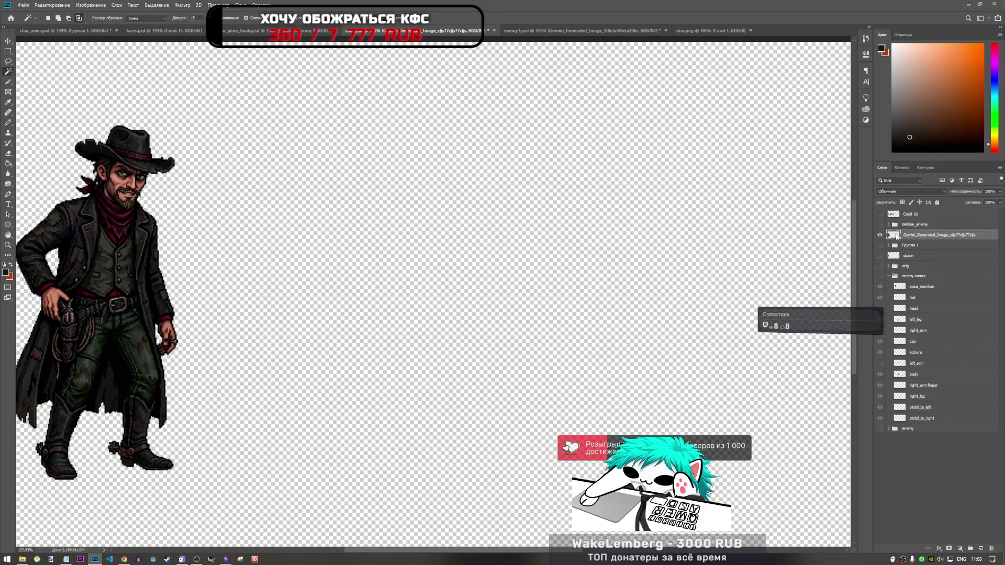
right_click(896, 237)
right_click(937, 237)
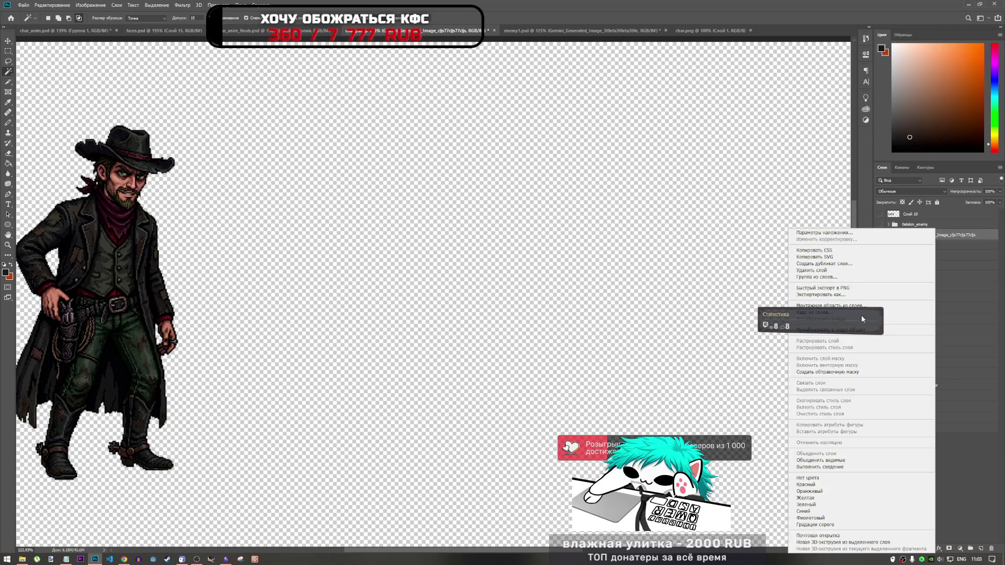
left_click(774, 292)
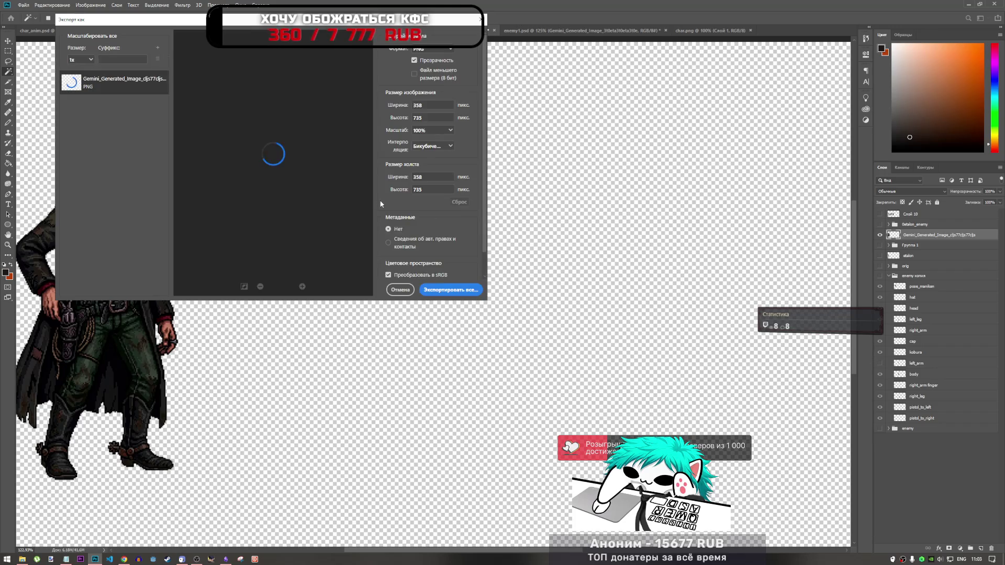
- Export the layer as char00_parts.png into the drafts folder
left_click(449, 290)
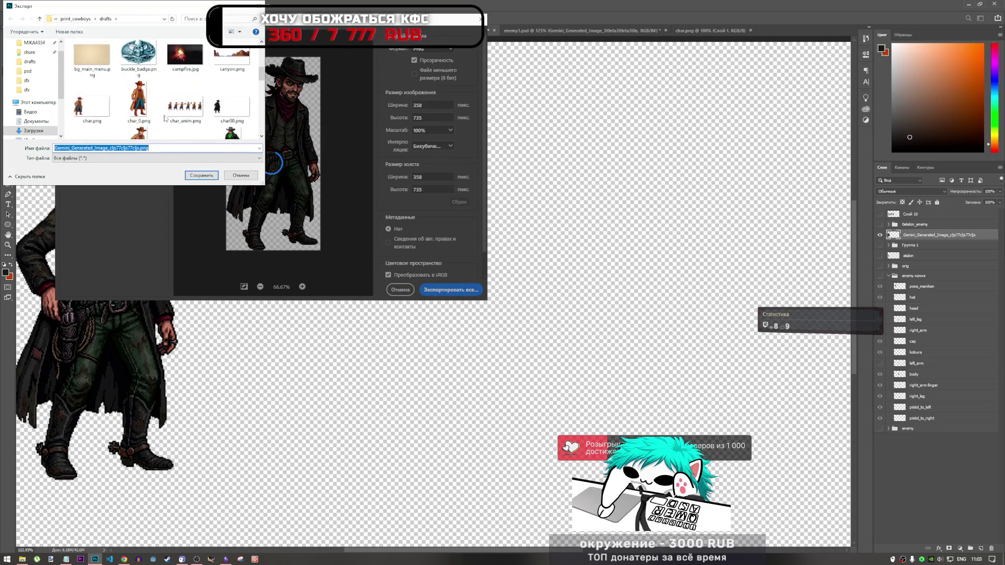
scroll(167, 121, "up", 2)
left_click(230, 104)
double_click(67, 149)
key("Right")
type(")")
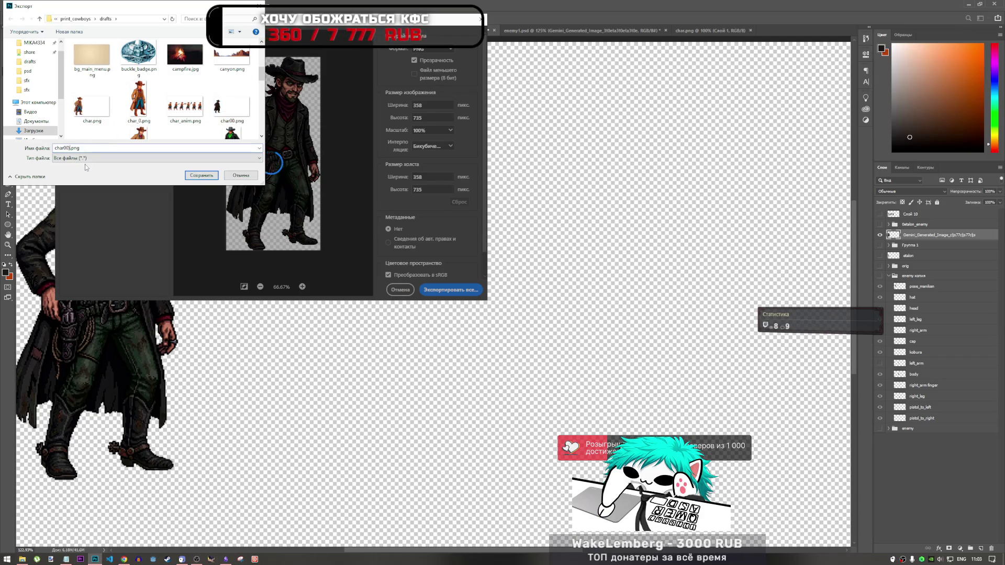
type("parts")
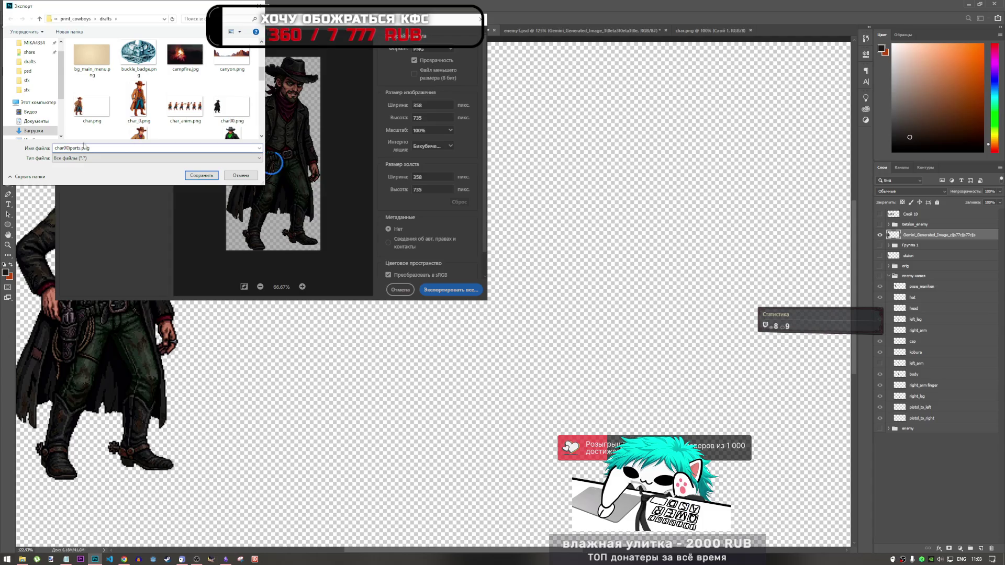
left_click(69, 148)
key("BackSpace")
type("_")
left_click(202, 175)
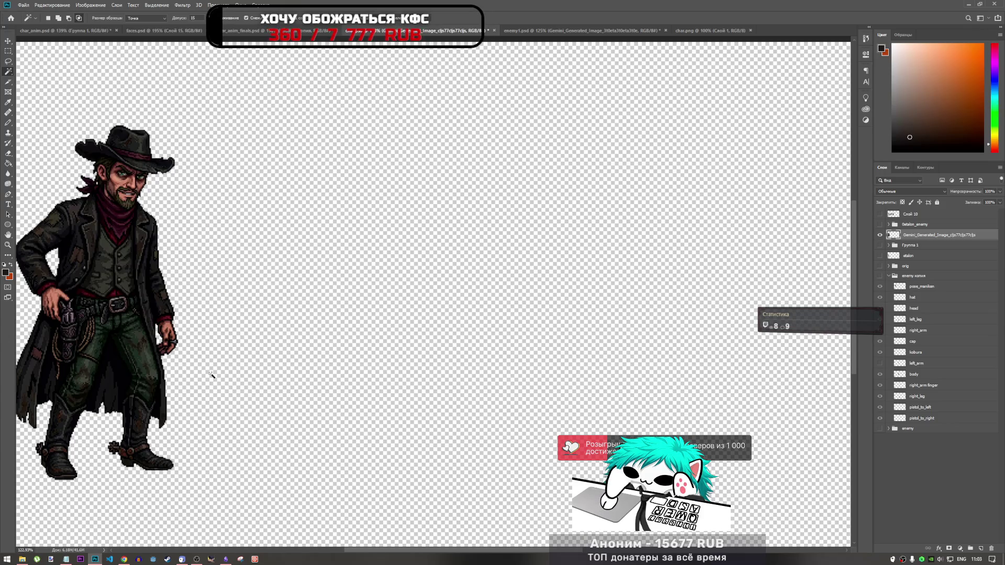
- Show the drafts folder in File Explorer to find the new char00_parts.png
left_click(22, 559)
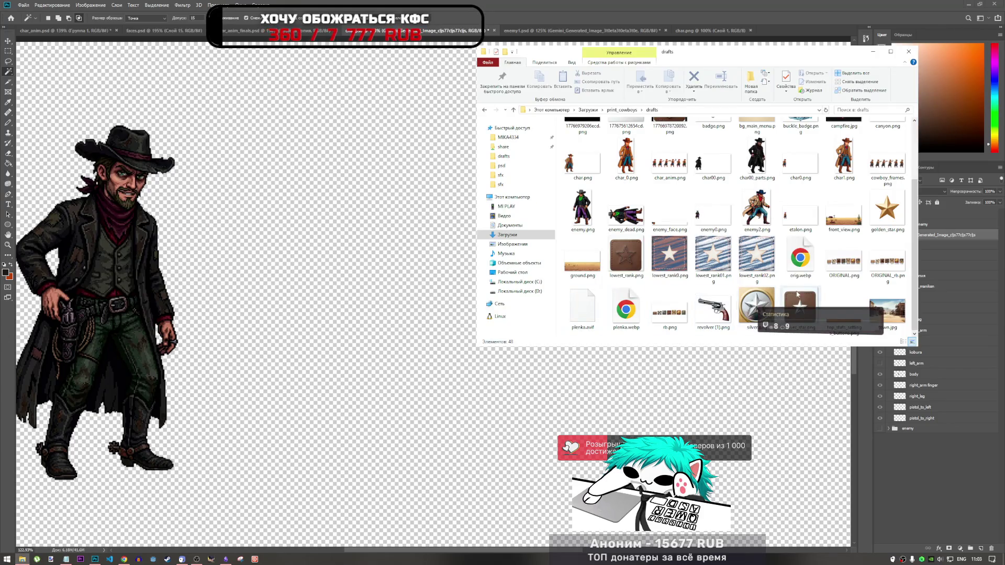
scroll(784, 258, "up", 3)
scroll(784, 264, "down", 3)
scroll(782, 269, "up", 3)
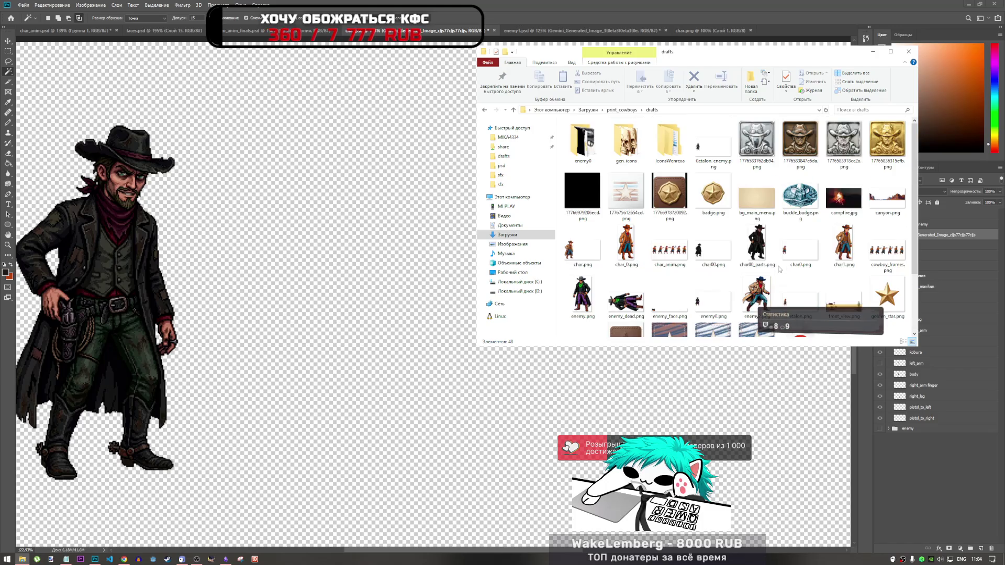
- Attach char00_parts.png in ChatGPT and send the body-parts-for-2D-animation prompt with it
left_click_drag(759, 251, 330, 385)
mouse_move(451, 351)
left_mouse_down()
mouse_move(120, 550)
mouse_move(131, 481)
mouse_move(504, 530)
left_mouse_up()
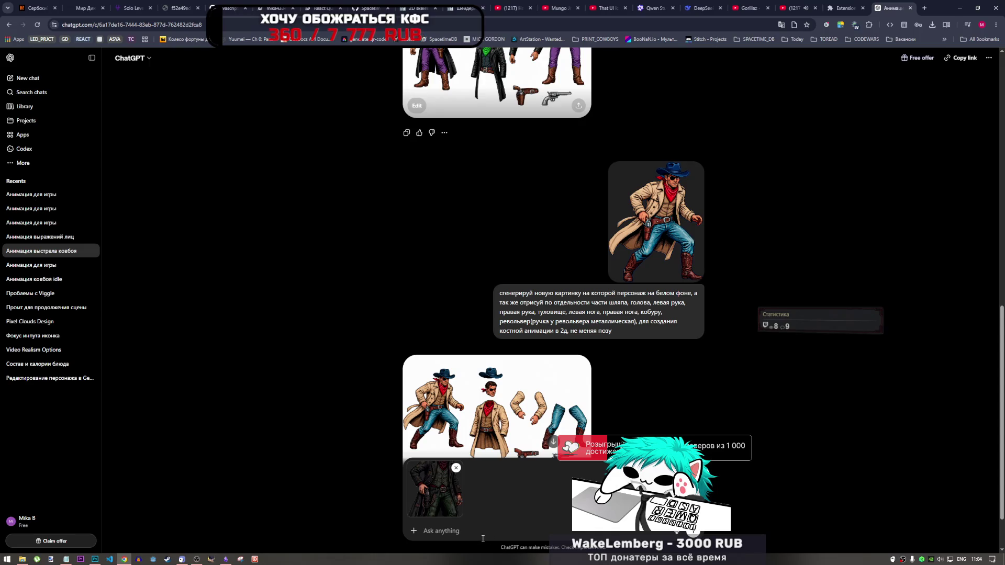
key("ctrl+v")
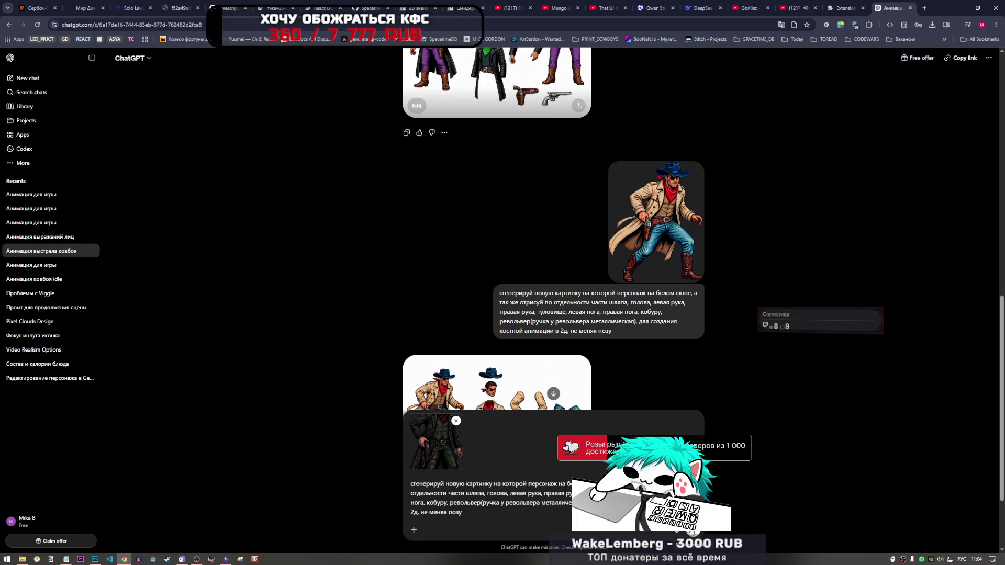
key("Return")
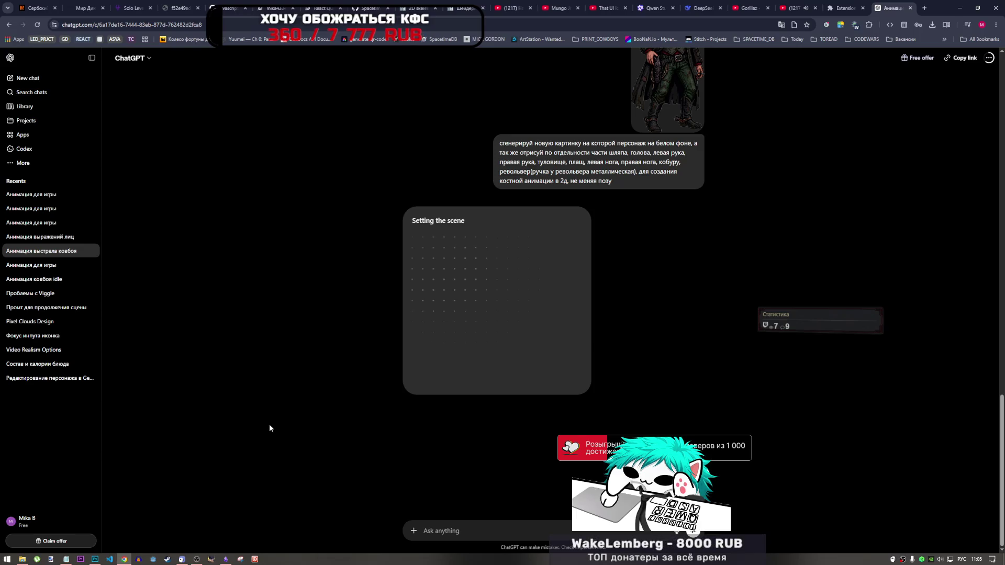
left_click(791, 10)
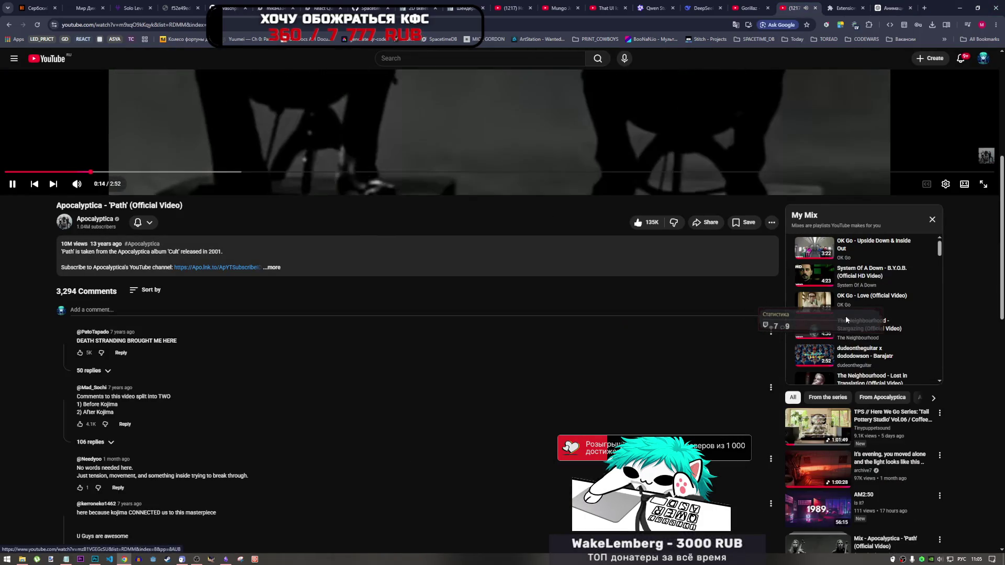
scroll(836, 316, "down", 5)
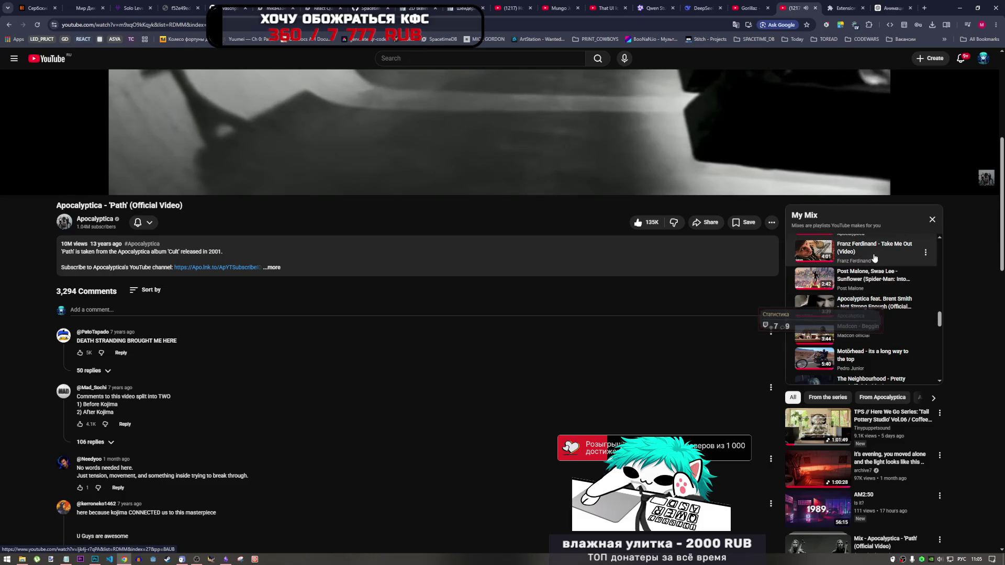
scroll(871, 263, "up", 1)
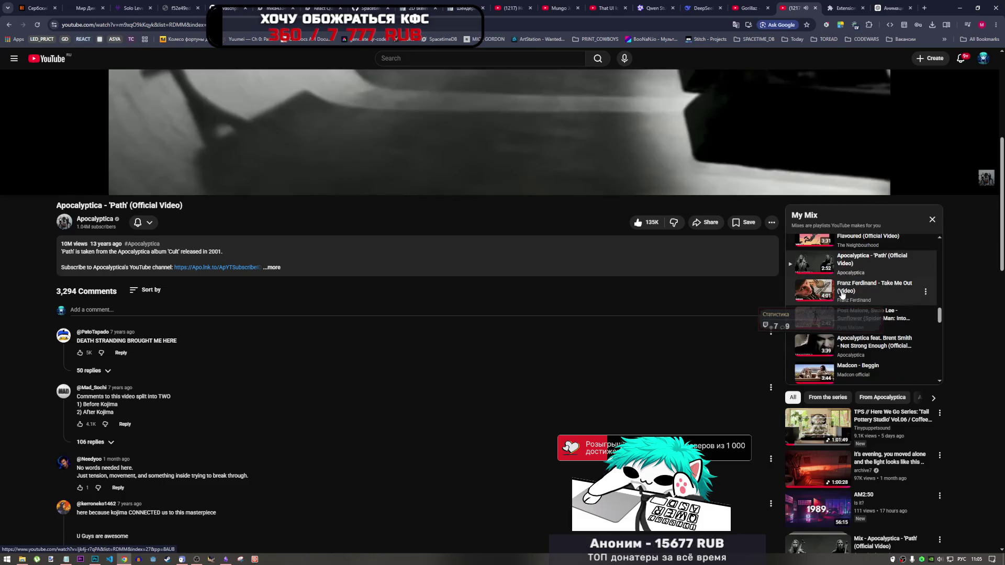
scroll(842, 304, "down", 3)
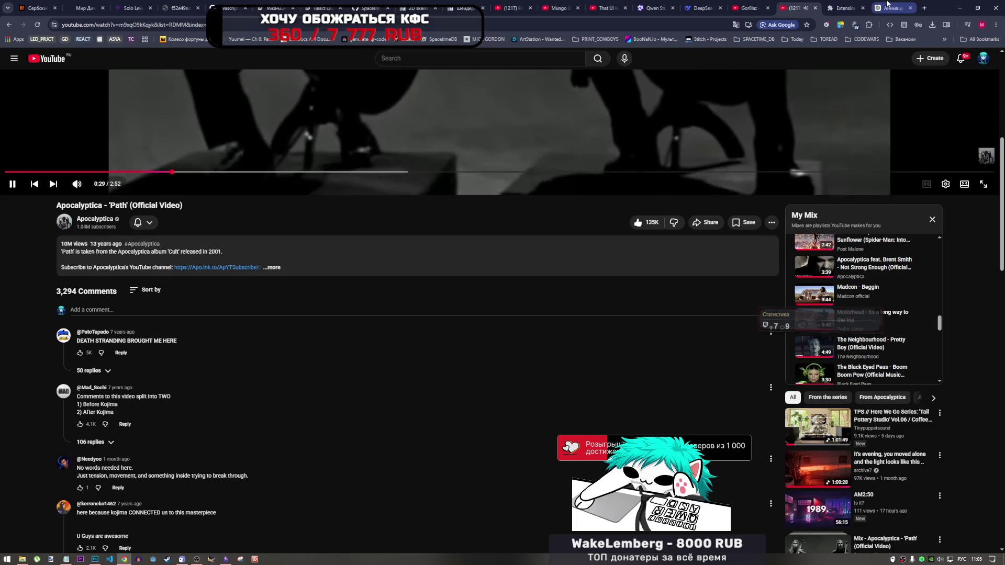
key("ctrl+Tab")
key("ctrl+Tab")
scroll(762, 258, "up", 2)
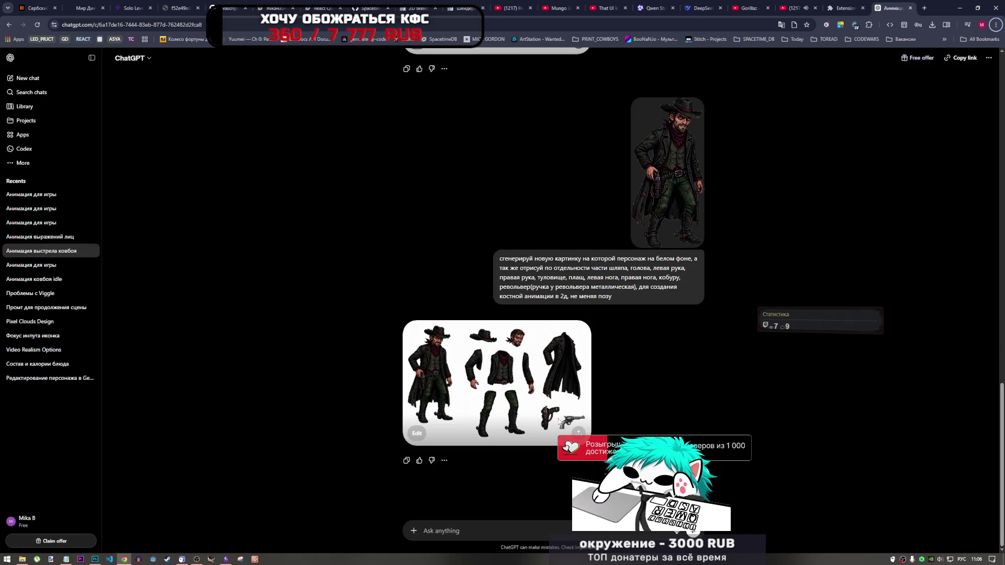
- View the new cowboy outlaw parts sheet at full size and download it as PNG
scroll(563, 418, "up", 3)
scroll(563, 418, "down", 2)
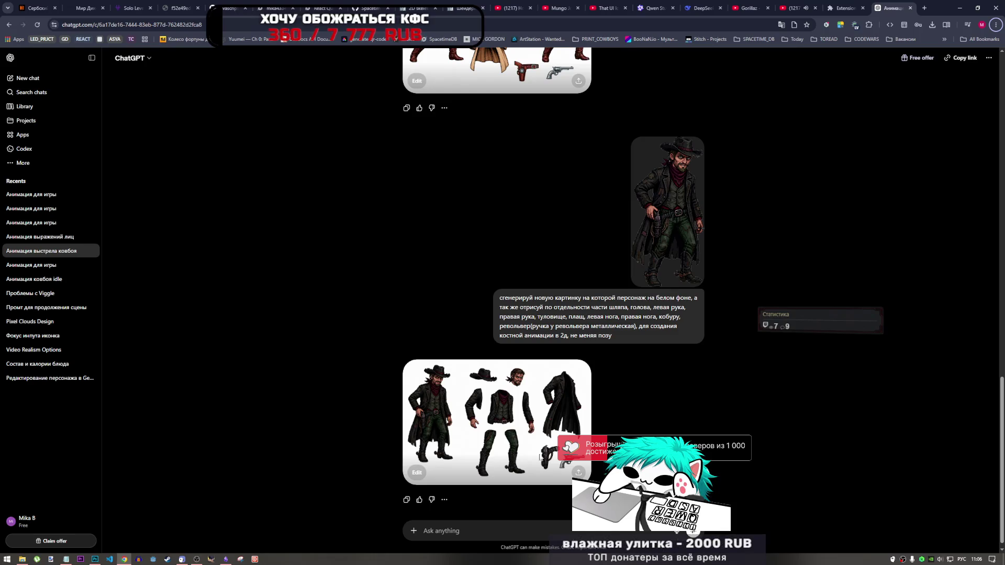
left_click(505, 418)
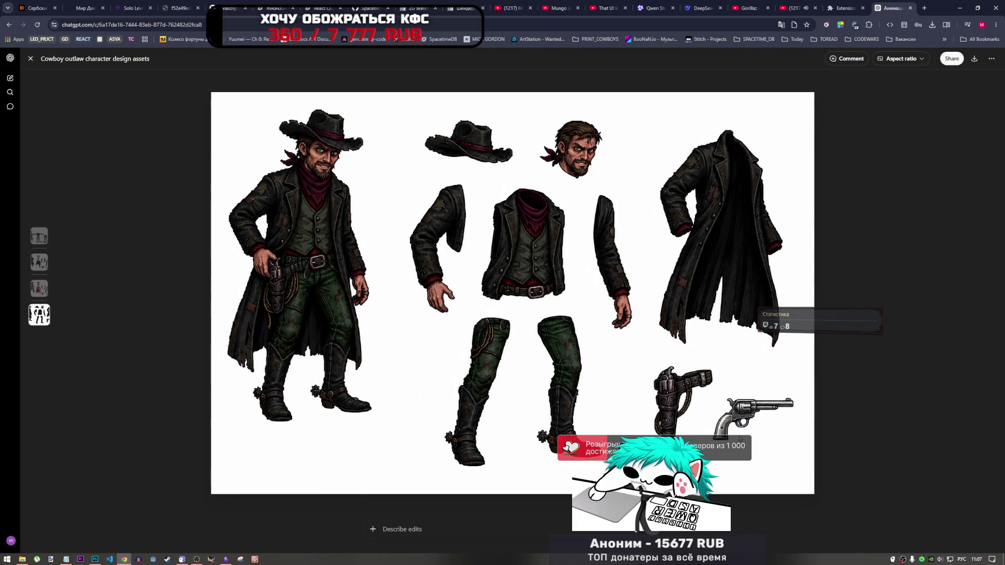
left_click(973, 59)
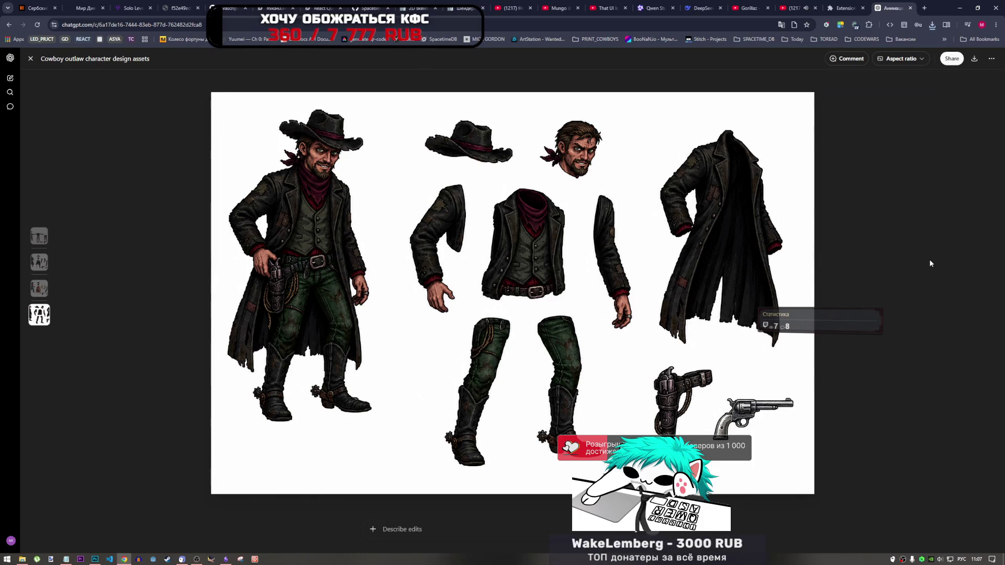
- Open the downloaded parts sheet PNG from Chrome's downloads in Photoshop, leaving colours unmanaged
left_click(31, 59)
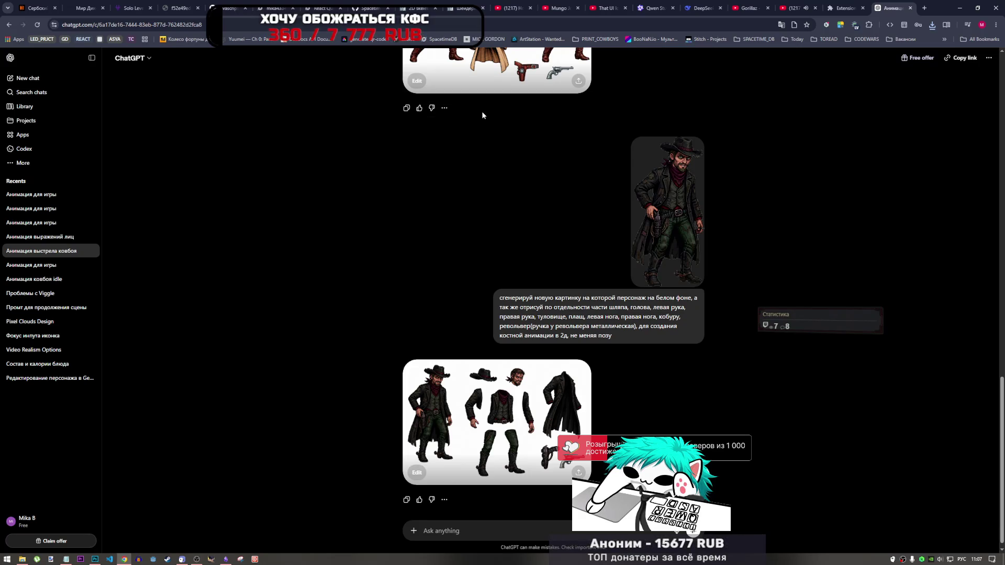
left_click(932, 25)
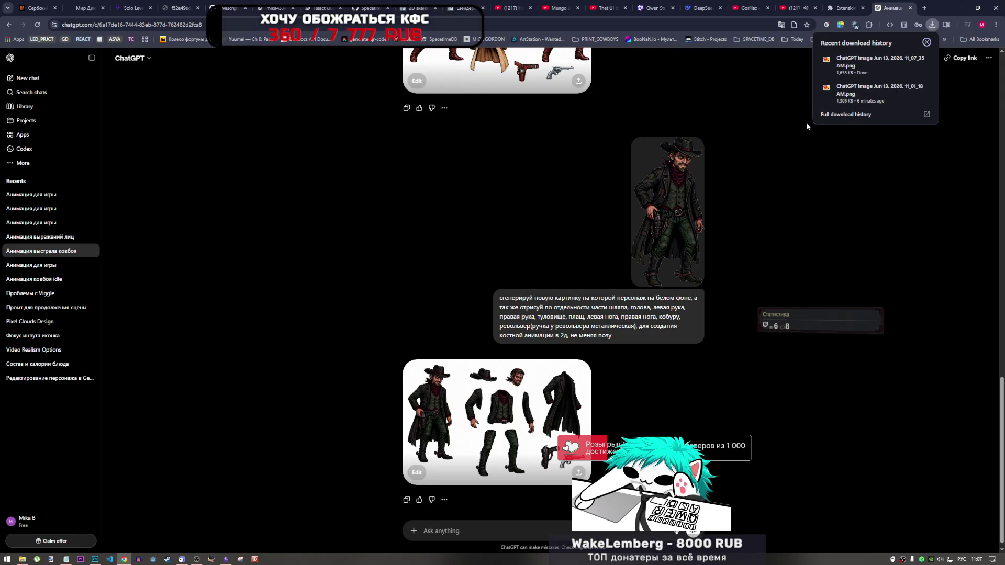
left_click(911, 60)
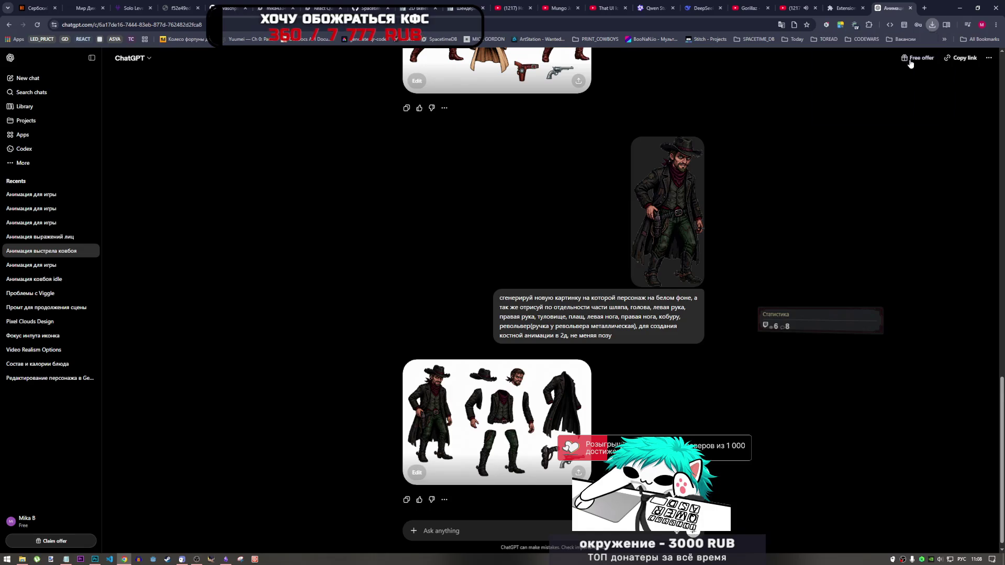
mouse_move(586, 151)
left_mouse_down()
mouse_move(393, 265)
mouse_move(142, 497)
mouse_move(129, 553)
mouse_move(96, 558)
mouse_move(796, 6)
mouse_move(461, 232)
left_mouse_up()
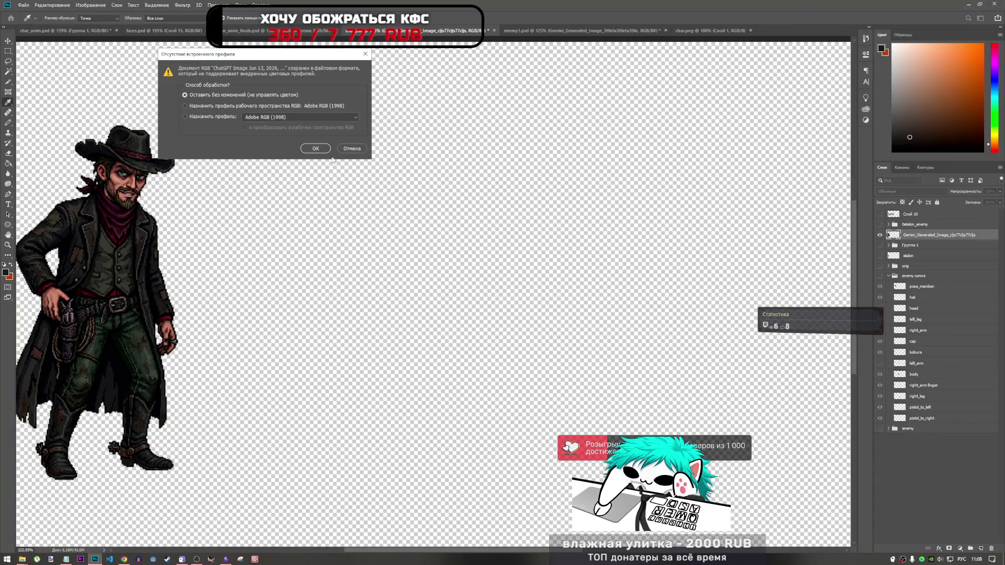
key("Return")
scroll(452, 214, "down", 2)
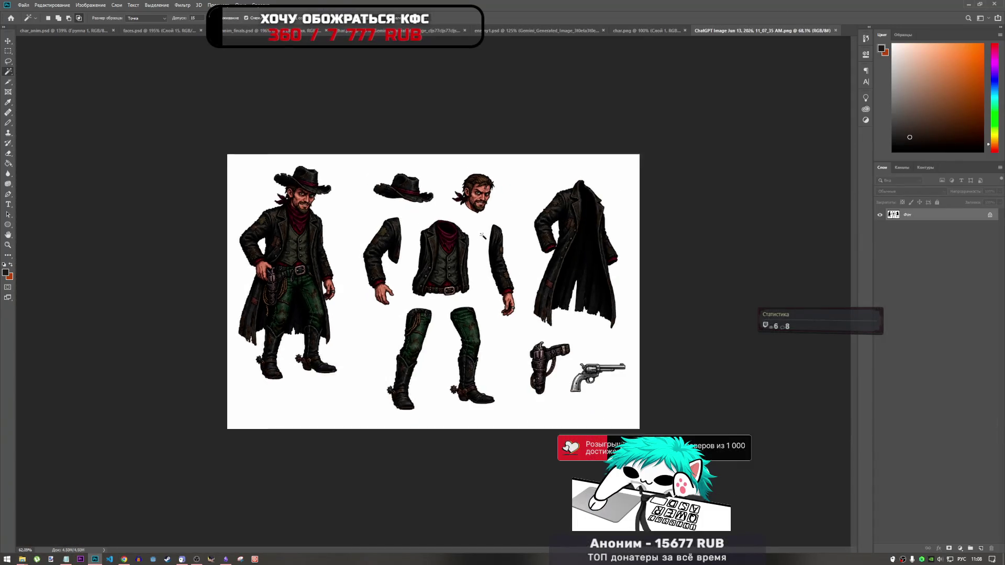
- Unlock the Фон layer, Magic Wand-delete the white background, and fit the sheet to the window
scroll(445, 197, "up", 3)
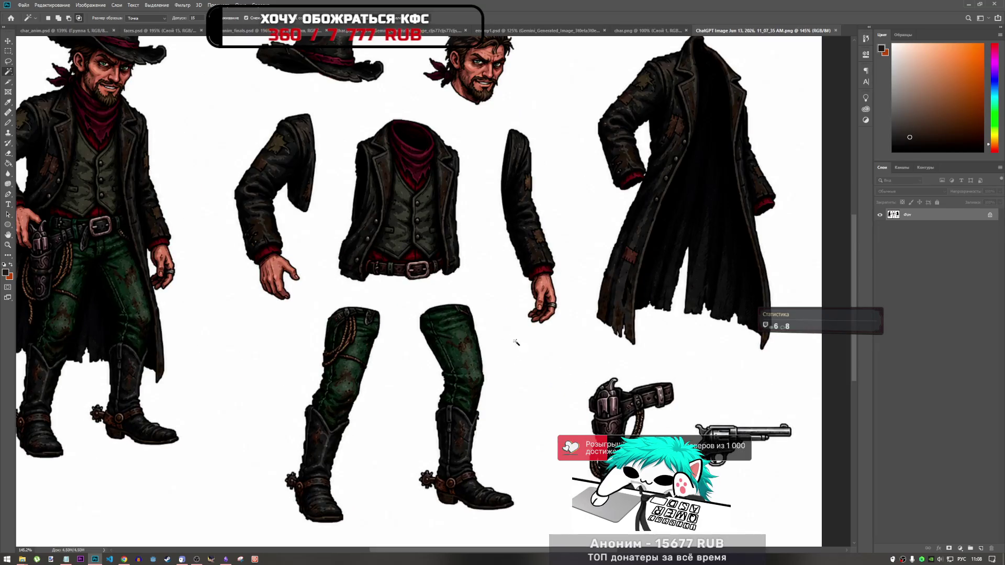
scroll(473, 343, "down", 2)
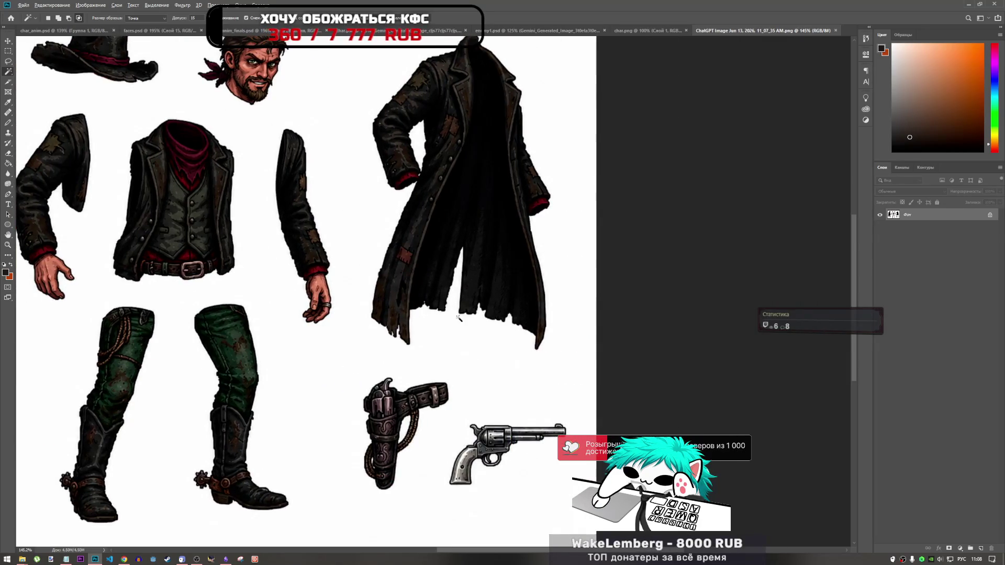
scroll(473, 342, "down", 2)
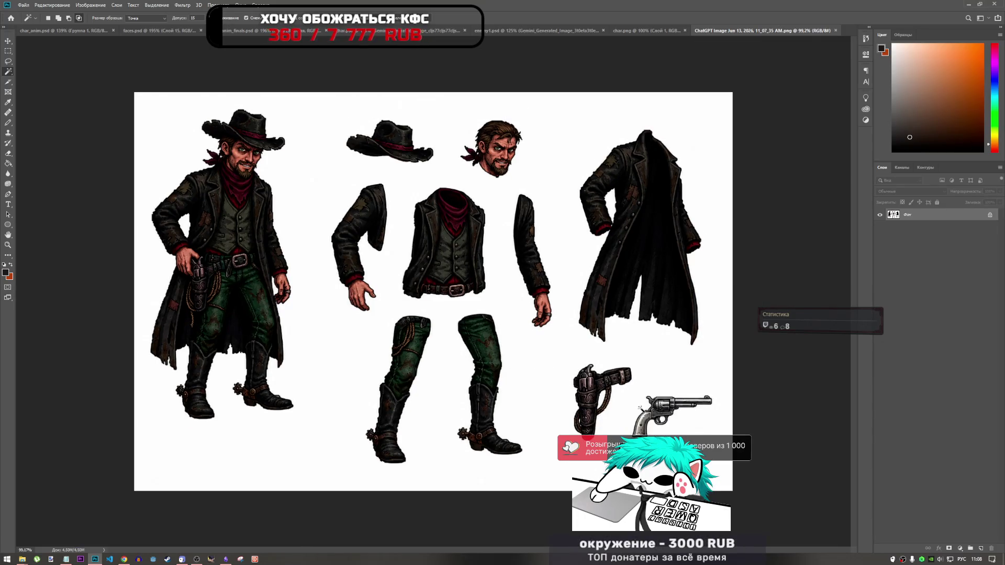
left_click(989, 215)
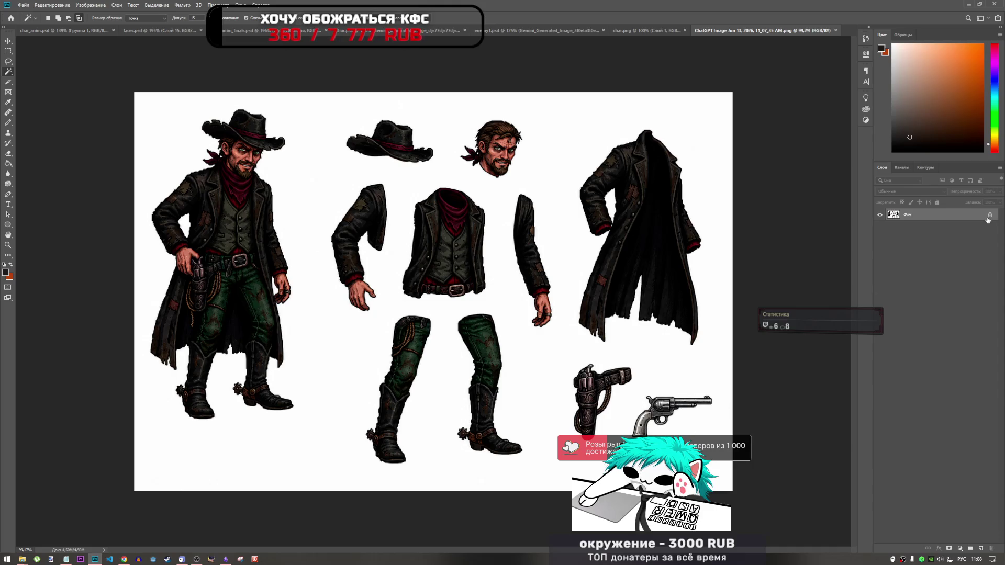
left_click(594, 463)
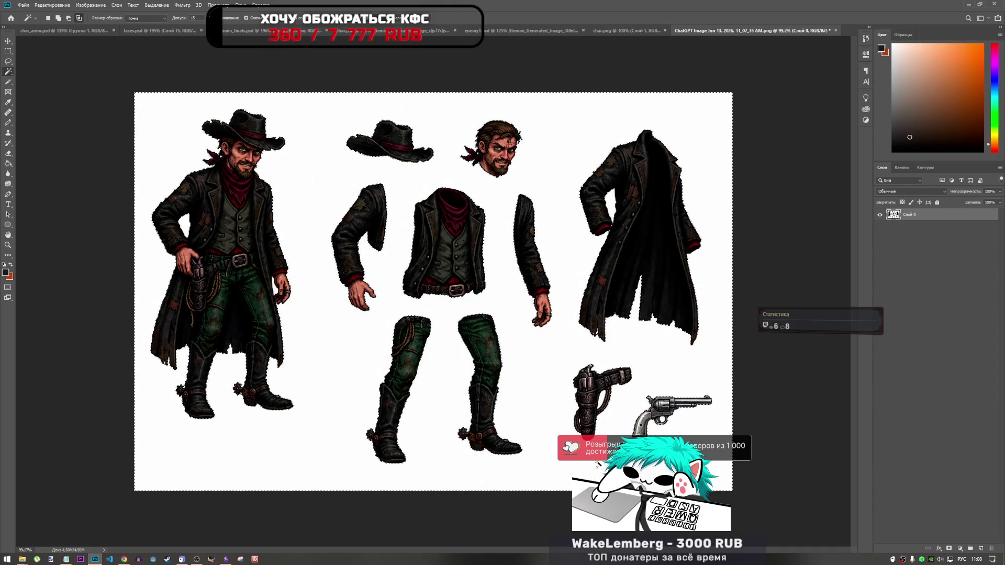
key("Delete")
scroll(600, 467, "up", 3)
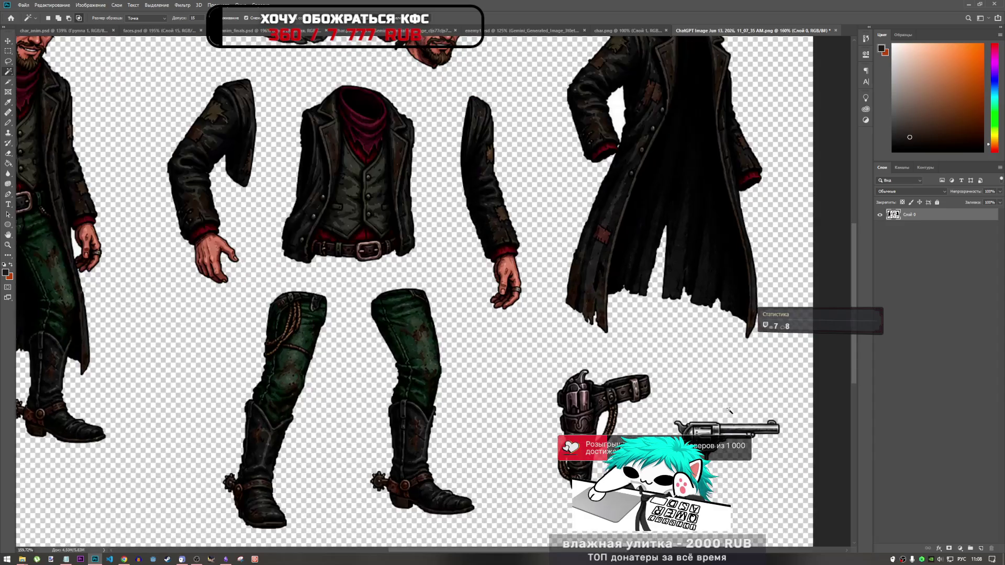
left_click(8, 51)
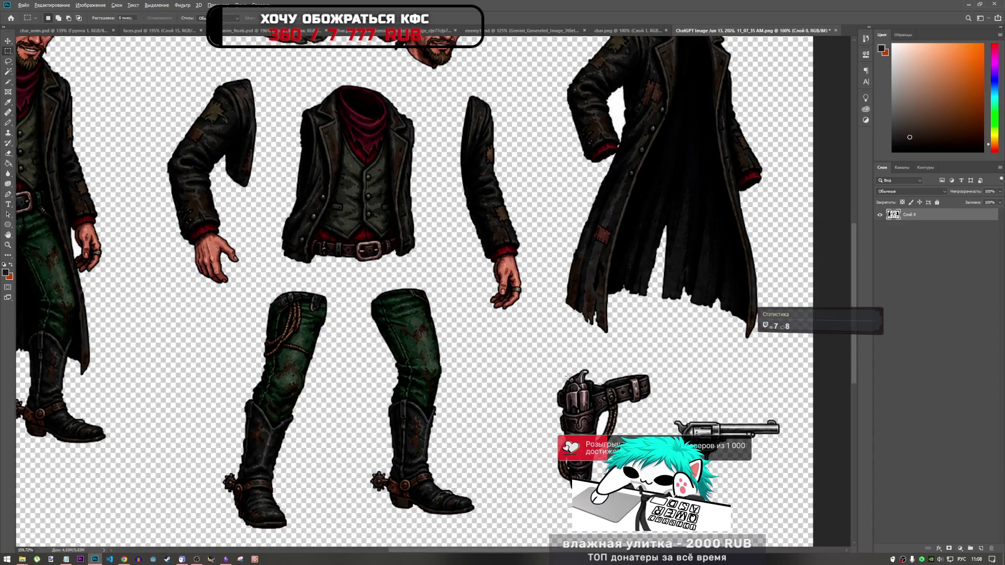
key("ctrl+0")
scroll(605, 382, "up", 2)
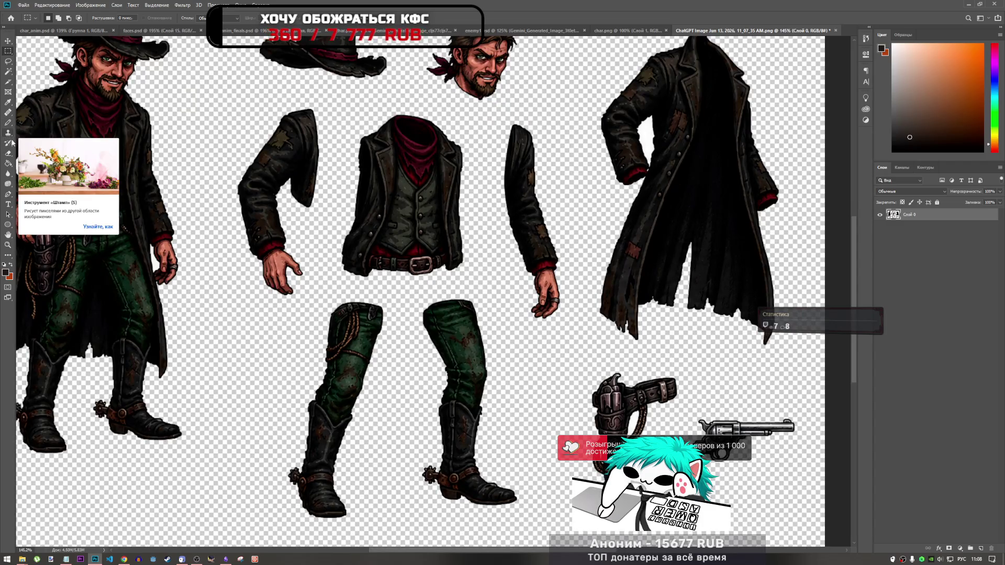
- Lasso the revolver at the sheet's bottom right and copy it
left_click(8, 62)
mouse_move(733, 396)
left_mouse_down()
mouse_move(651, 437)
mouse_move(815, 430)
mouse_move(736, 397)
left_mouse_up()
key("ctrl+x")
key("ctrl+z")
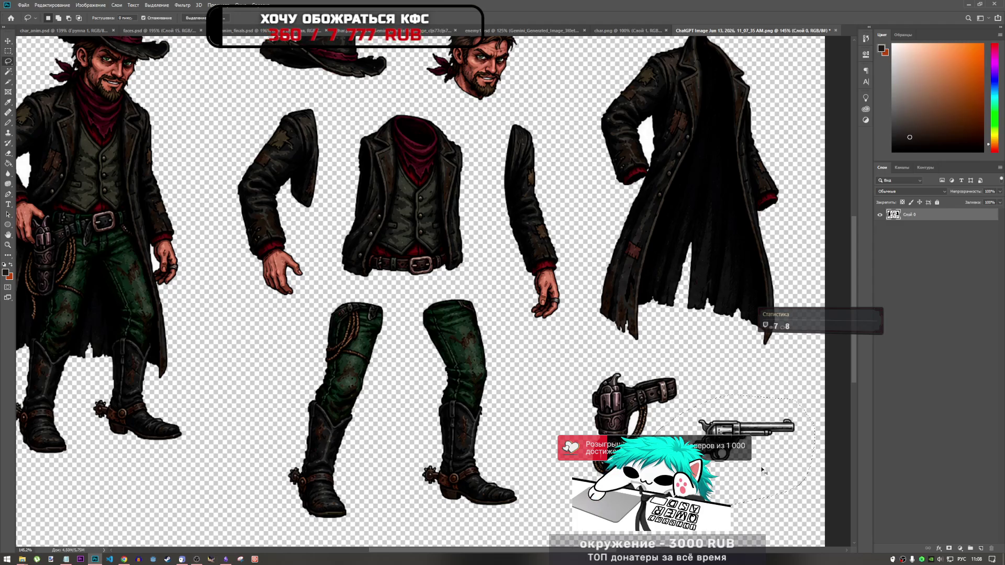
- Paste the revolver into char_anim.psd as a new layer beside the loose arm pieces
left_click(105, 30)
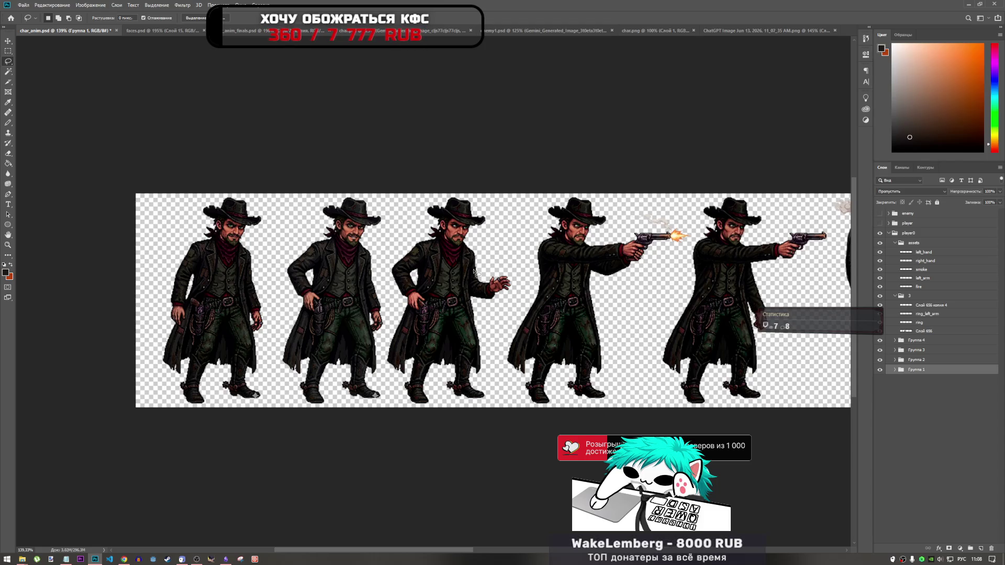
scroll(249, 281, "down", 3)
scroll(372, 273, "up", 5)
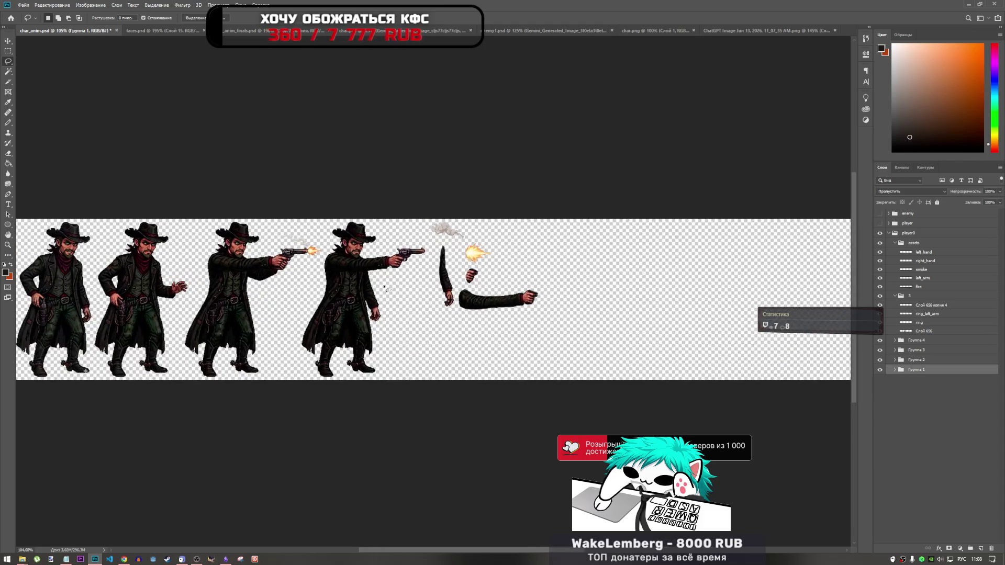
scroll(99, 335, "up", 2)
scroll(113, 311, "down", 4)
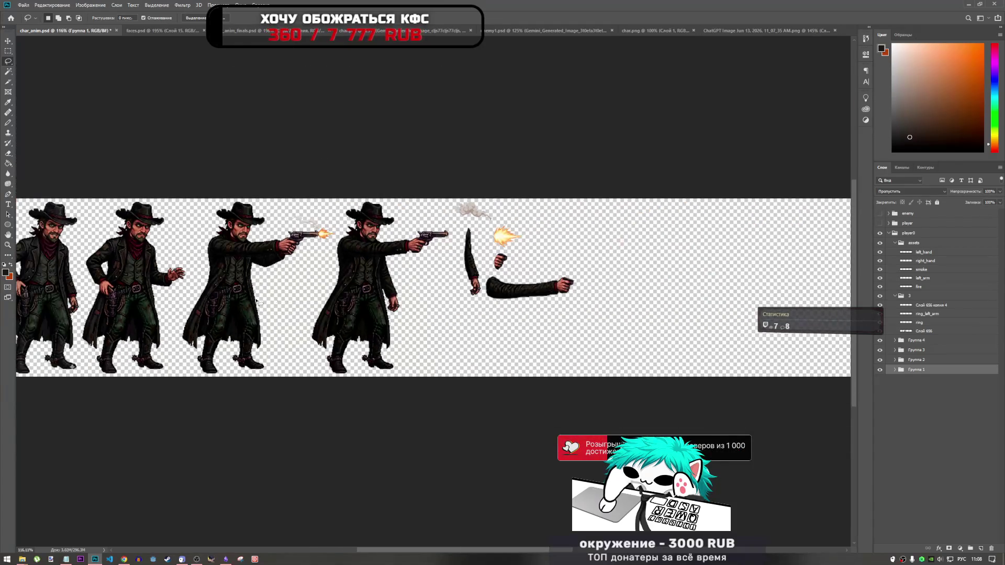
scroll(368, 260, "down", 2)
scroll(523, 293, "up", 1)
key("ctrl+v")
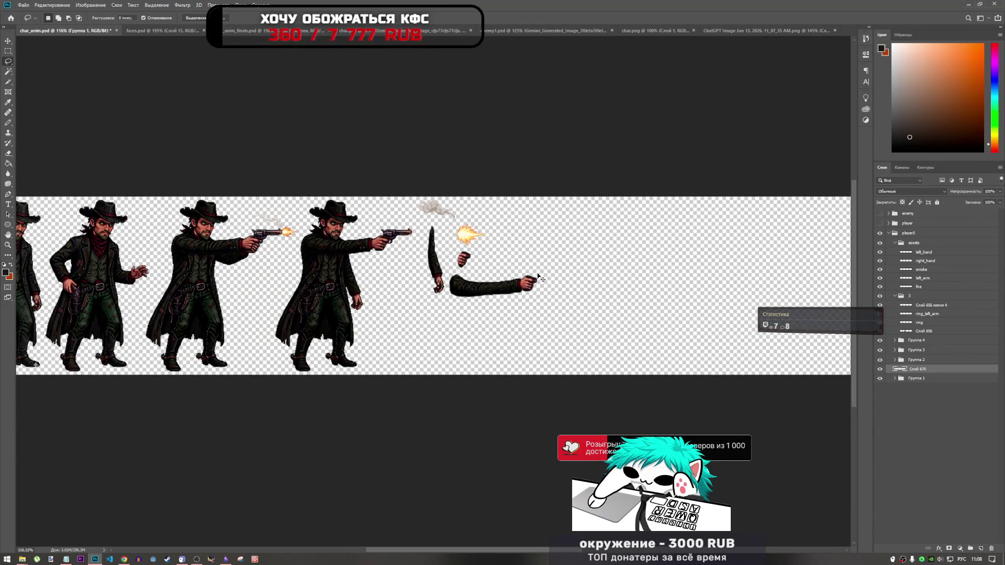
key("ctrl+t")
left_click_drag(412, 289, 508, 255)
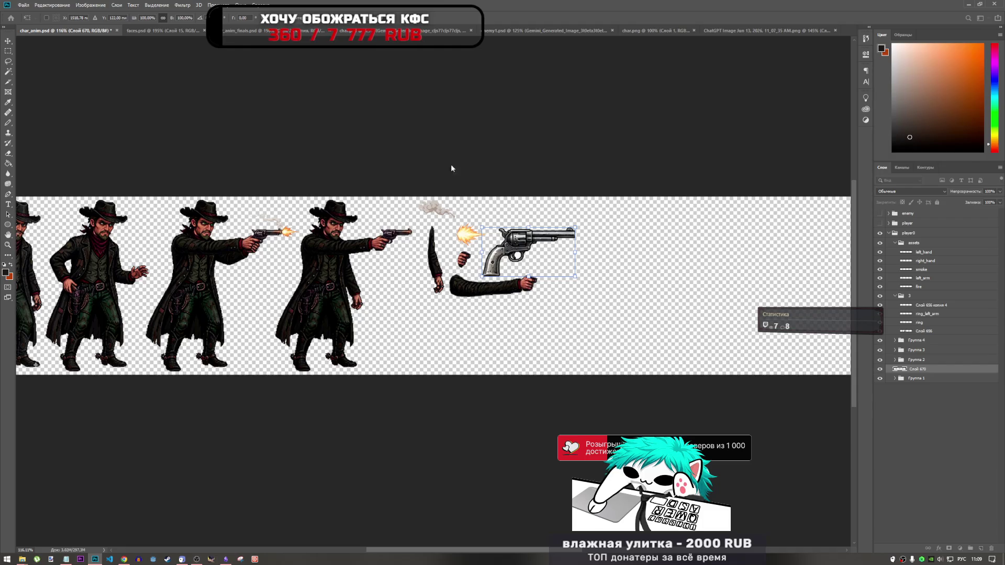
scroll(375, 237, "up", 3)
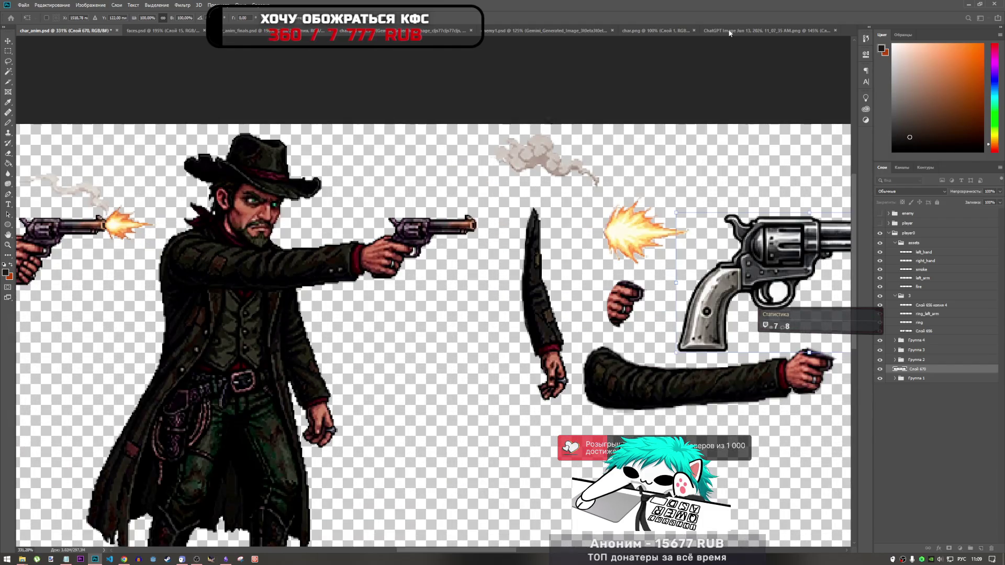
left_click(753, 30)
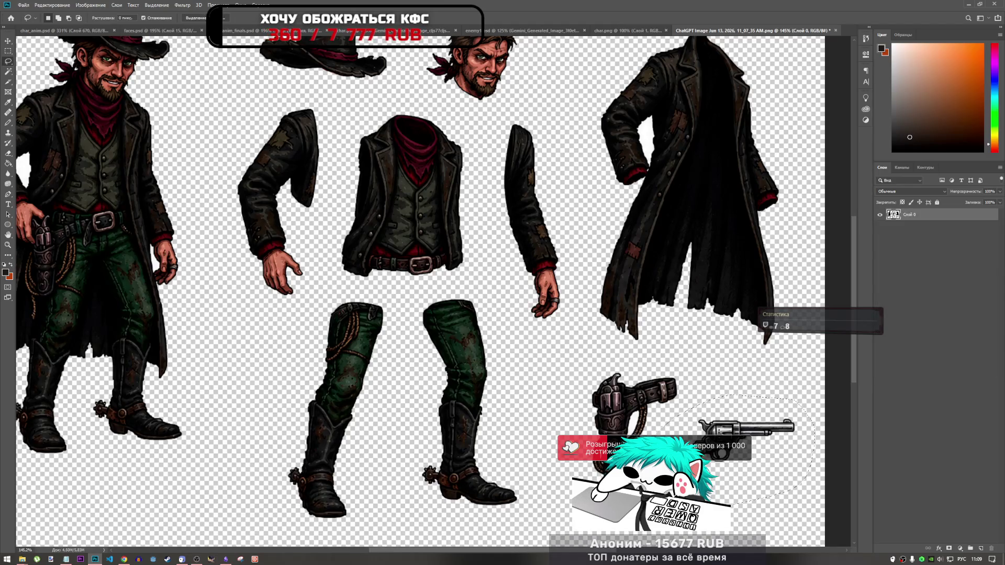
- Lasso the gun and holster on the left cowboy's hip, then go back to char_anim.psd
scroll(628, 445, "up", 5)
scroll(607, 419, "down", 5)
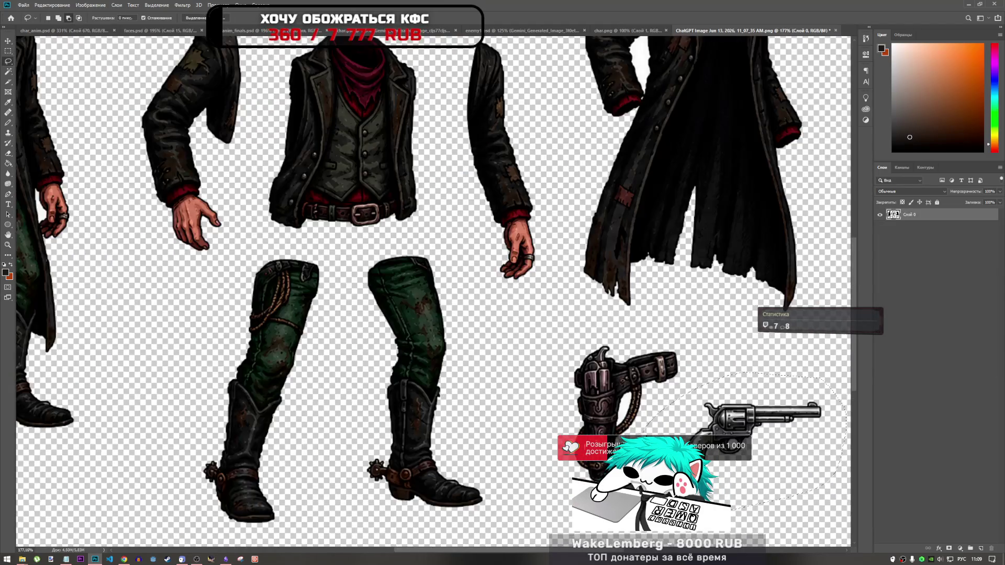
scroll(124, 287, "up", 5)
scroll(126, 289, "up", 3)
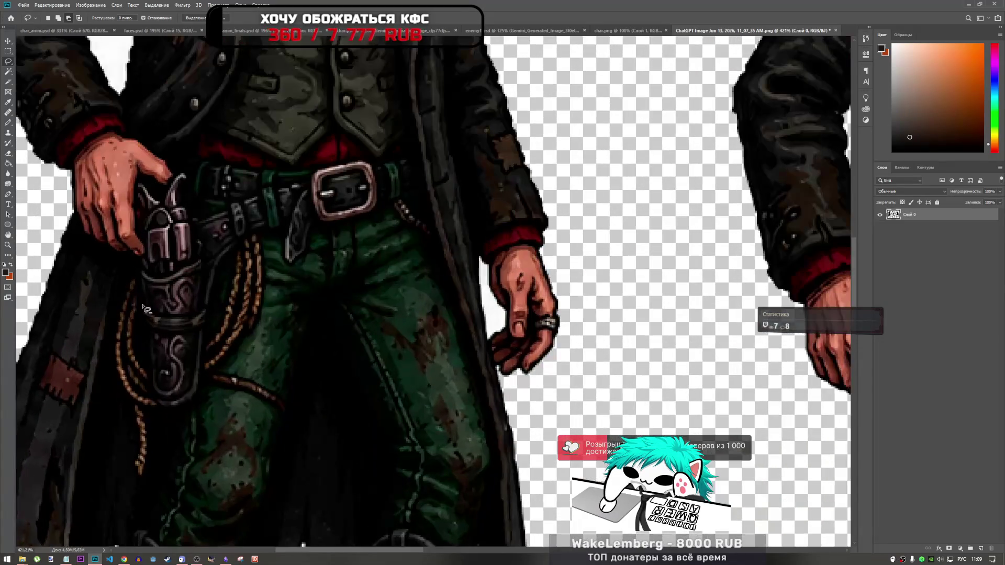
scroll(157, 320, "down", 3)
scroll(173, 348, "up", 2)
mouse_move(180, 339)
left_mouse_down()
mouse_move(199, 341)
mouse_move(176, 339)
left_mouse_up()
mouse_move(165, 262)
left_mouse_down()
mouse_move(201, 259)
mouse_move(180, 382)
mouse_move(168, 235)
left_mouse_up()
mouse_move(204, 366)
left_mouse_down()
mouse_move(203, 379)
mouse_move(166, 385)
mouse_move(168, 235)
mouse_move(212, 249)
mouse_move(200, 380)
left_mouse_up()
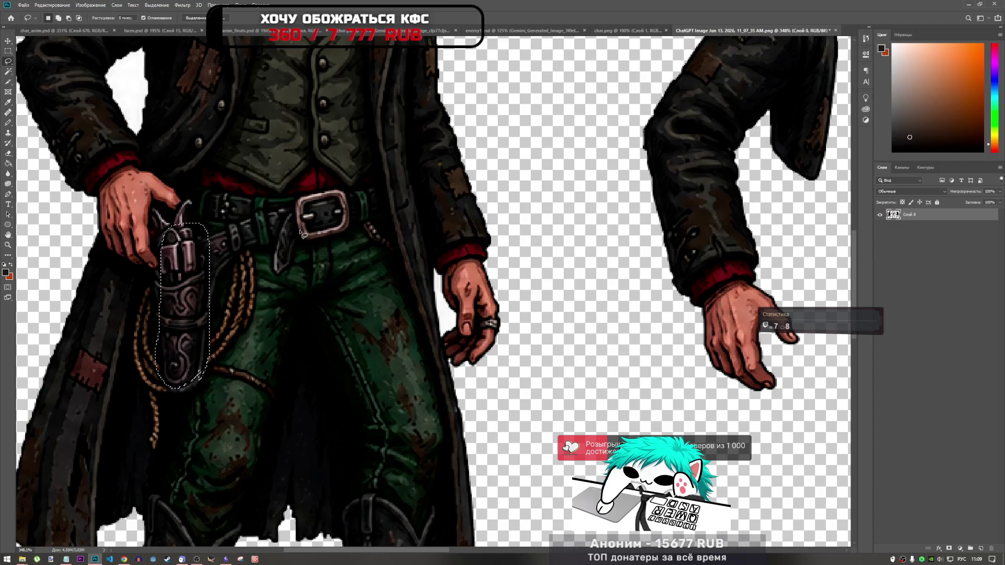
left_click(92, 32)
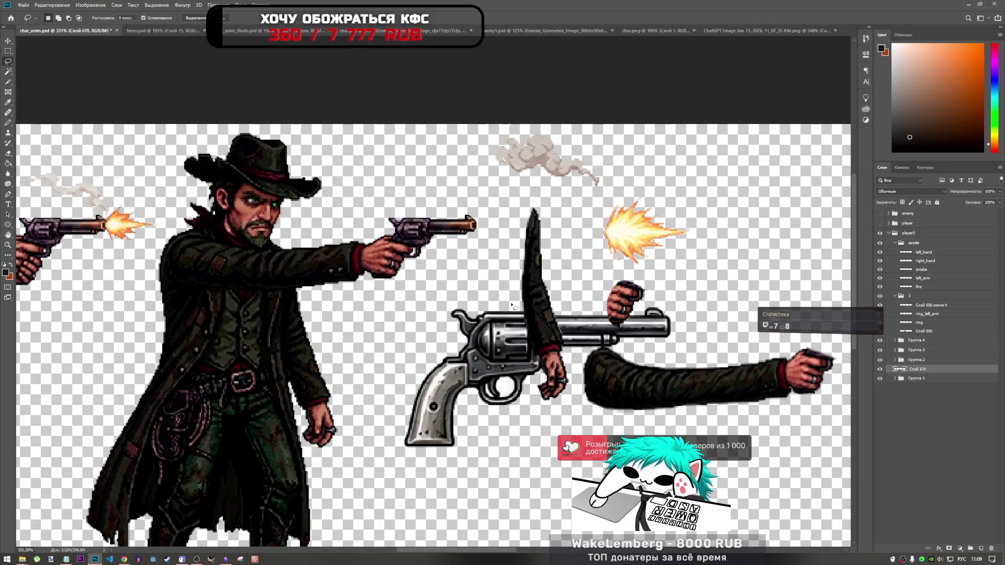
- Paste the holster as a new layer and move it up and right, off the revolver
scroll(512, 305, "down", 5)
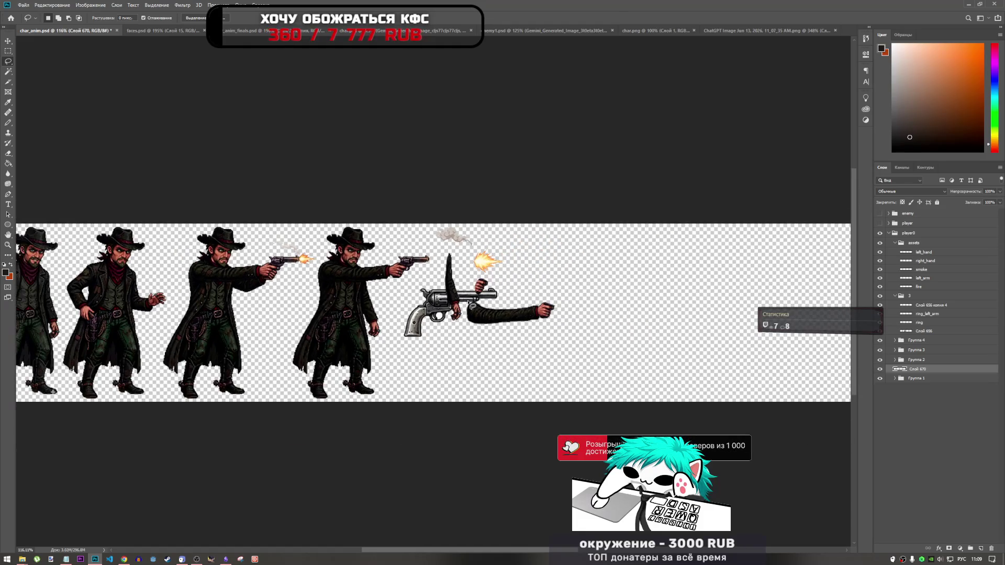
key("ctrl+v")
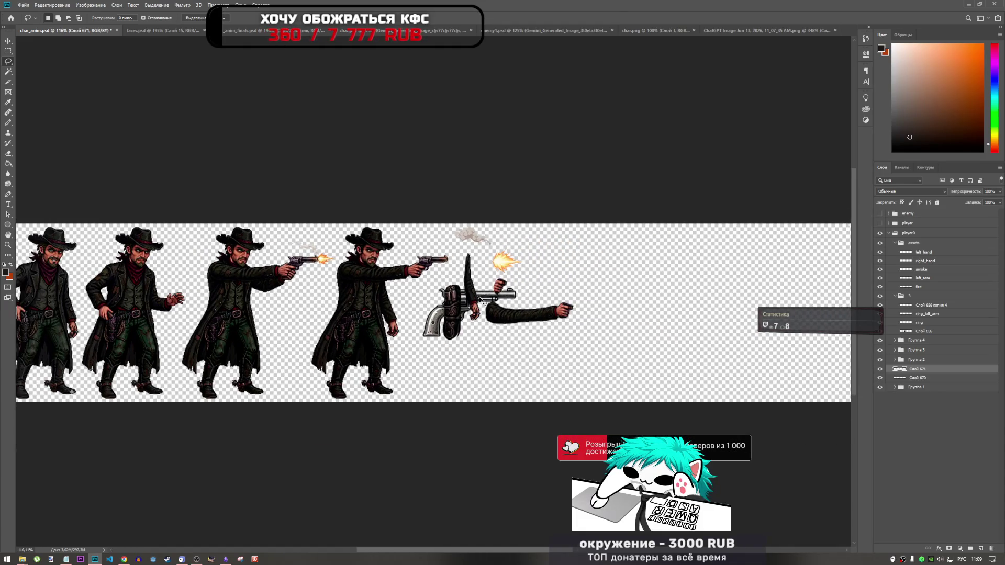
scroll(482, 294, "up", 3)
key("ctrl+t")
left_click_drag(374, 319, 556, 233)
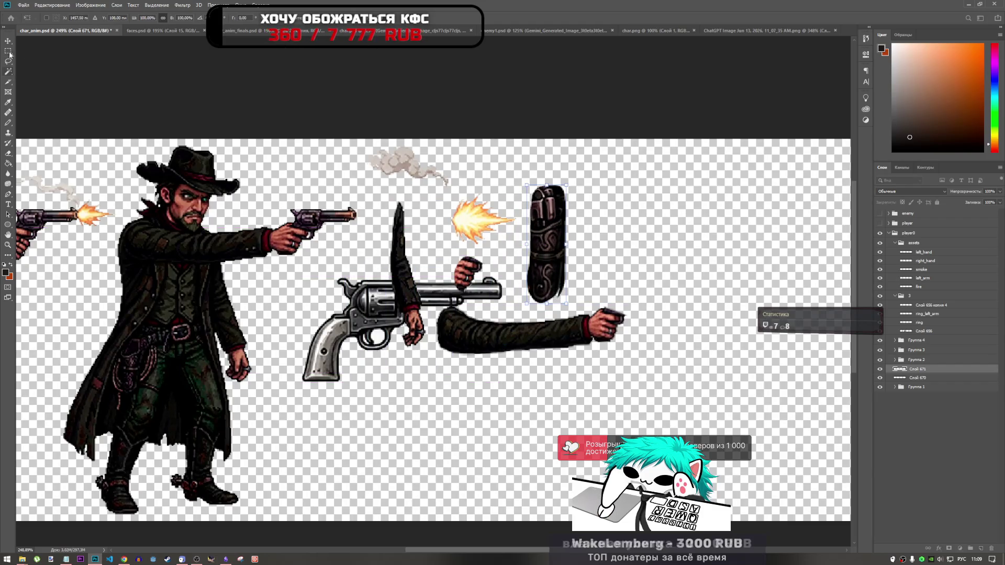
left_click(8, 123)
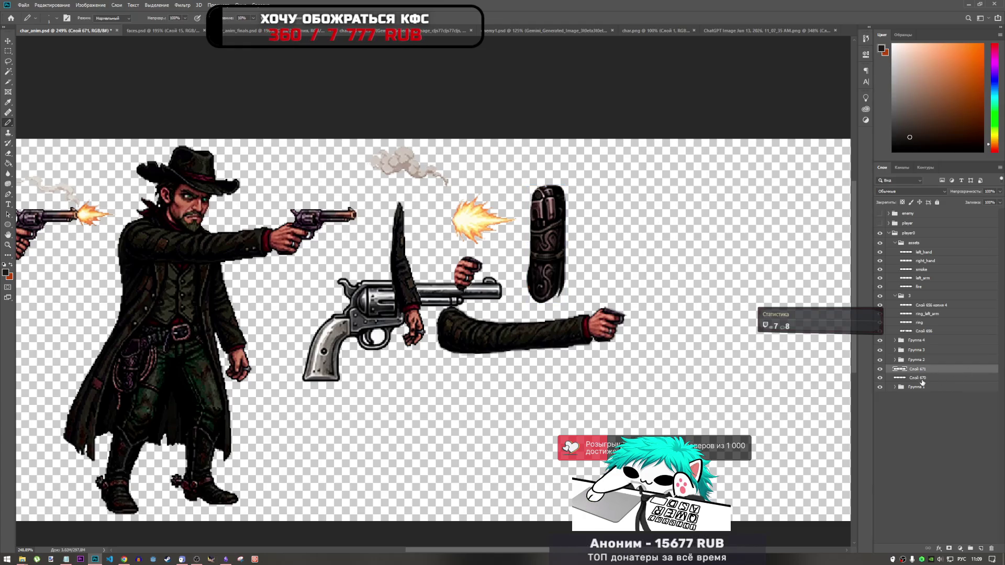
- Move the revolver and holster layers into the assets group and shift both down about 200 px
left_click(923, 380, "shift")
left_click_drag(924, 378, 936, 248)
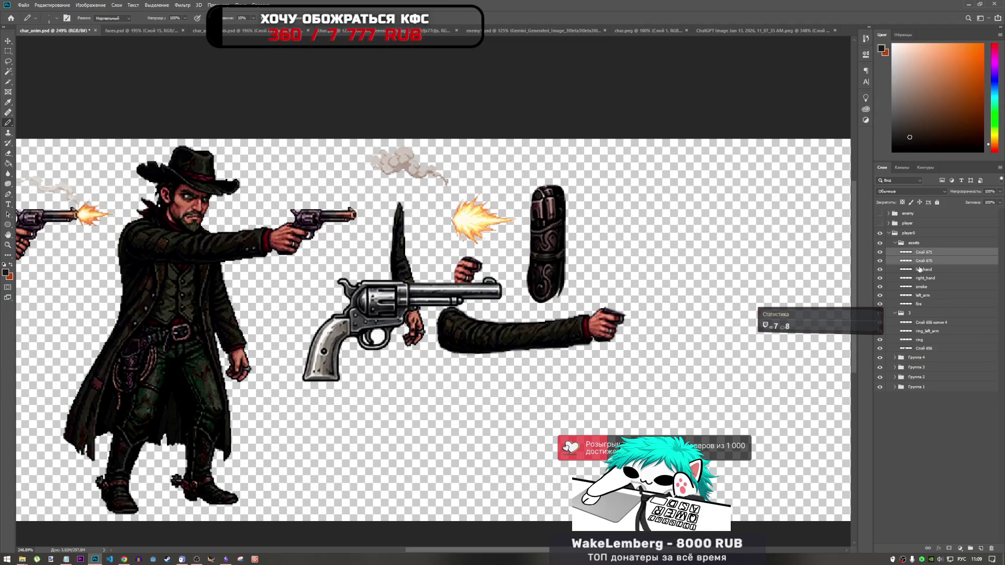
key("ctrl+t")
mouse_move(546, 243)
left_mouse_down()
mouse_move(552, 409)
mouse_move(554, 349)
left_mouse_up()
key("Return")
- Move the holster alone down below the long arm piece
key("b")
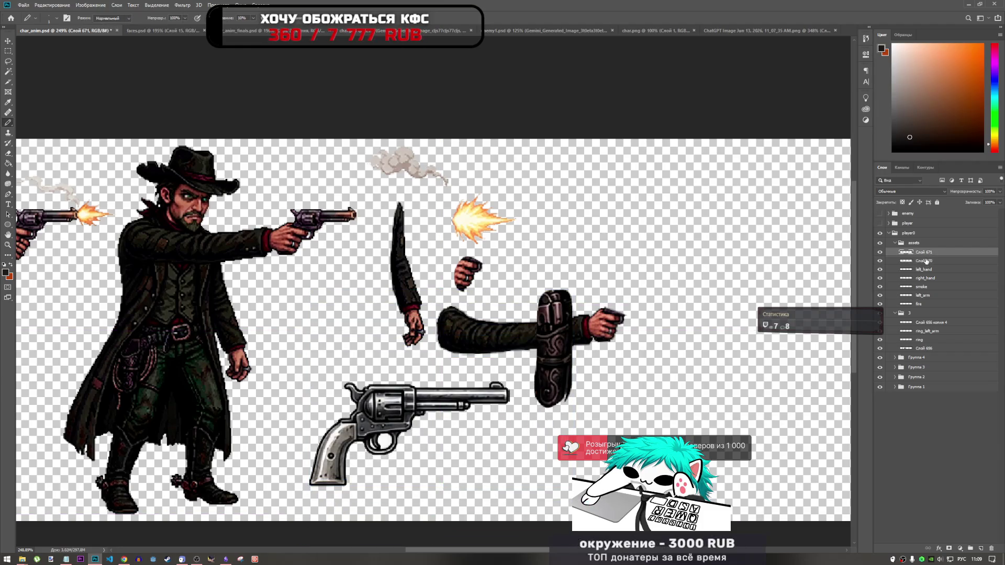
key("t")
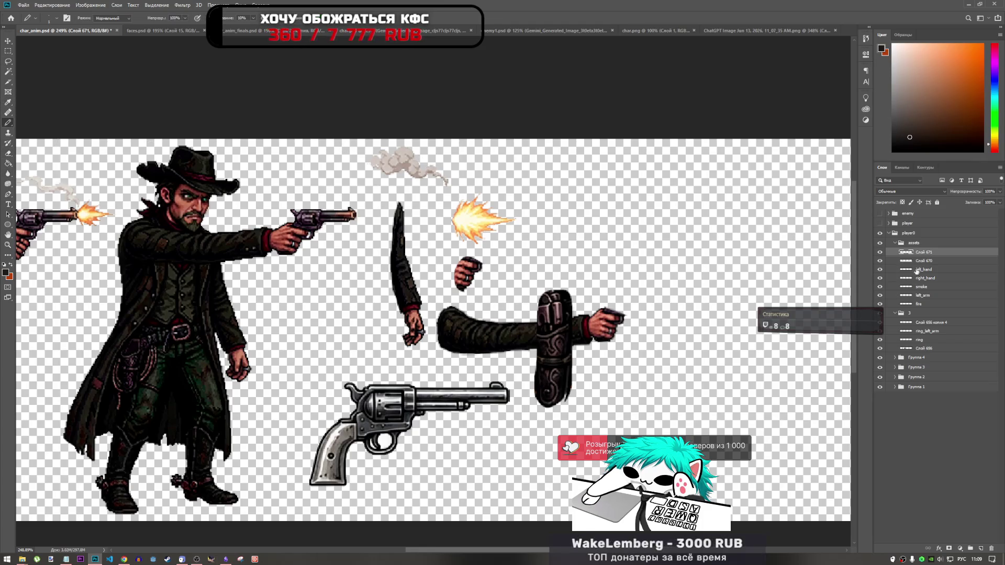
key("ctrl+t")
left_click_drag(553, 347, 547, 427)
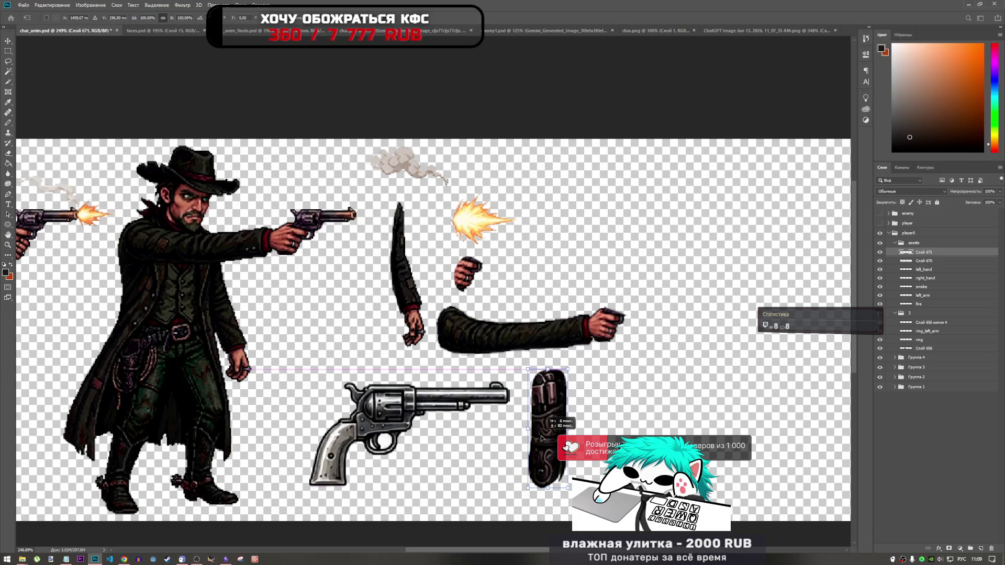
key("b")
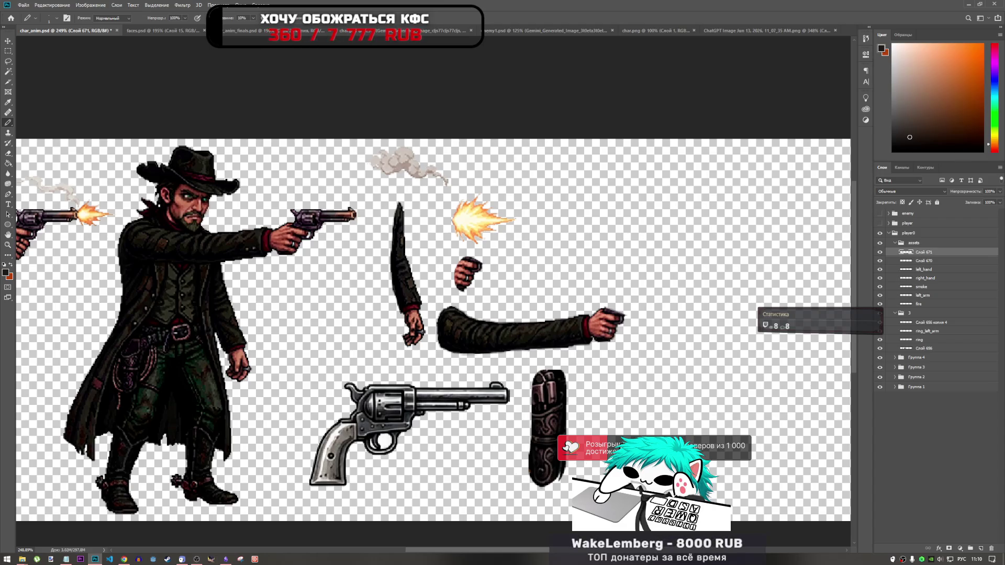
- Sample a dark red from the holster as the drawing colour
scroll(492, 387, "up", 1)
scroll(568, 376, "up", 1)
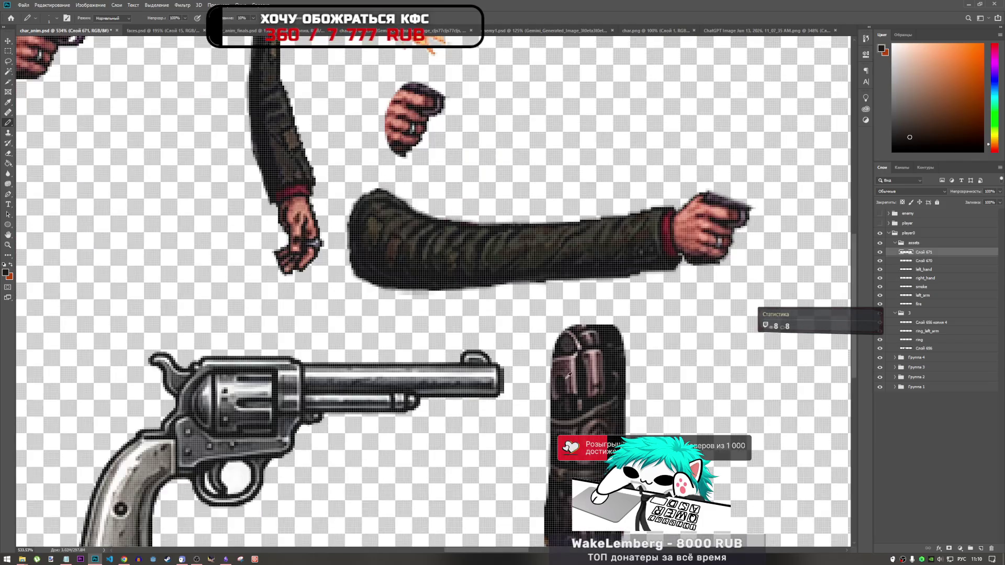
left_click(606, 362, "alt")
left_click(600, 367, "alt")
left_click(601, 361, "alt")
left_click(602, 361, "alt")
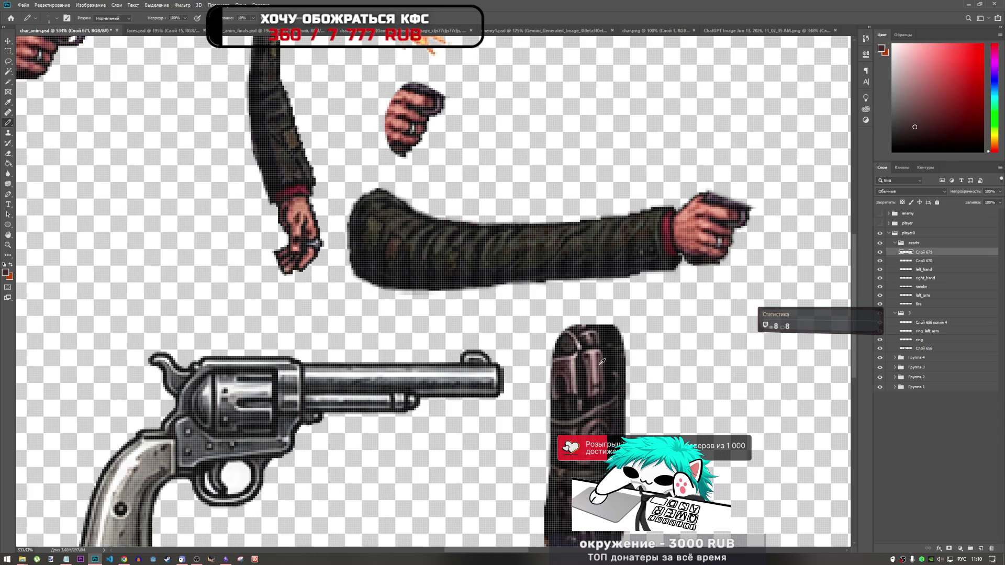
- Try dark red lines along the revolver barrel and its lower edge, then undo them
scroll(545, 416, "down", 3)
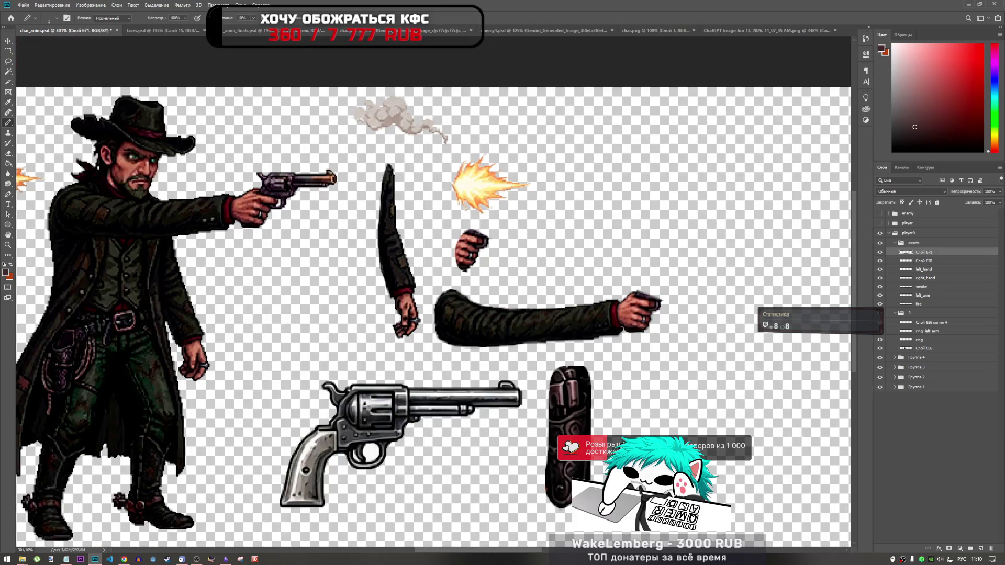
scroll(455, 437, "up", 3)
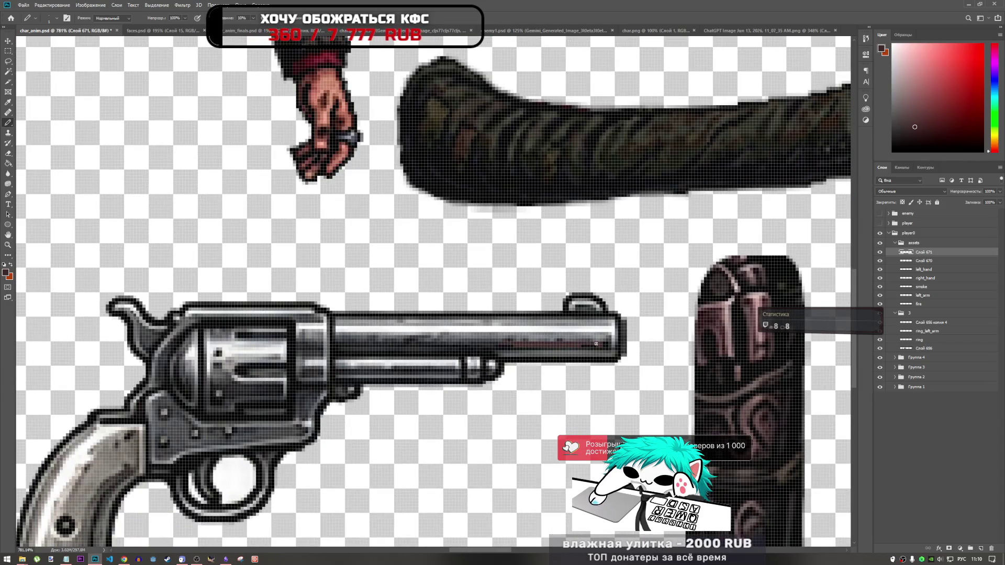
scroll(451, 352, "down", 3)
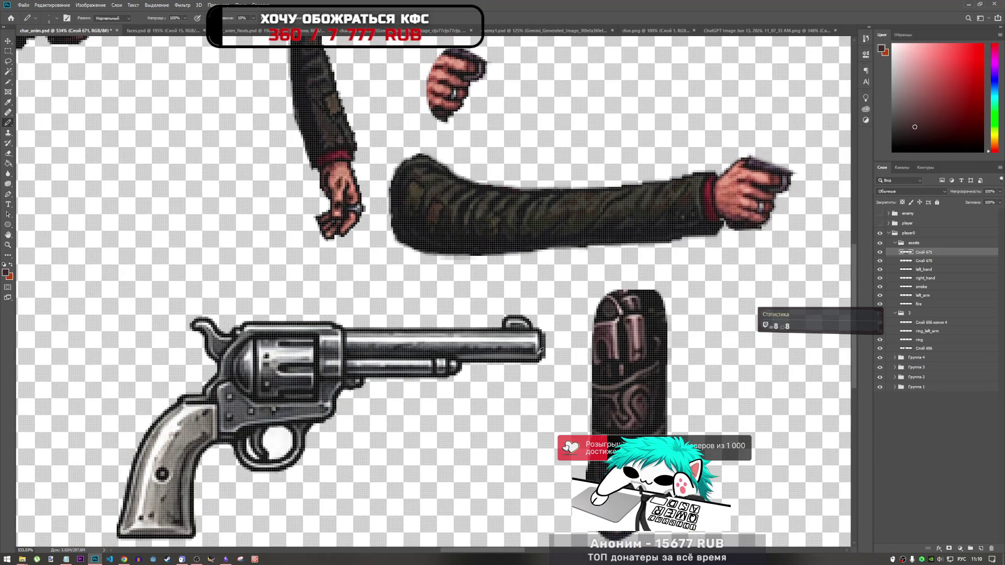
scroll(540, 351, "up", 2)
left_click_drag(538, 345, 265, 341)
mouse_move(380, 369)
left_mouse_down()
mouse_move(272, 370)
mouse_move(390, 369)
mouse_move(272, 370)
left_mouse_up()
key("ctrl+z")
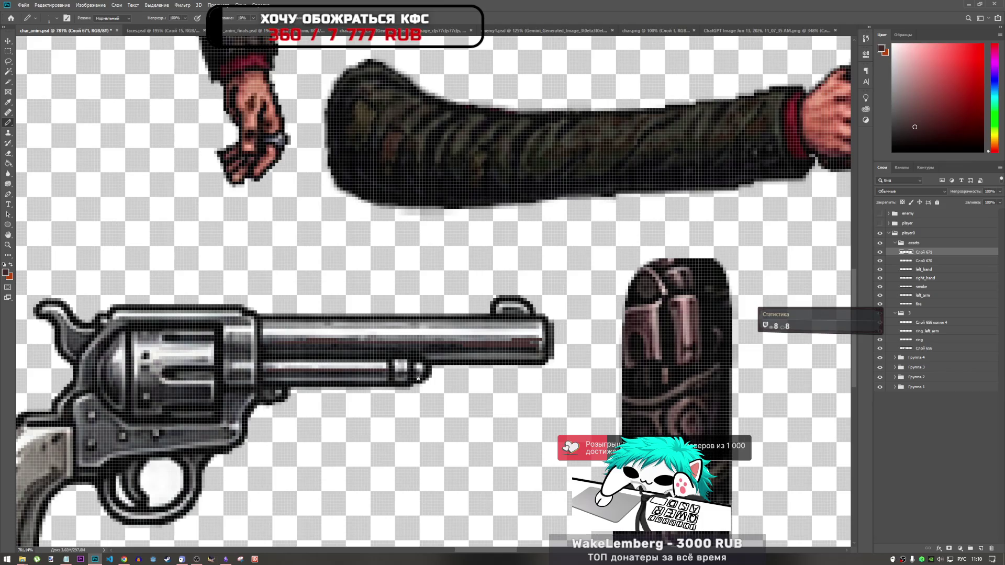
left_click_drag(388, 376, 265, 379)
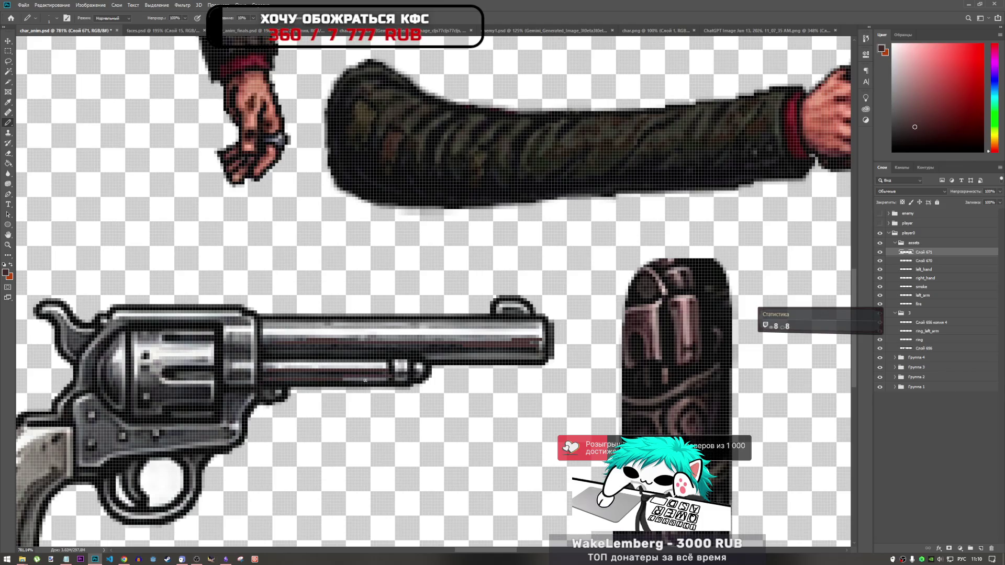
key("ctrl+z")
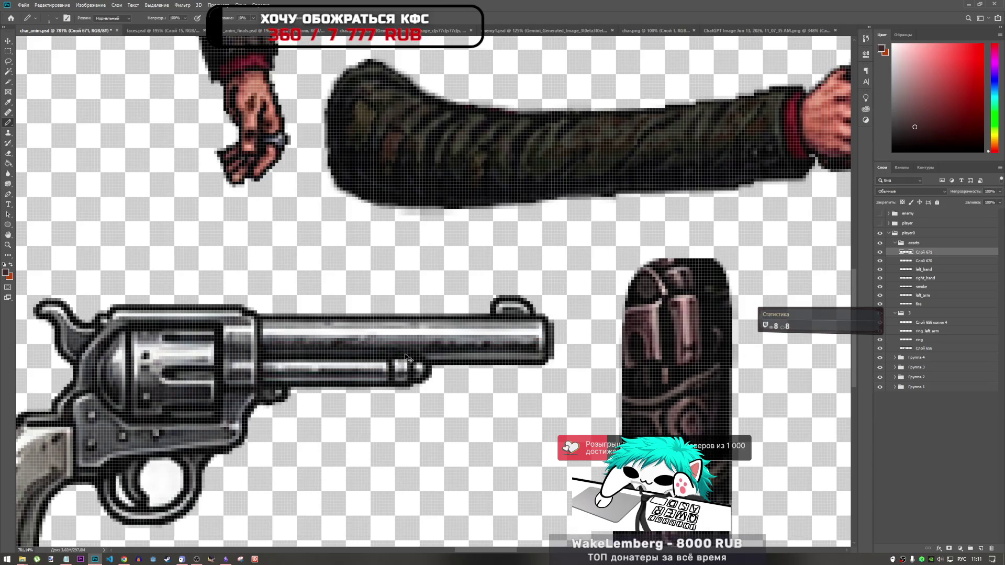
- Keep the holster below the arm, sample a holster colour, and add a new empty layer
key("ctrl+z")
key("ctrl+shift+z")
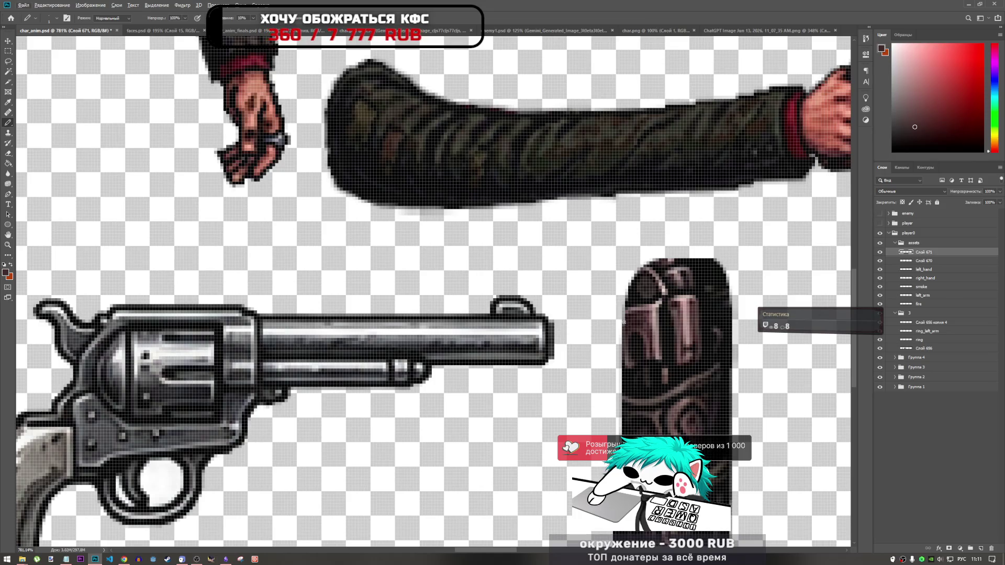
left_click(655, 331, "alt")
left_click(981, 548)
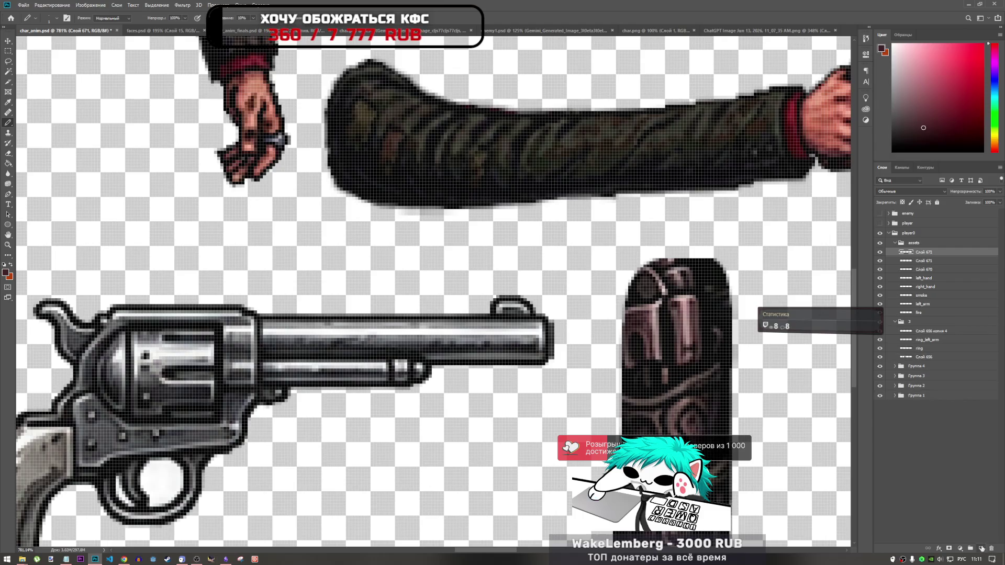
- Identify the revolver layer by toggling visibility and rename it 'pistol'
scroll(638, 327, "down", 2)
scroll(637, 327, "up", 2)
scroll(637, 327, "down", 2)
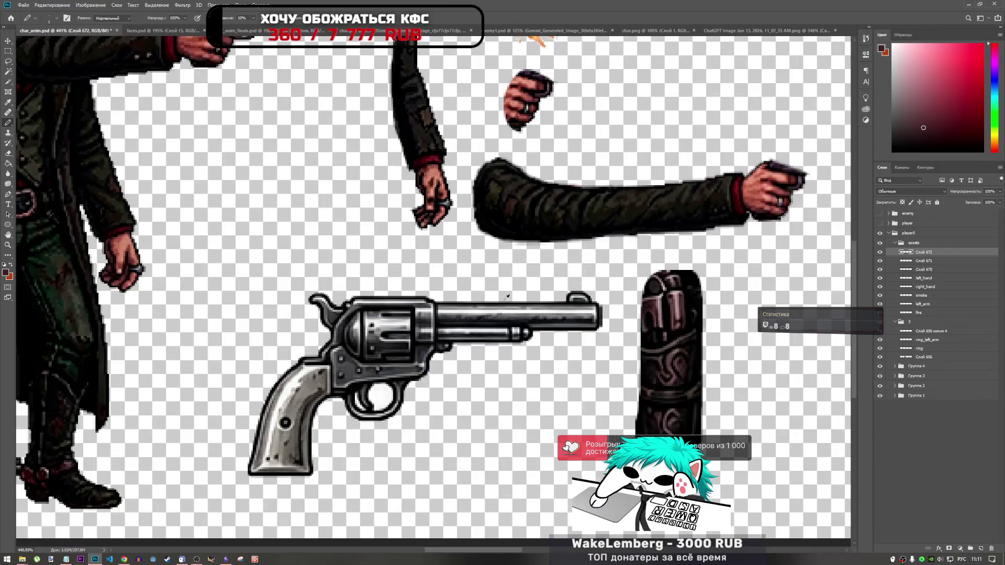
left_click(880, 261)
left_click(879, 269)
left_click(880, 260)
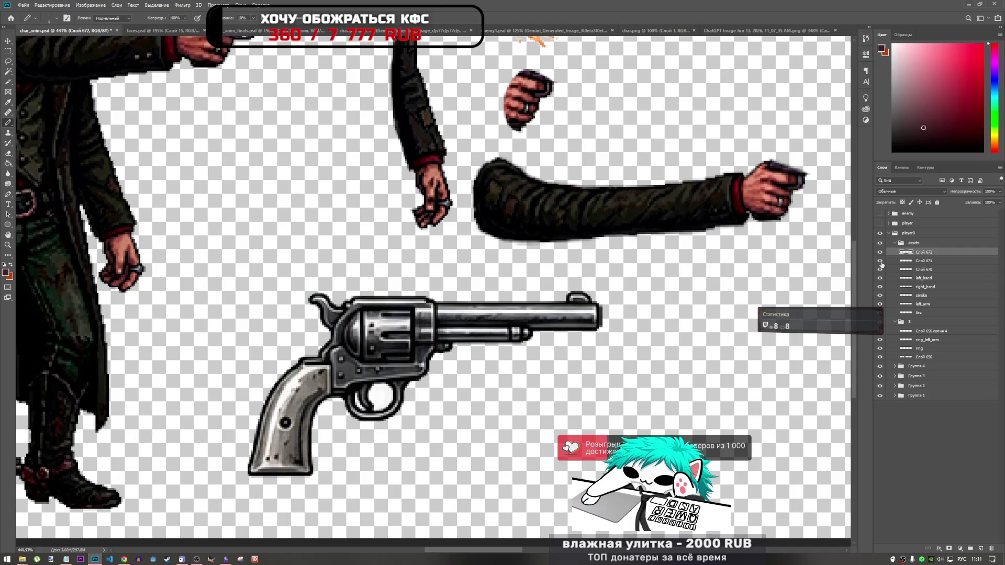
left_click(880, 269)
double_click(924, 260)
type("зшыещ")
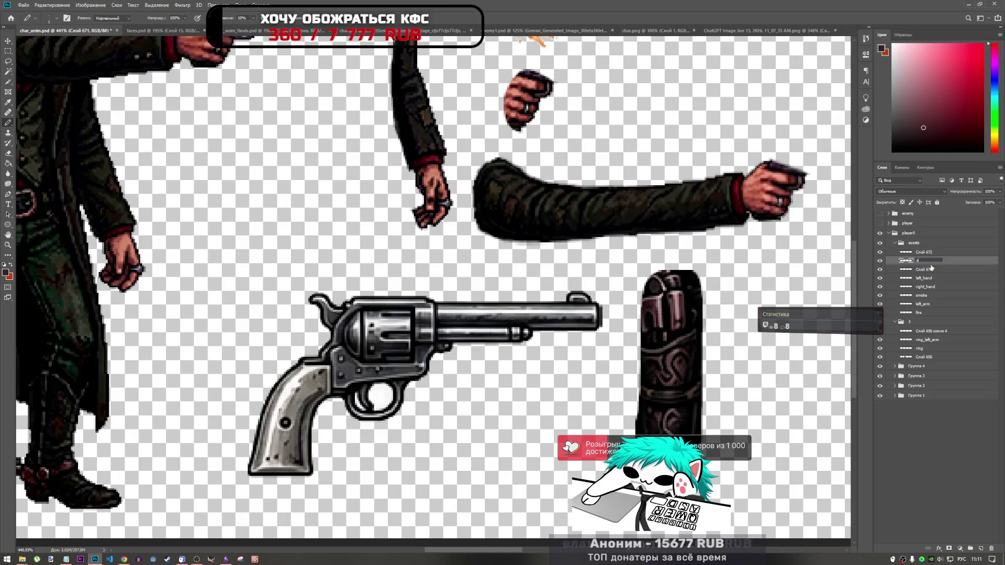
key("alt+shift")
type("pistol")
key("Return")
- Set the brush size to 7 px from the canvas brush menu
scroll(460, 333, "up", 2)
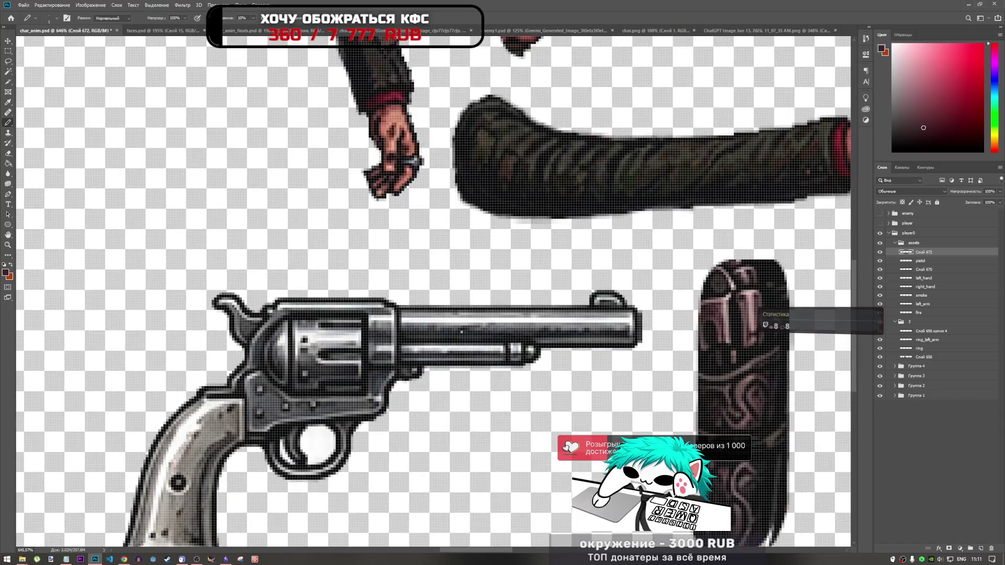
right_click(382, 258)
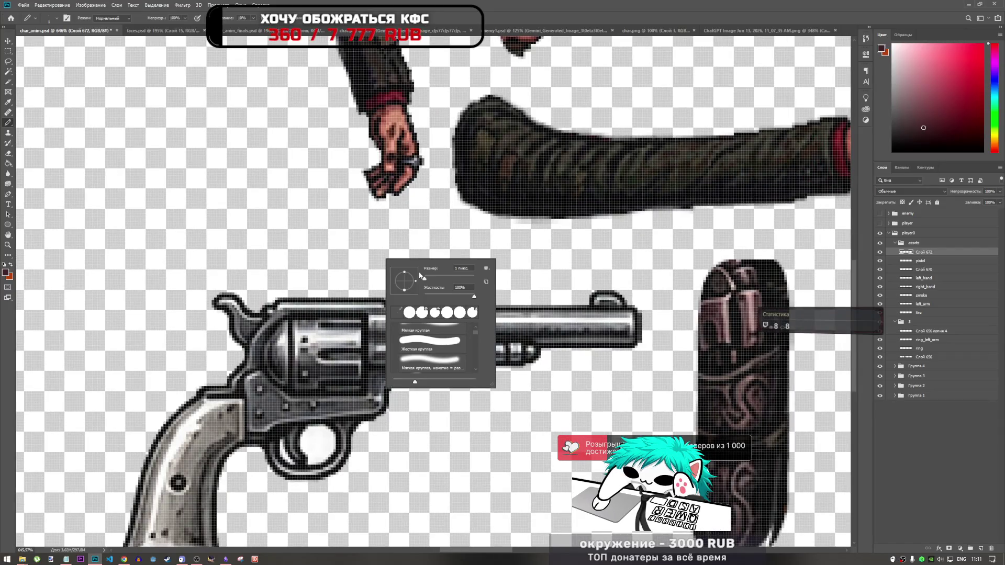
left_click_drag(425, 279, 427, 280)
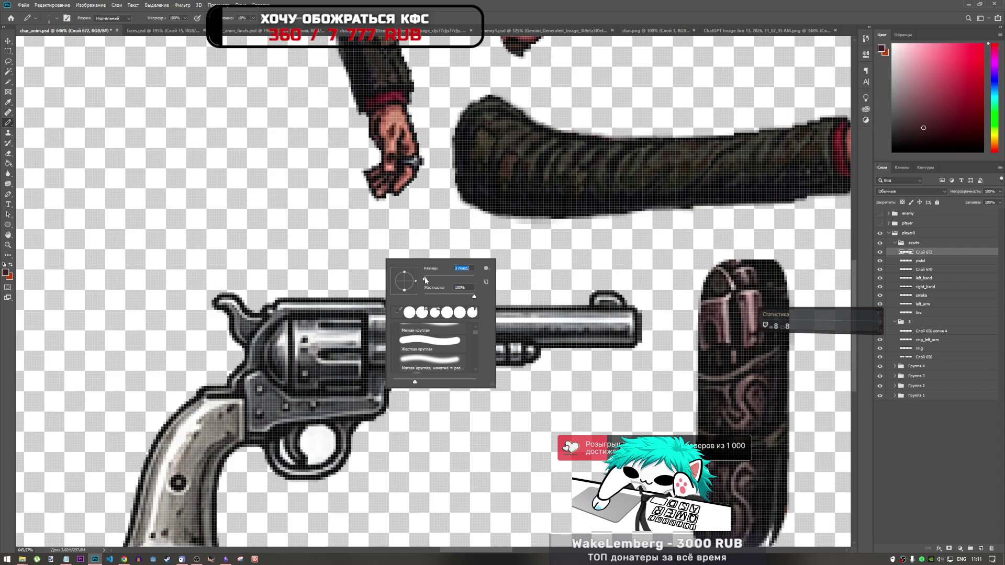
- With a 3 px Pencil, paint a dark red line and dots along the barrel top
key("Return")
mouse_move(593, 337)
left_mouse_down()
mouse_move(571, 334)
mouse_move(620, 332)
mouse_move(416, 333)
mouse_move(409, 353)
mouse_move(539, 356)
left_mouse_up()
left_click(457, 313)
left_click(529, 314)
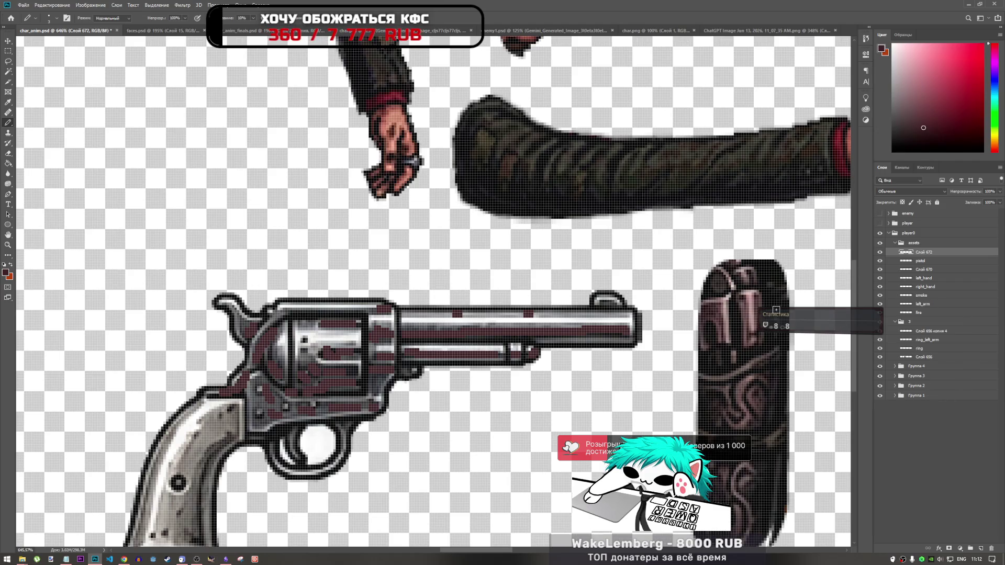
- Sample the bracer's light pink and pencil it over the barrel rod, cylinder, hammer and trigger guard
left_click(752, 293, "alt")
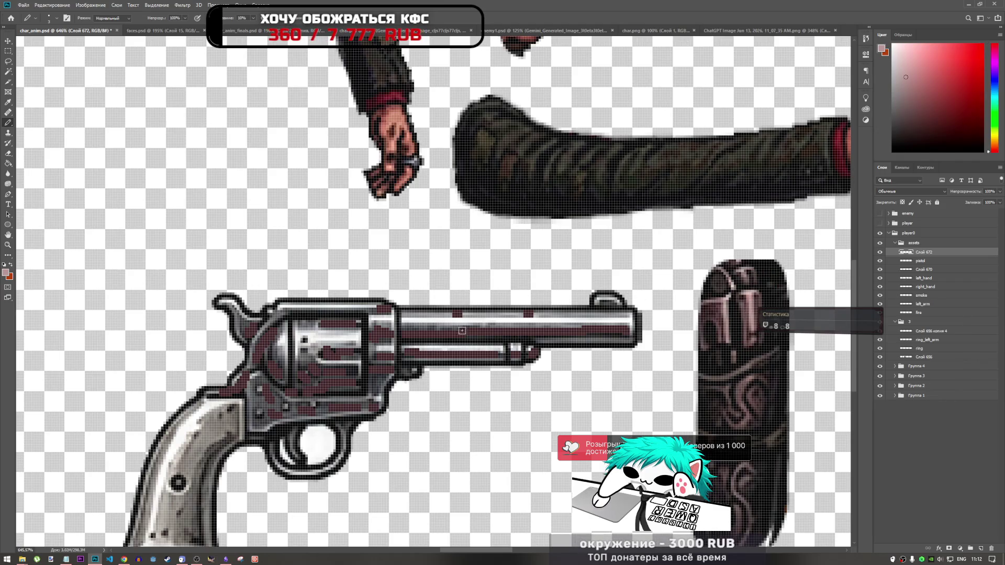
mouse_move(413, 344)
left_mouse_down()
mouse_move(444, 346)
mouse_move(403, 347)
mouse_move(628, 343)
mouse_move(497, 322)
mouse_move(403, 324)
mouse_move(480, 320)
left_mouse_up()
mouse_move(334, 341)
left_mouse_down()
mouse_move(359, 333)
mouse_move(296, 334)
mouse_move(343, 339)
mouse_move(308, 350)
mouse_move(360, 364)
left_mouse_up()
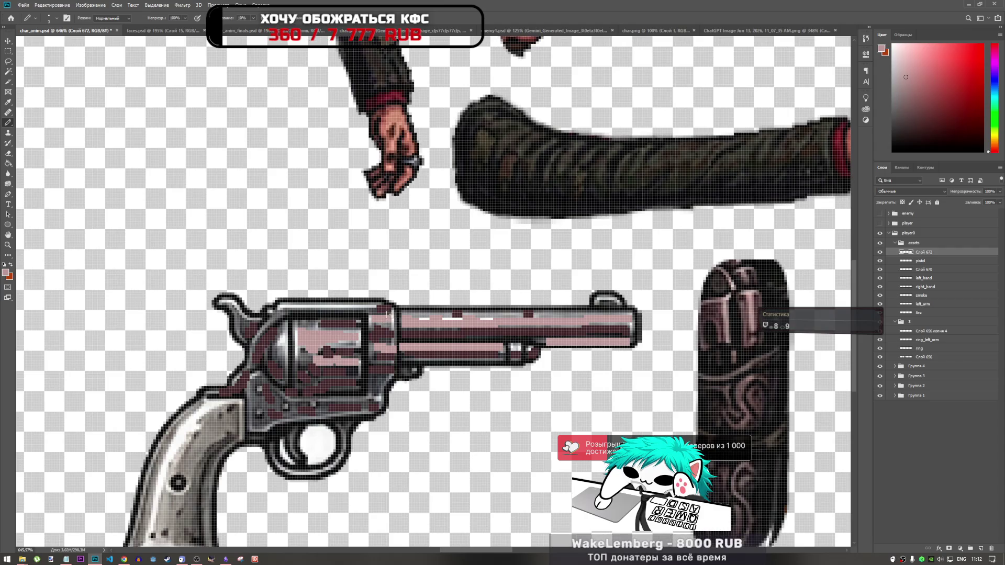
mouse_move(361, 307)
left_mouse_down()
mouse_move(242, 310)
mouse_move(223, 298)
left_mouse_up()
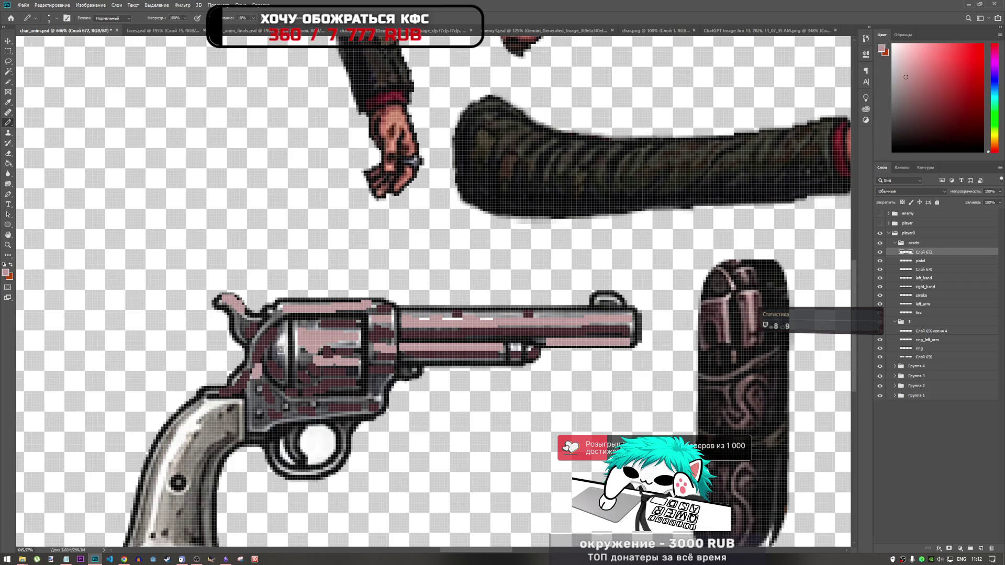
left_click_drag(284, 365, 292, 334)
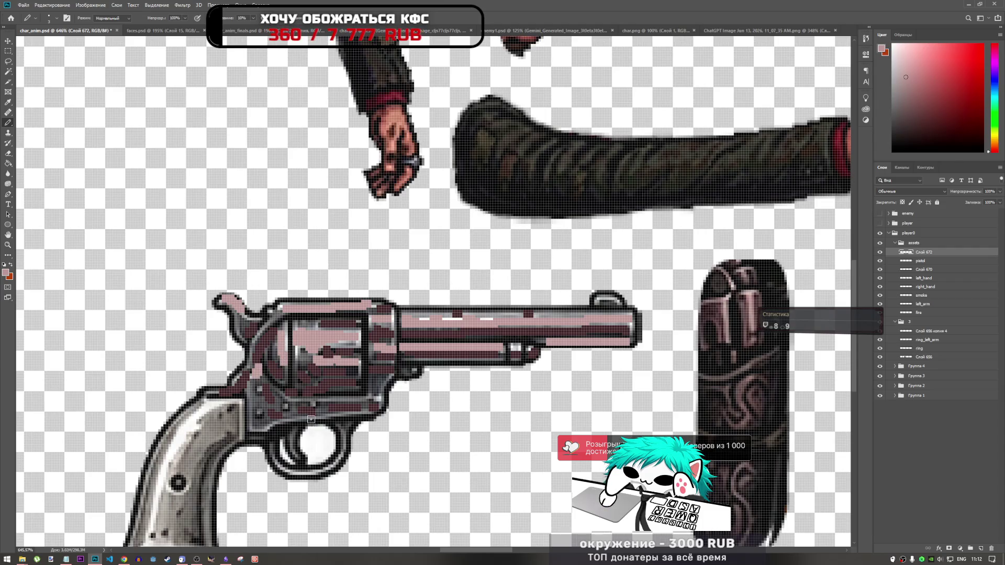
left_click_drag(288, 472, 332, 471)
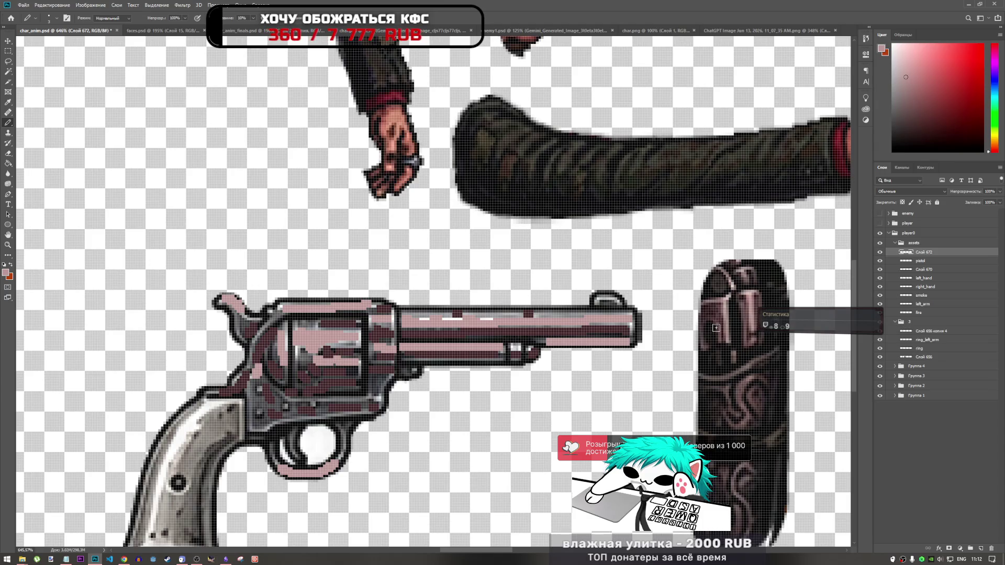
scroll(727, 326, "up", 3)
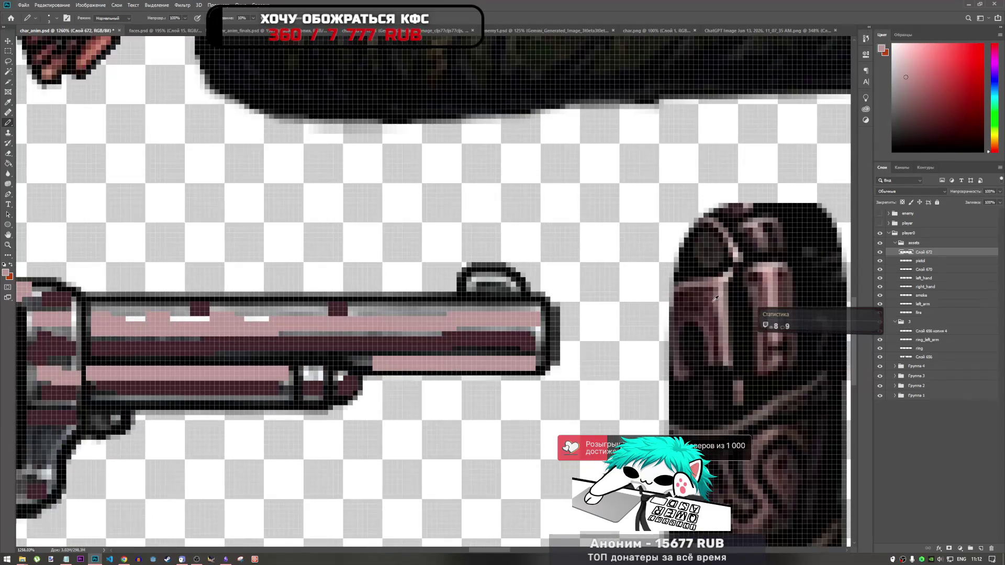
- Add a white dash on the barrel top and pink on the cylinder, undoing pixels over the outline
scroll(731, 309, "down", 2)
scroll(351, 319, "up", 1)
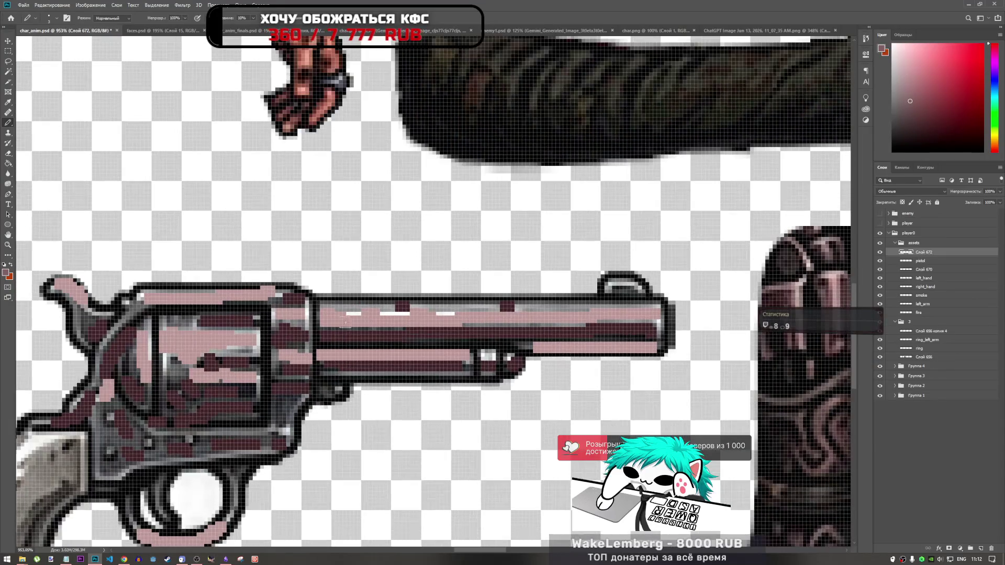
mouse_move(346, 313)
left_mouse_down()
mouse_move(555, 306)
mouse_move(567, 321)
mouse_move(523, 323)
mouse_move(598, 323)
mouse_move(586, 305)
mouse_move(649, 302)
mouse_move(662, 342)
left_mouse_up()
scroll(670, 332, "down", 5)
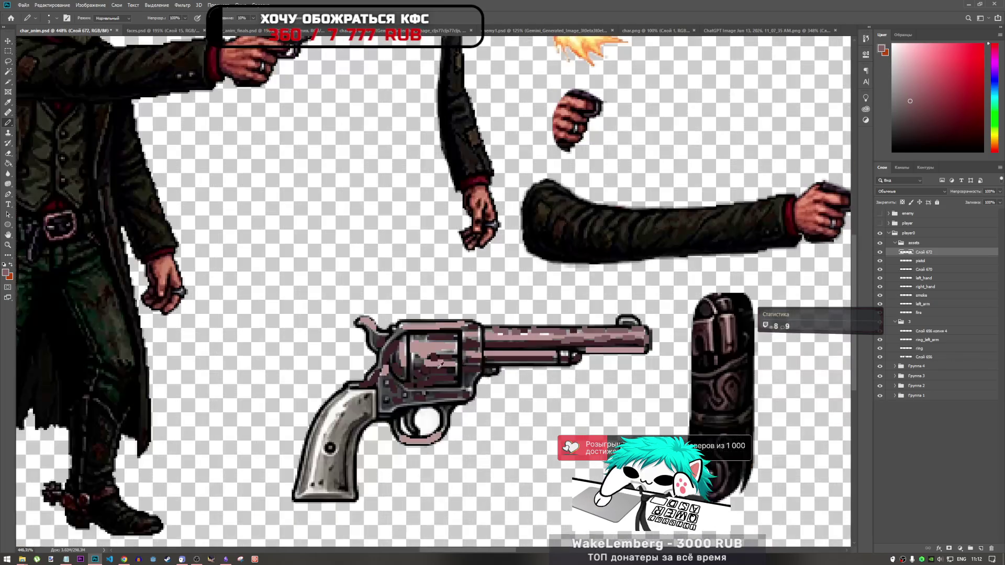
scroll(488, 381, "up", 4)
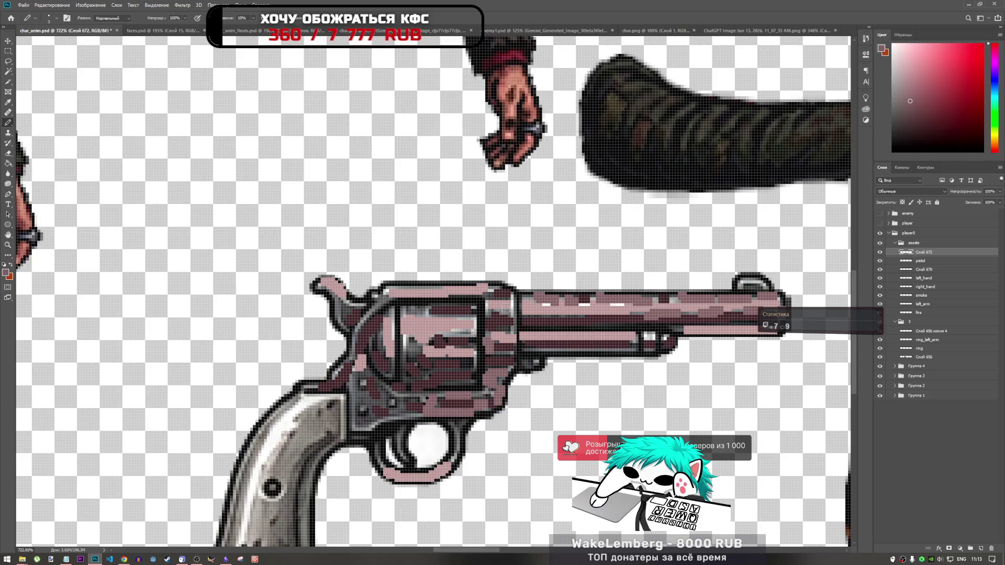
mouse_move(432, 306)
left_mouse_down()
mouse_move(441, 286)
mouse_move(390, 285)
mouse_move(345, 316)
mouse_move(356, 311)
mouse_move(335, 298)
mouse_move(372, 317)
mouse_move(337, 372)
mouse_move(356, 400)
mouse_move(361, 387)
mouse_move(361, 426)
mouse_move(418, 413)
mouse_move(386, 401)
mouse_move(358, 422)
left_mouse_up()
key("ctrl+z")
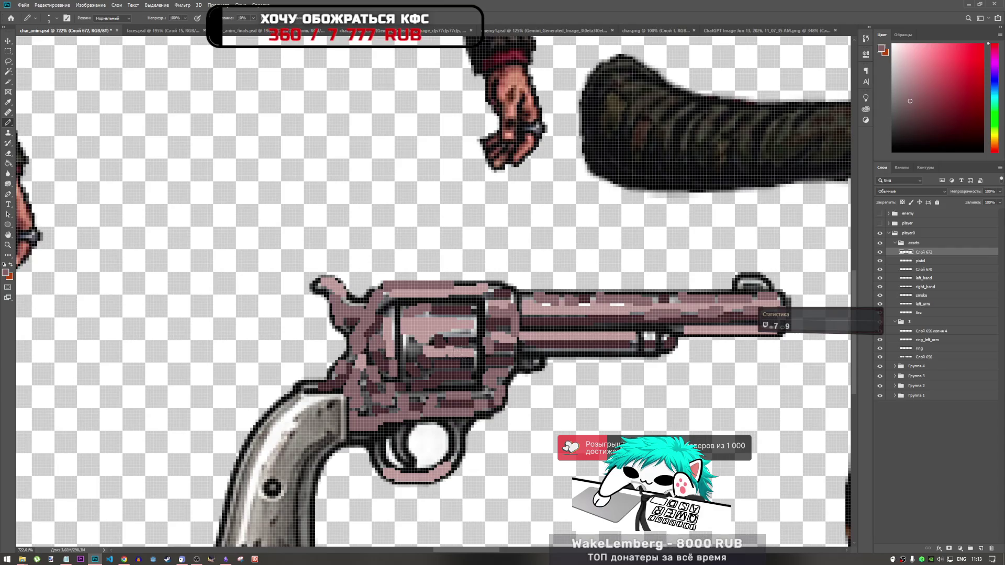
- Choose the Blur tool from the blur, sharpen and smudge group
scroll(388, 386, "down", 4)
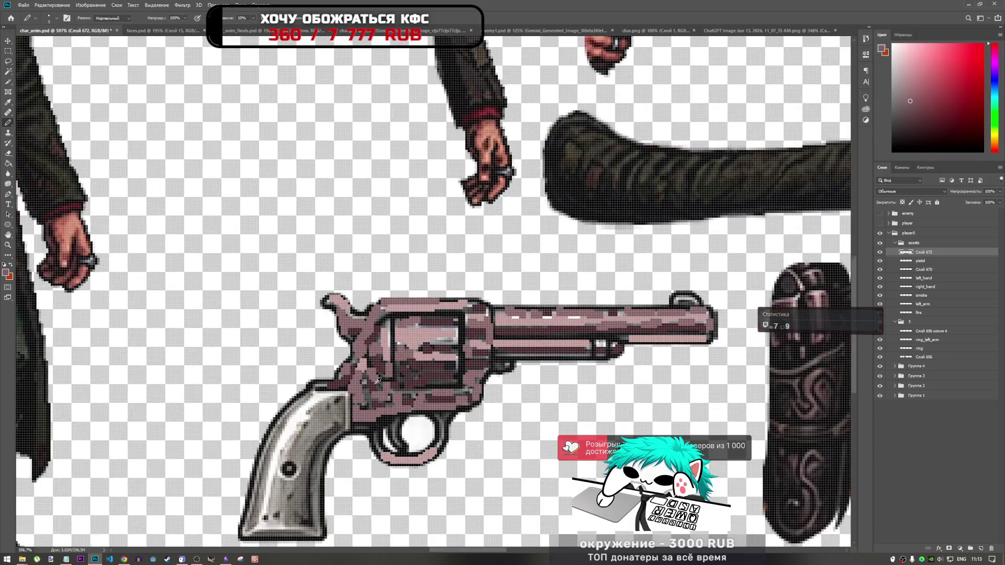
scroll(389, 386, "down", 3)
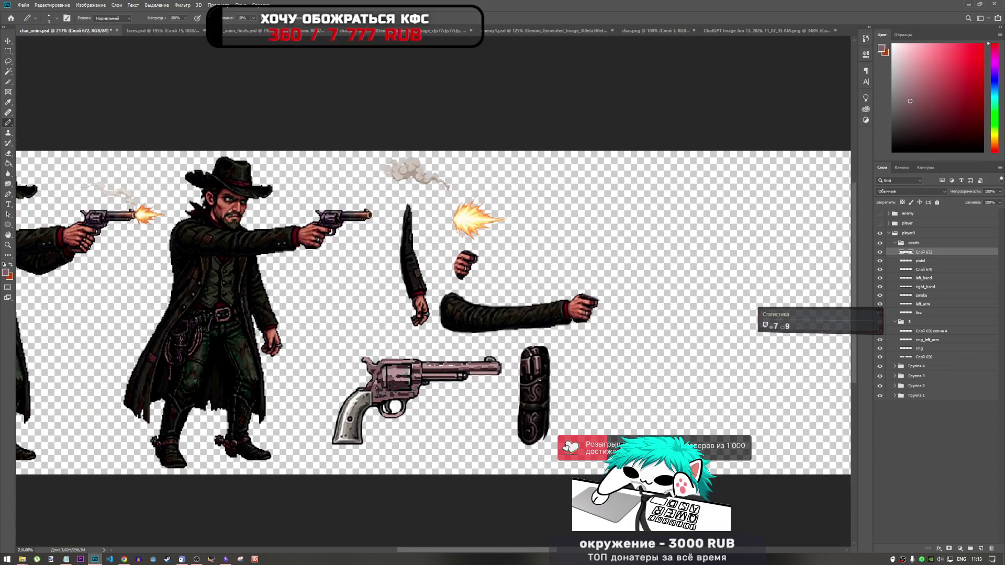
scroll(387, 413, "up", 6)
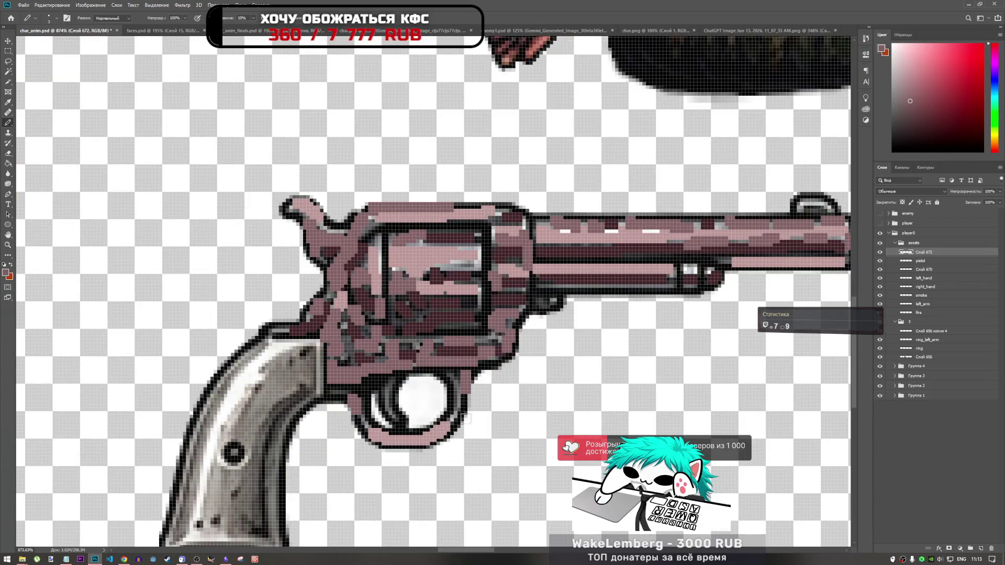
scroll(458, 392, "down", 5)
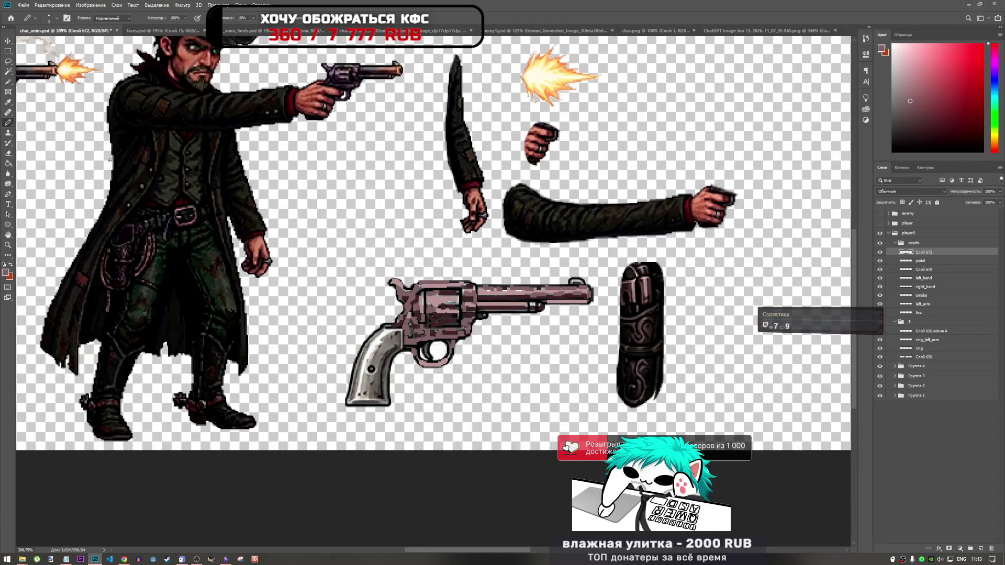
right_click(8, 174)
left_click(39, 173)
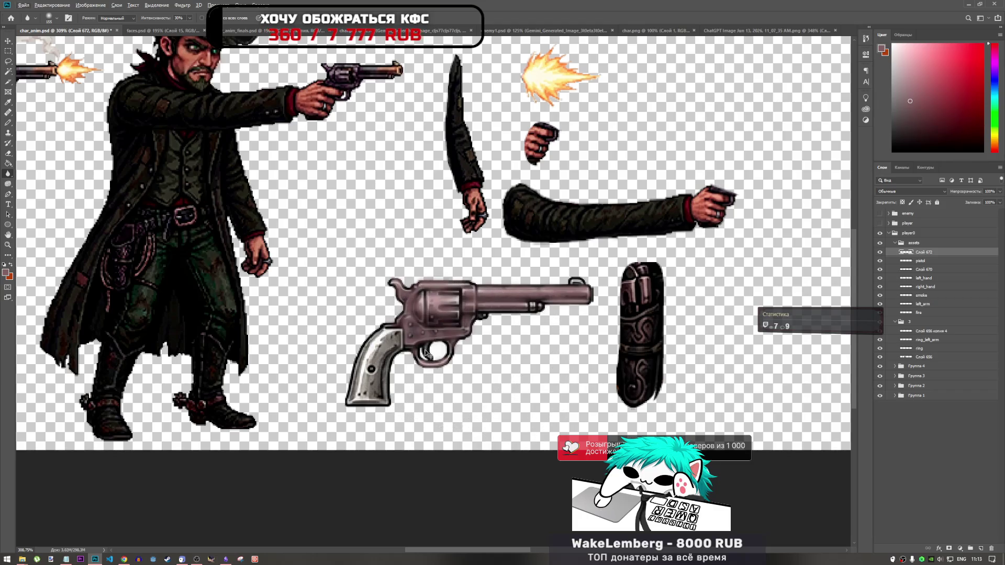
scroll(384, 331, "down", 2)
- Set the Blur brush size to 291 px
left_click(189, 18)
left_click(184, 19)
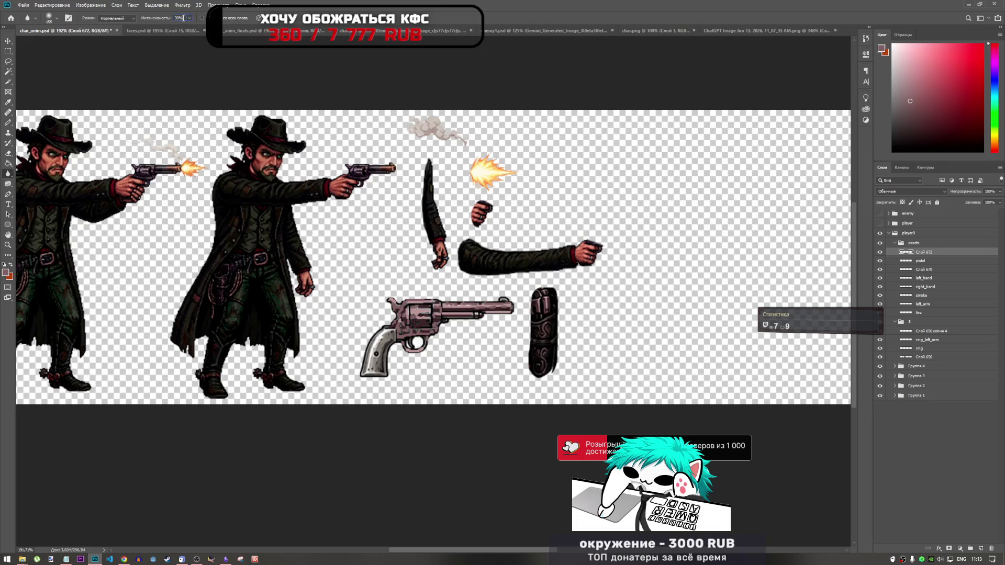
right_click(429, 293)
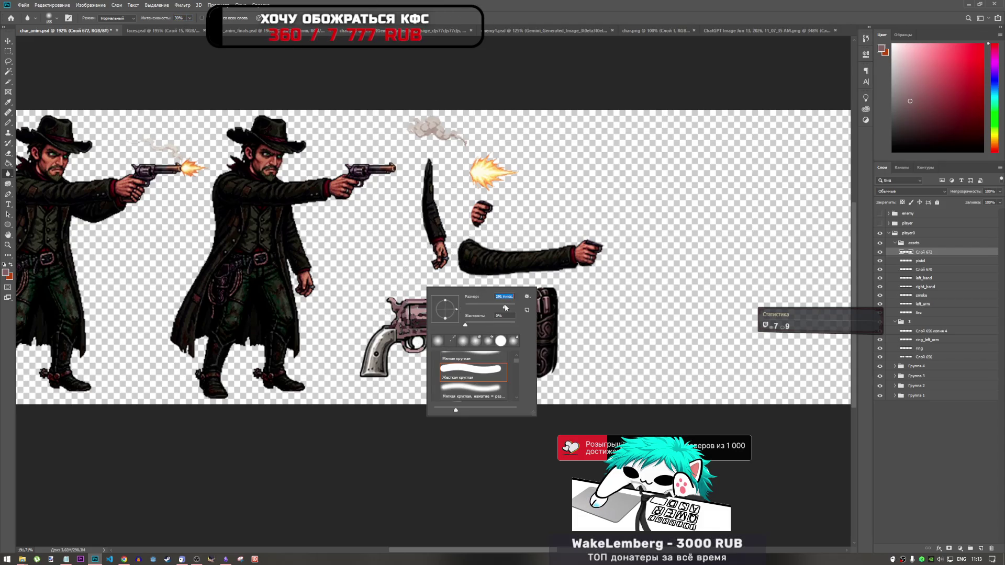
key("Return")
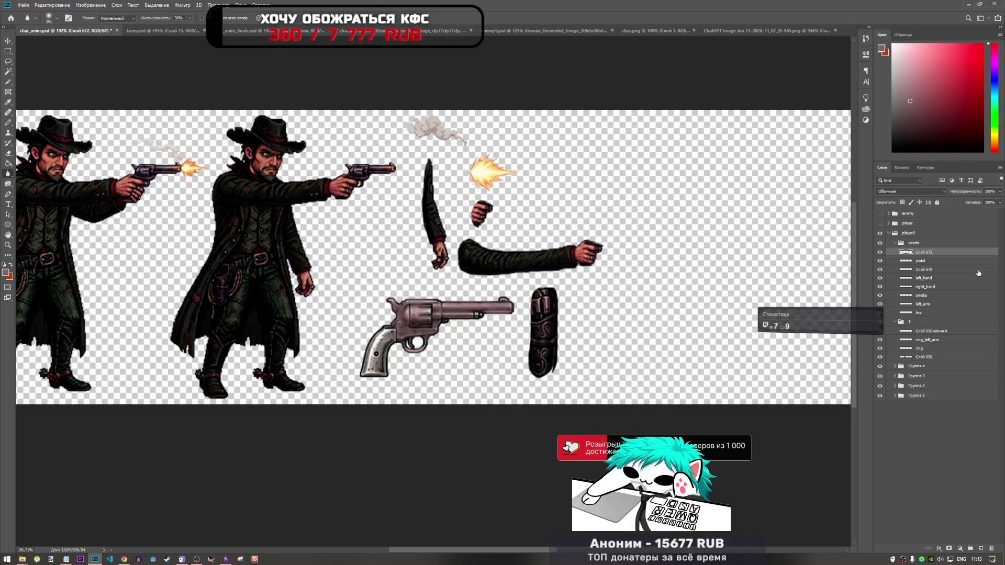
- Test the revolver paint layer at 55% fill, then set Fill back to 100
left_click(1000, 191)
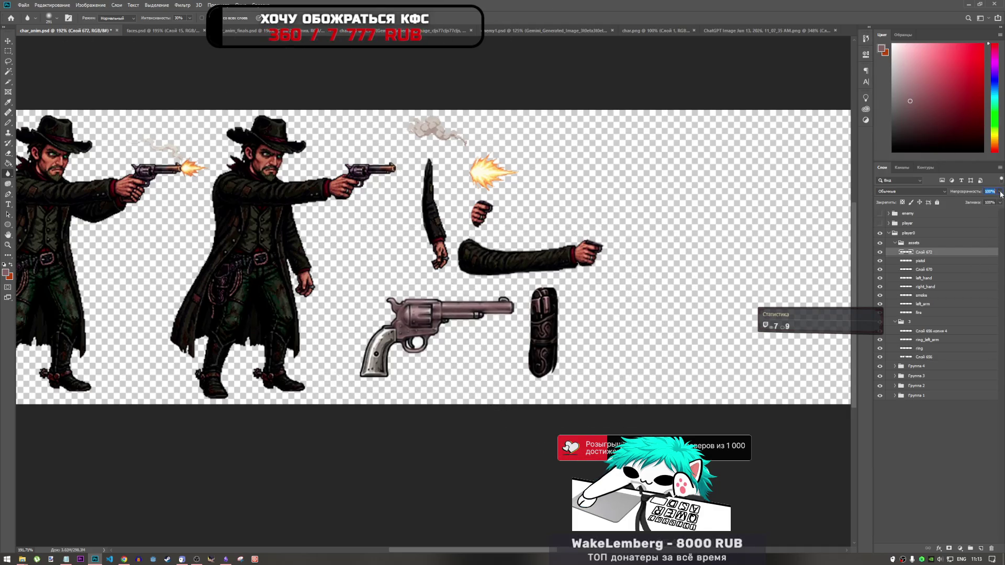
left_click(1001, 193)
key("Return")
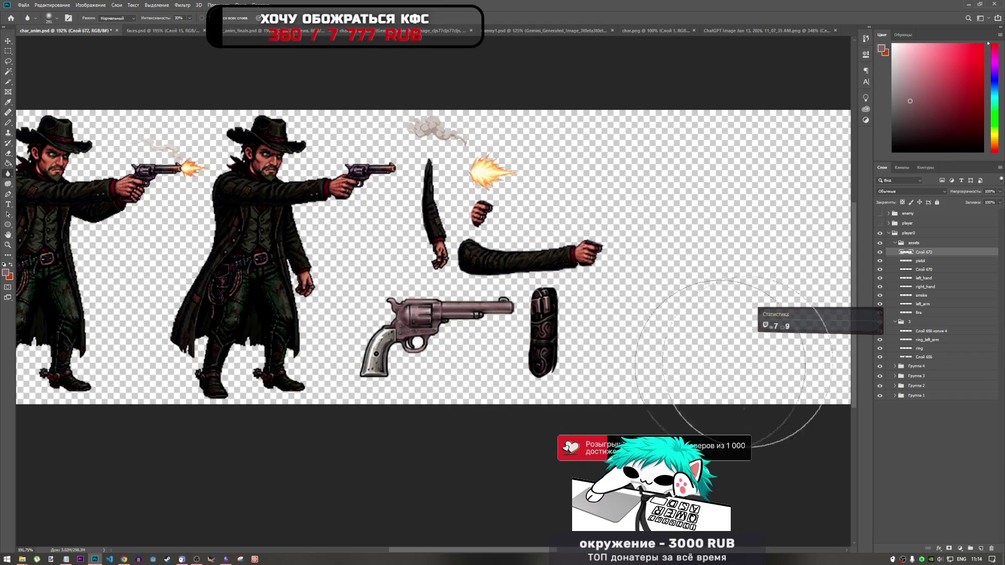
left_click_drag(998, 209, 983, 213)
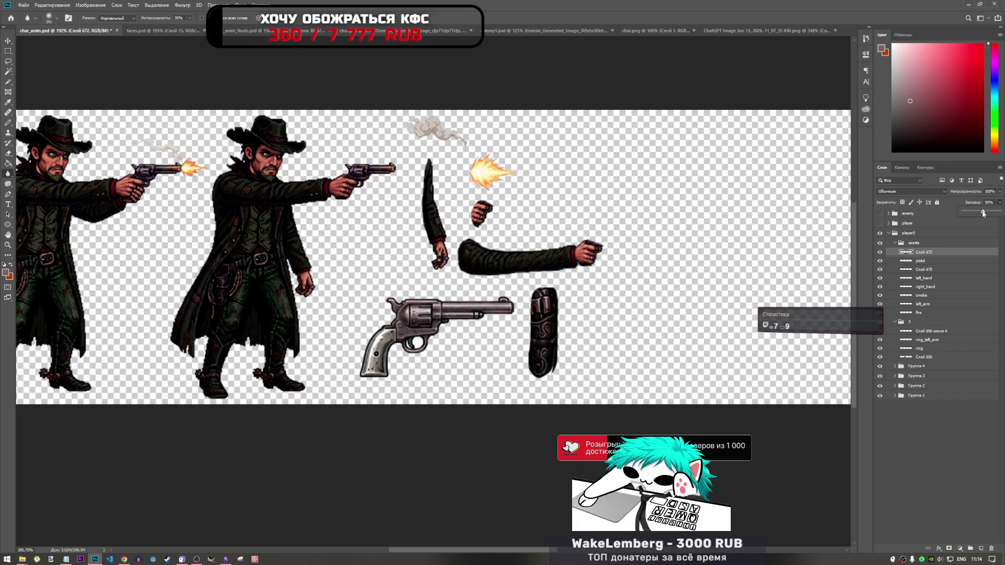
scroll(458, 319, "up", 3)
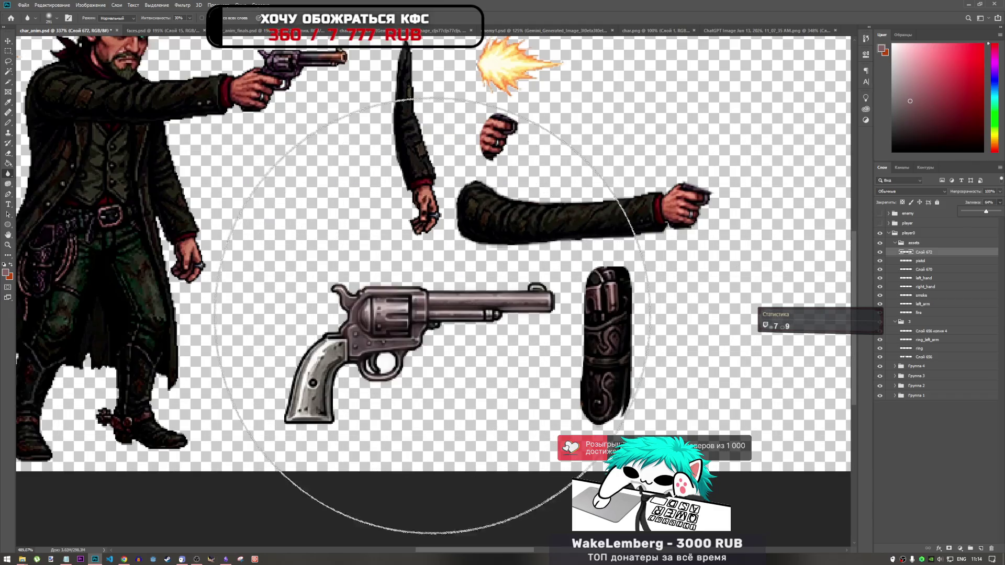
scroll(406, 290, "down", 3)
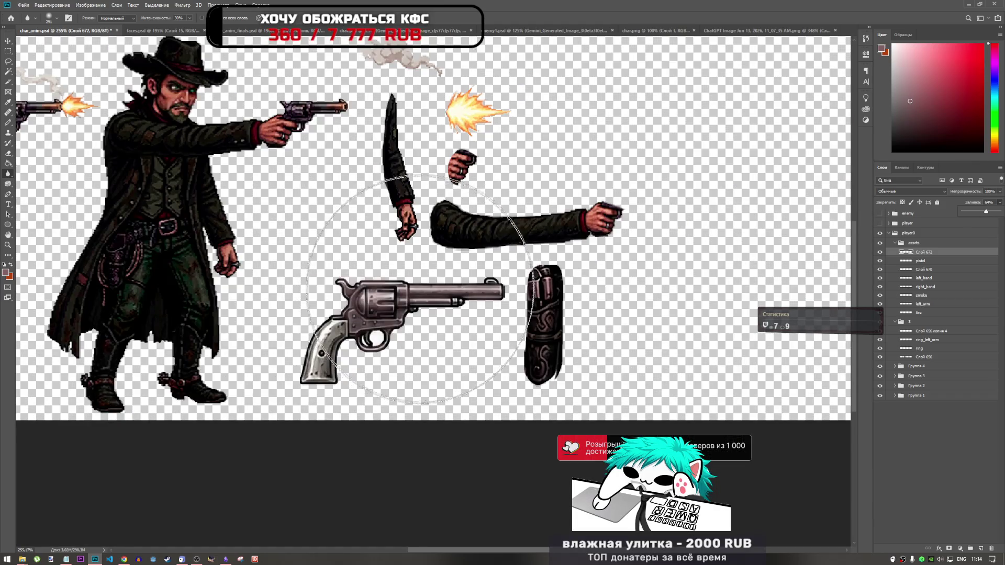
scroll(425, 297, "up", 2)
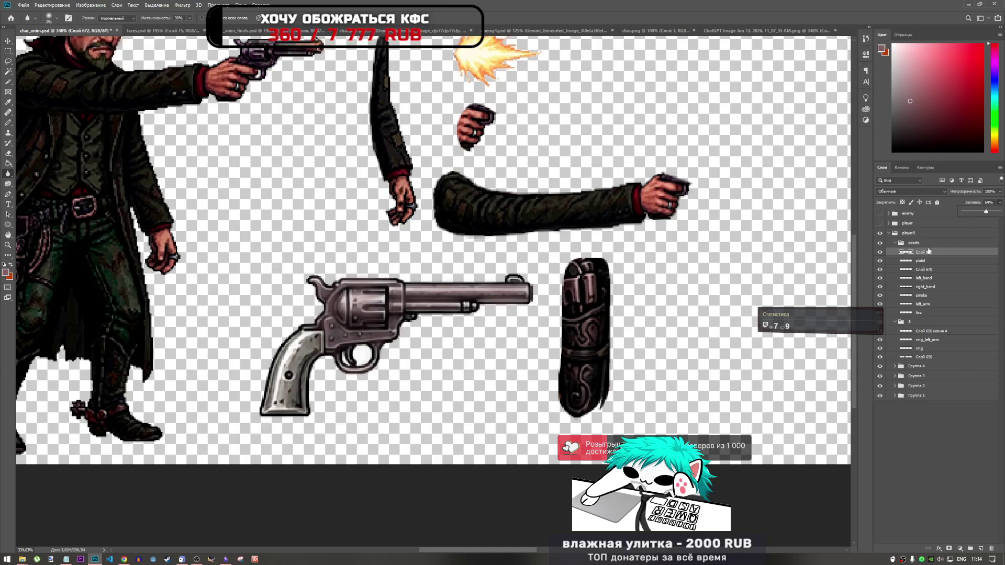
type("100")
key("Return")
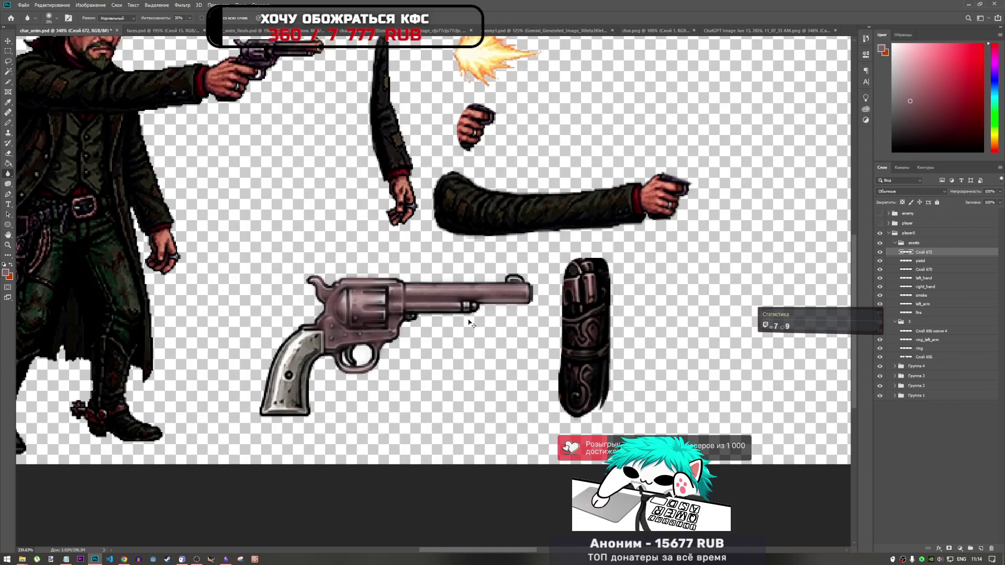
- Soften the revolver with one blur dab, then switch back to the Pencil
left_click(469, 319)
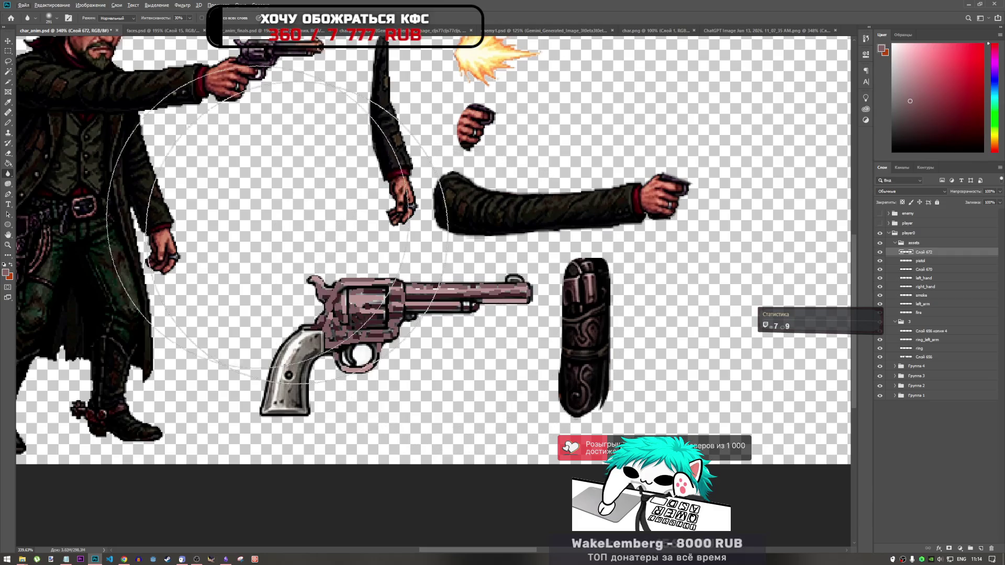
right_click(8, 173)
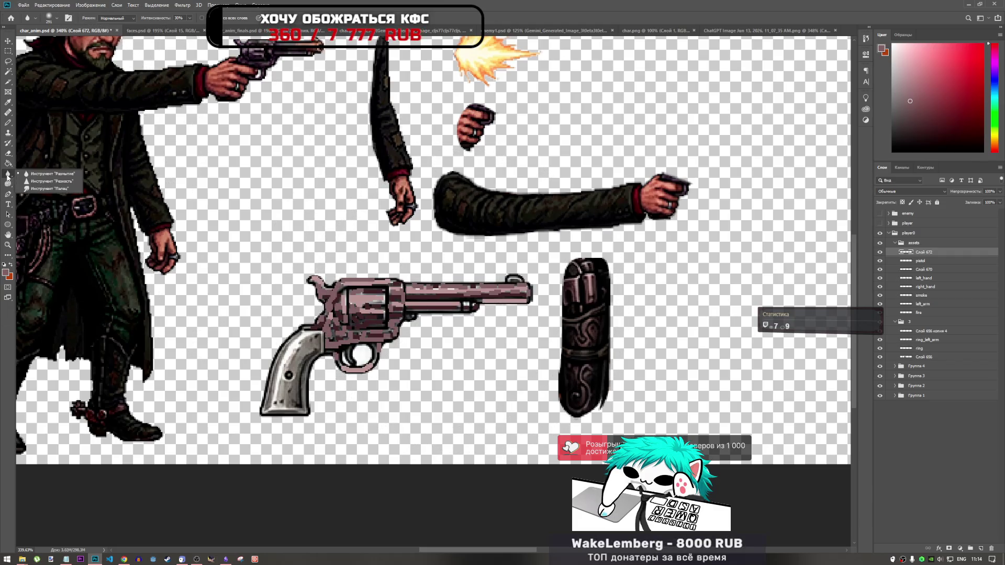
left_click(8, 122)
scroll(449, 291, "up", 3)
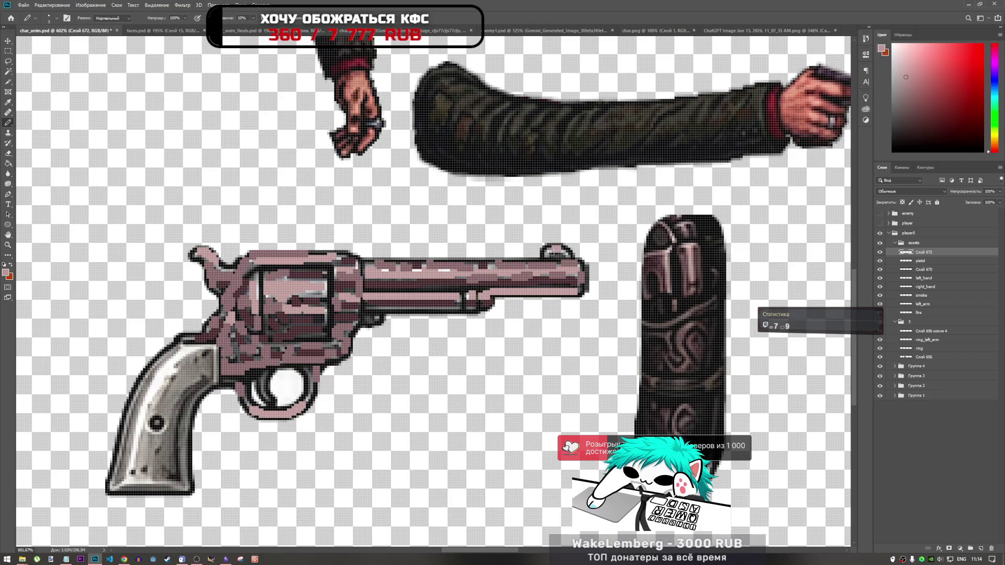
- Fit the whole image in the window and pick the Blur tool
key("ctrl+0")
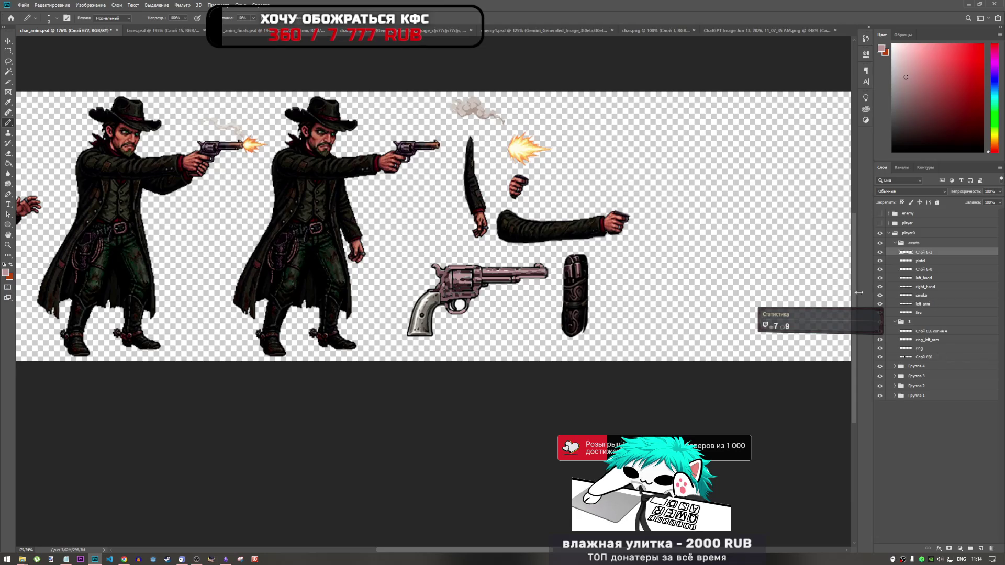
left_click(8, 173)
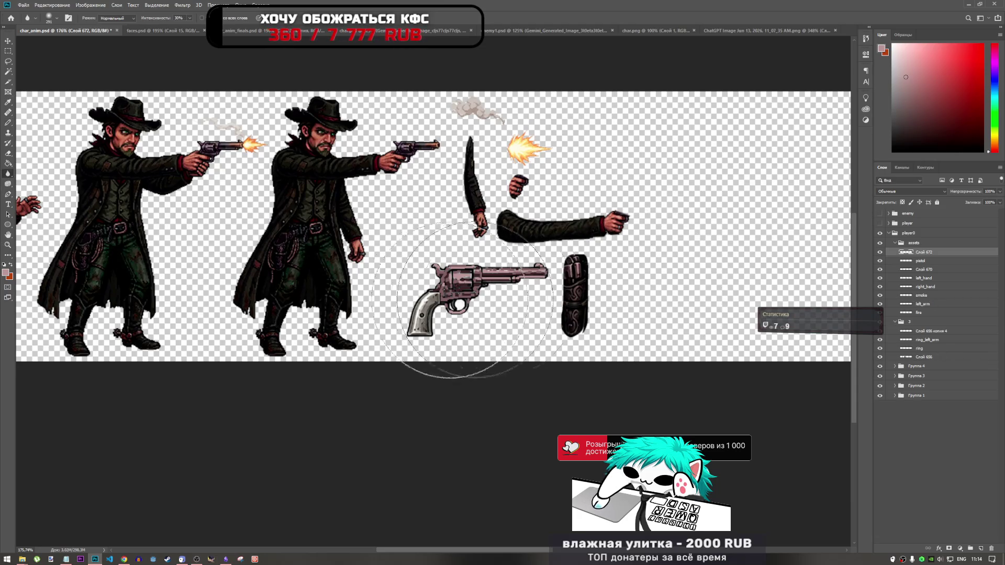
scroll(497, 290, "up", 3)
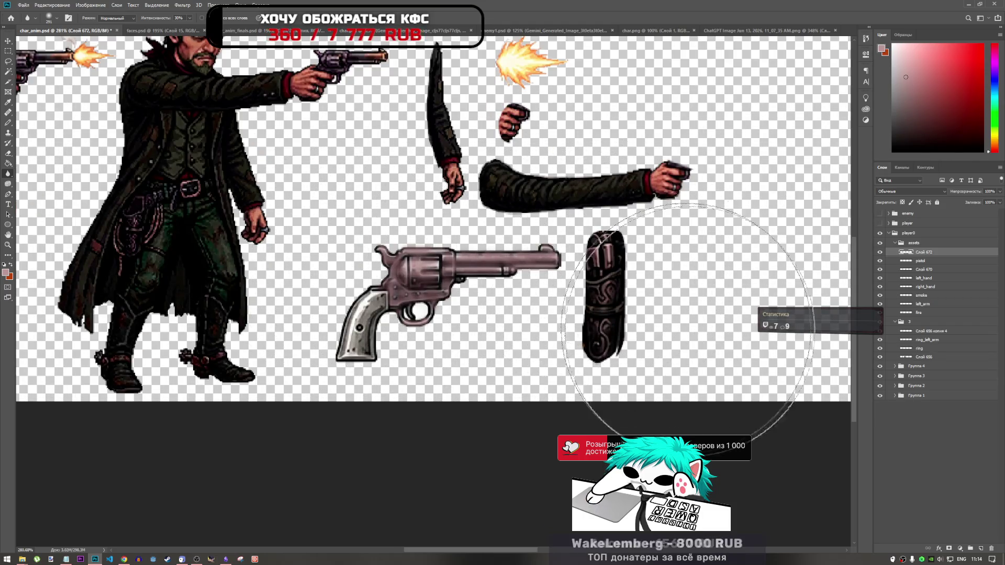
- Set the ornament layer's fill to about 66% and its opacity to about 90%
left_click(999, 202)
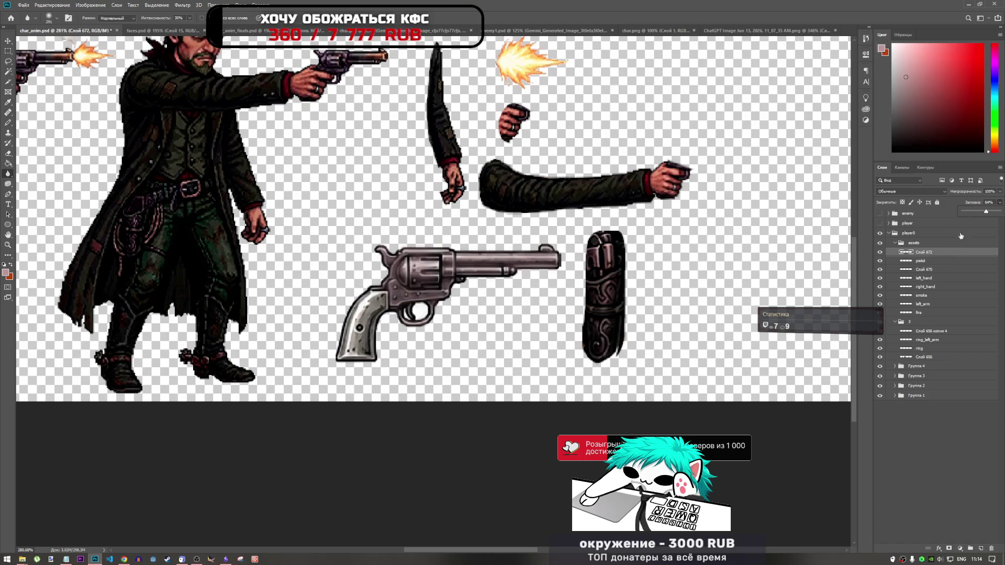
left_click(981, 215)
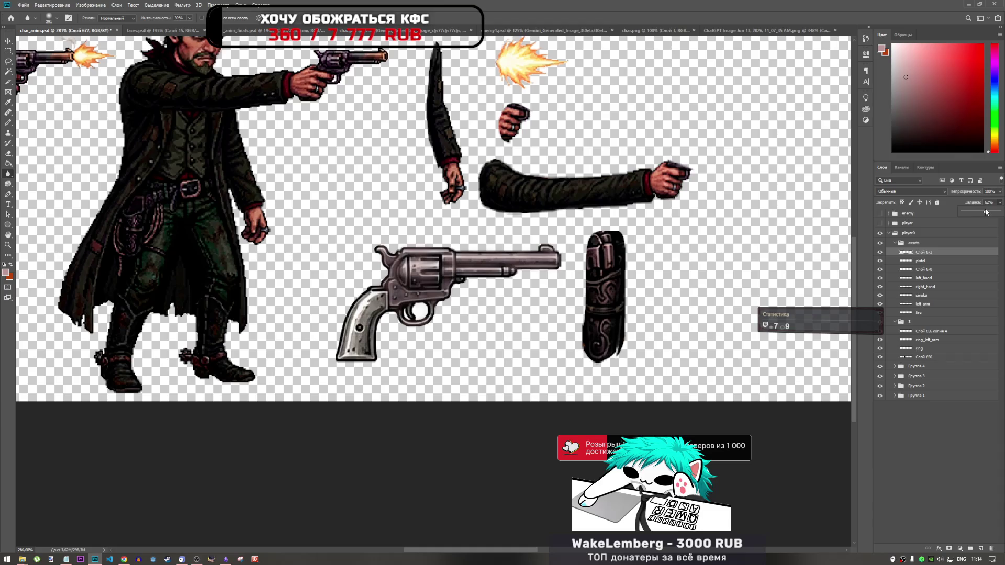
left_click_drag(986, 212, 987, 212)
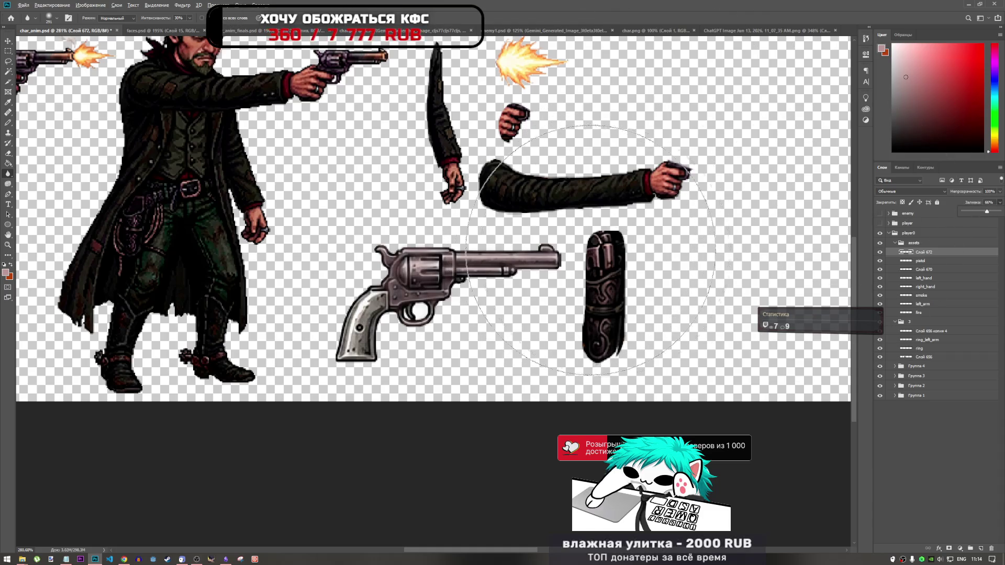
scroll(591, 263, "up", 2)
scroll(592, 262, "down", 2)
left_click(1000, 192)
left_click_drag(989, 203, 995, 202)
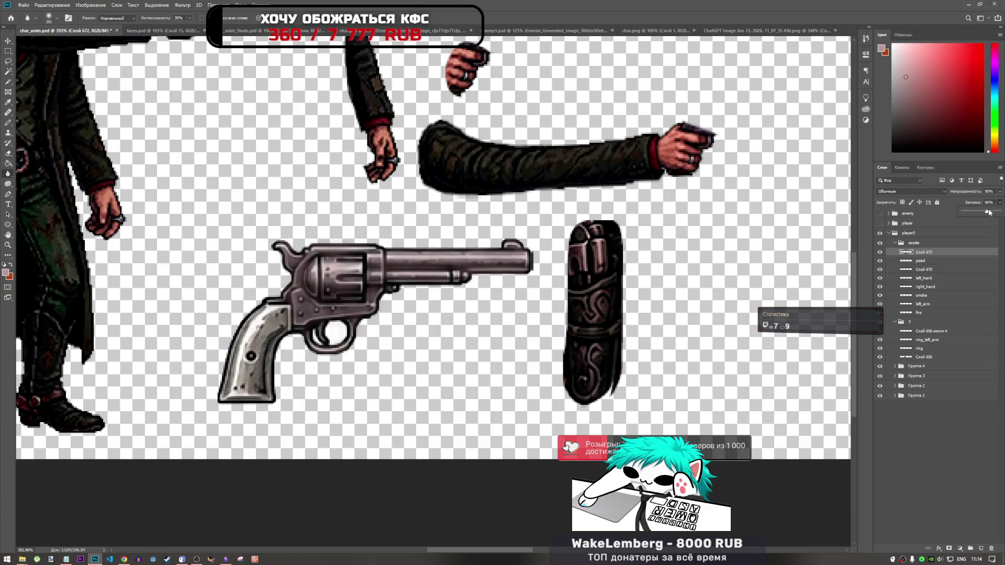
left_click_drag(995, 200, 984, 203)
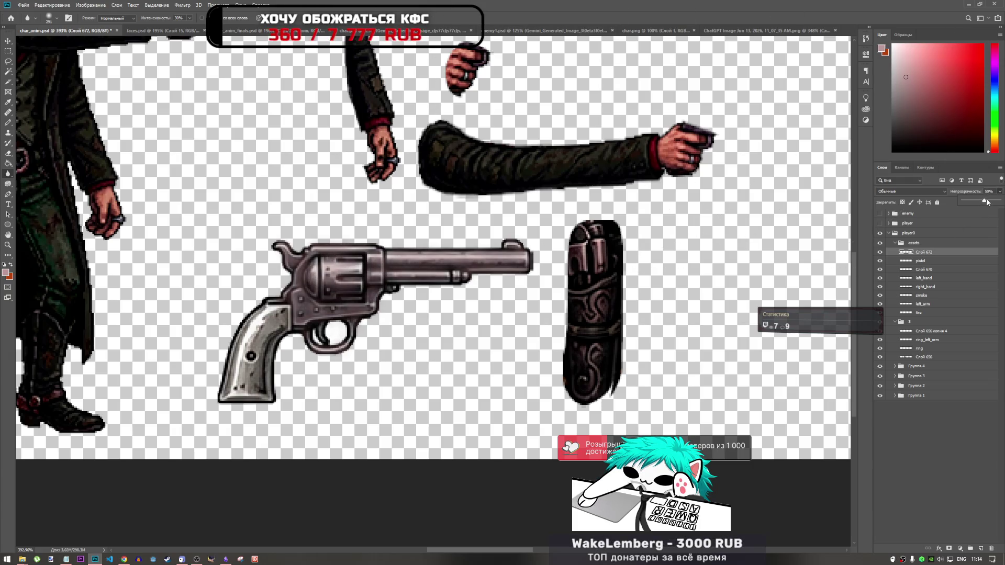
scroll(556, 281, "down", 5)
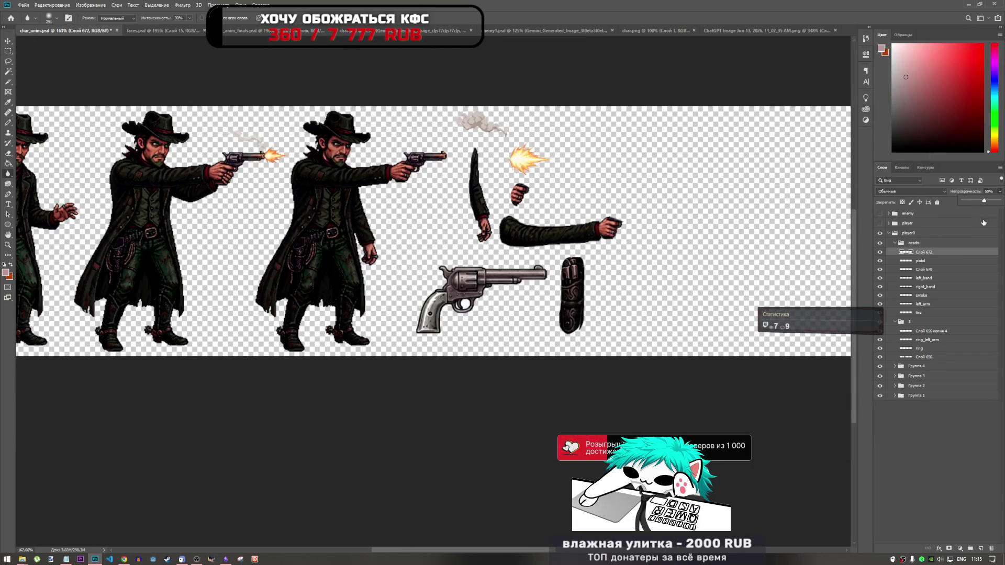
- Switch to the Lasso tool and select the revolver layer Слой 670
left_click(8, 61)
scroll(631, 307, "up", 4)
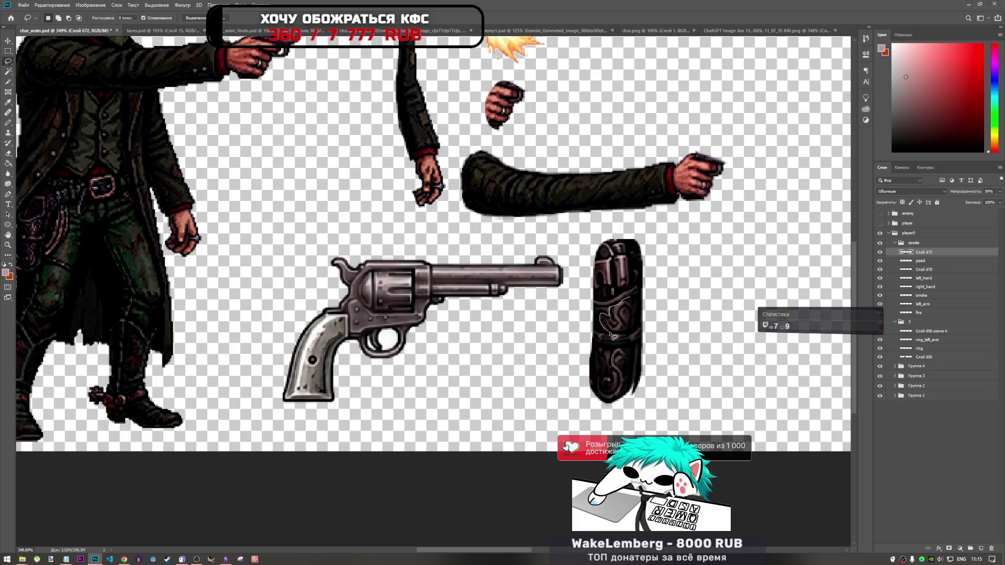
left_click(930, 271)
key("ctrl+j")
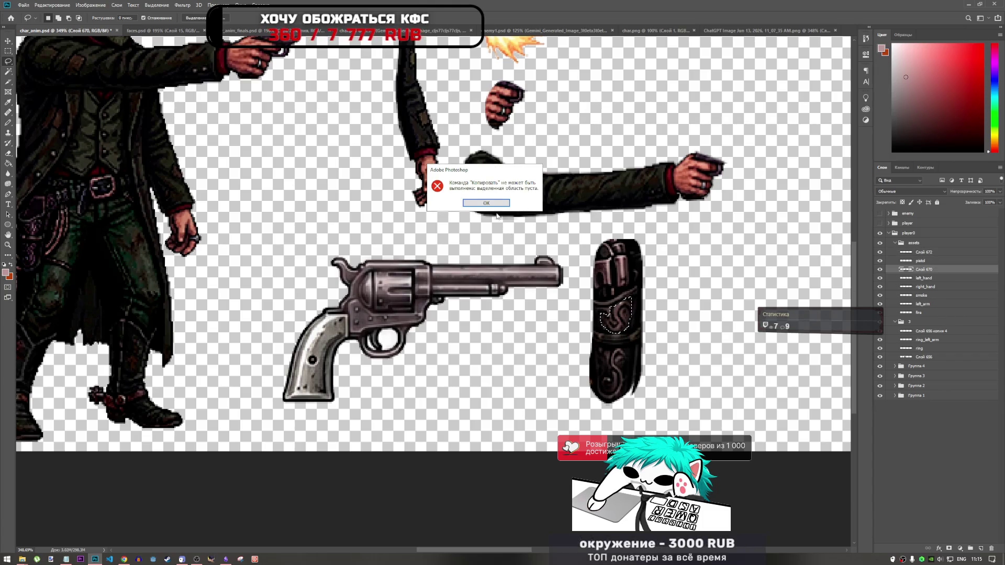
left_click(491, 206)
left_click(879, 269)
left_click(879, 269)
left_click(930, 252)
left_click_drag(931, 253, 937, 273)
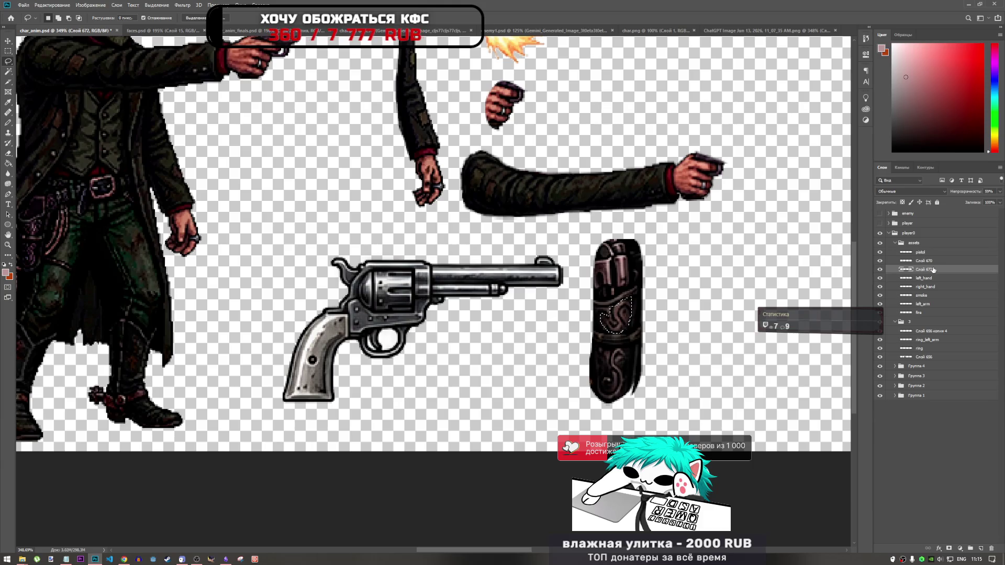
key("ctrl+z")
left_click(925, 269)
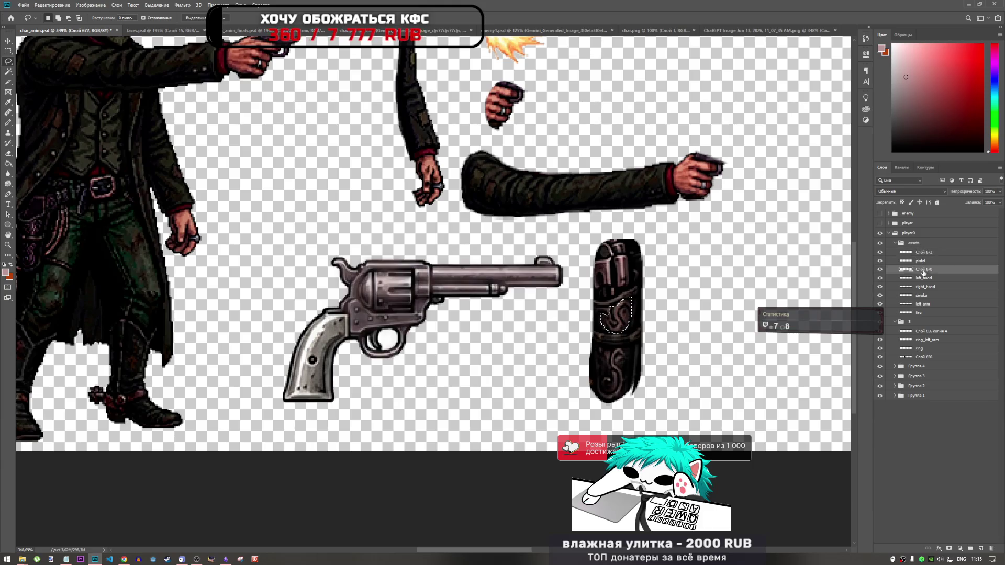
left_click(881, 270)
left_click(880, 269)
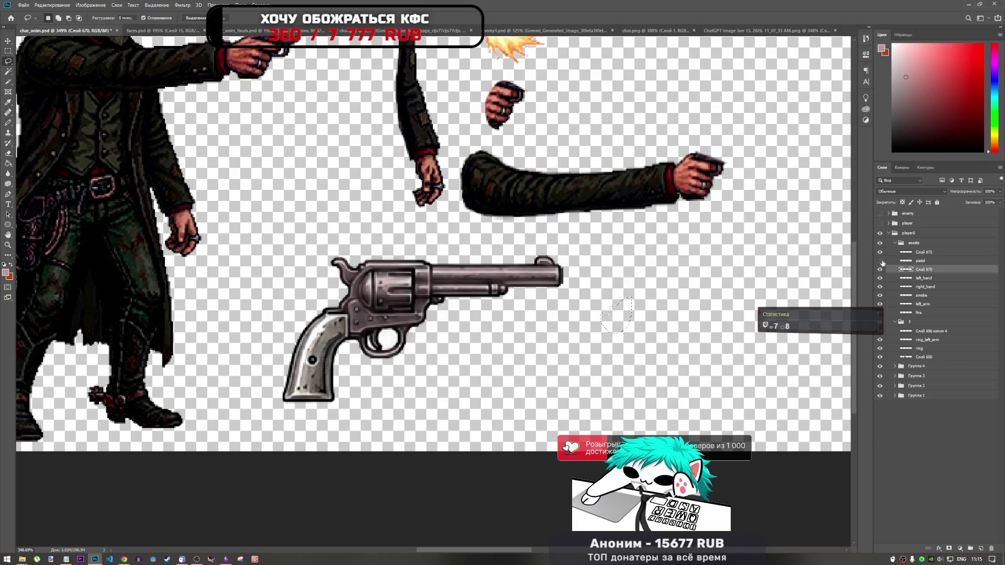
left_click(881, 270)
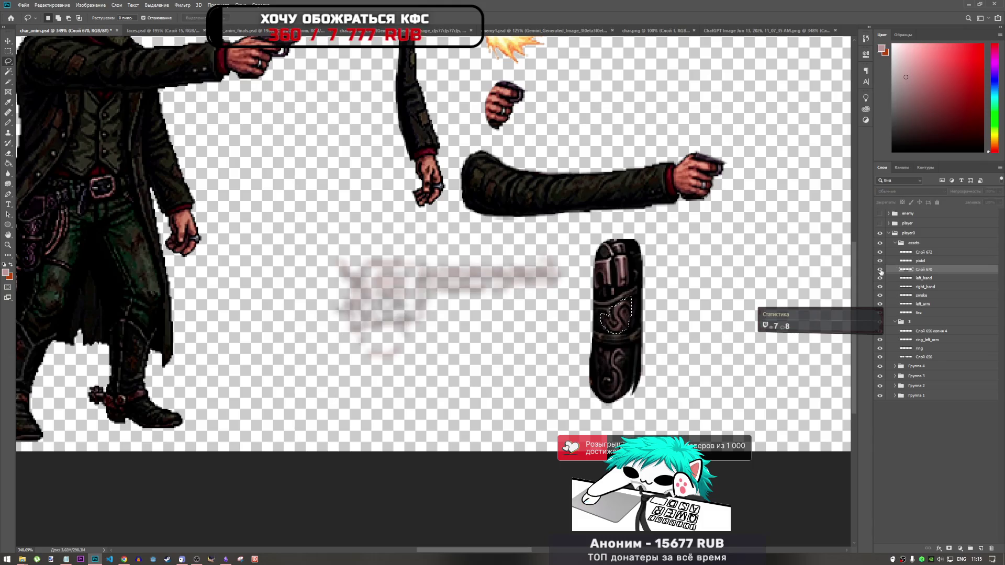
left_click(880, 270)
double_click(922, 261)
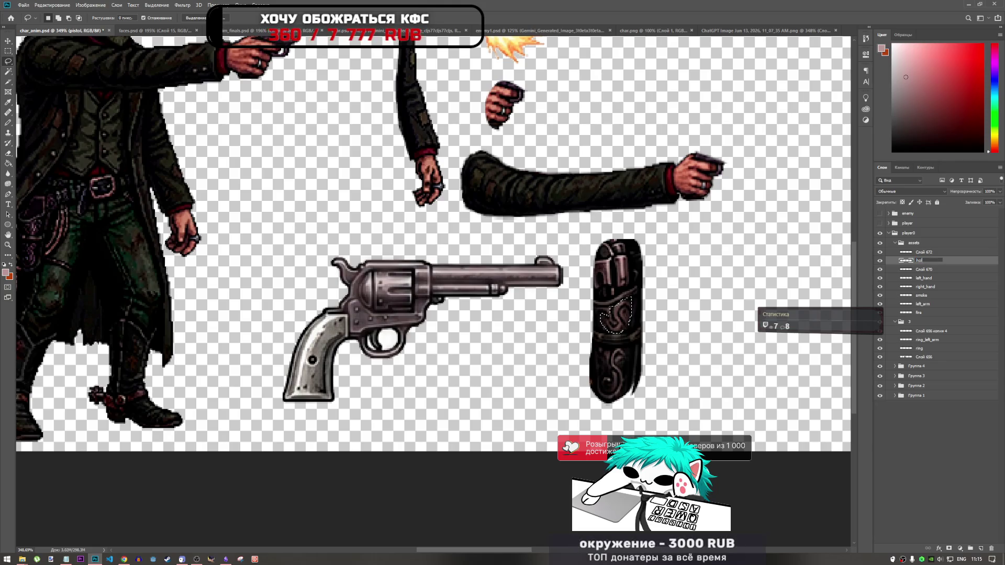
- Rename the holster layer to 'holster' and the revolver layer Слой 670 to 'pistol'
type("holster")
double_click(927, 269)
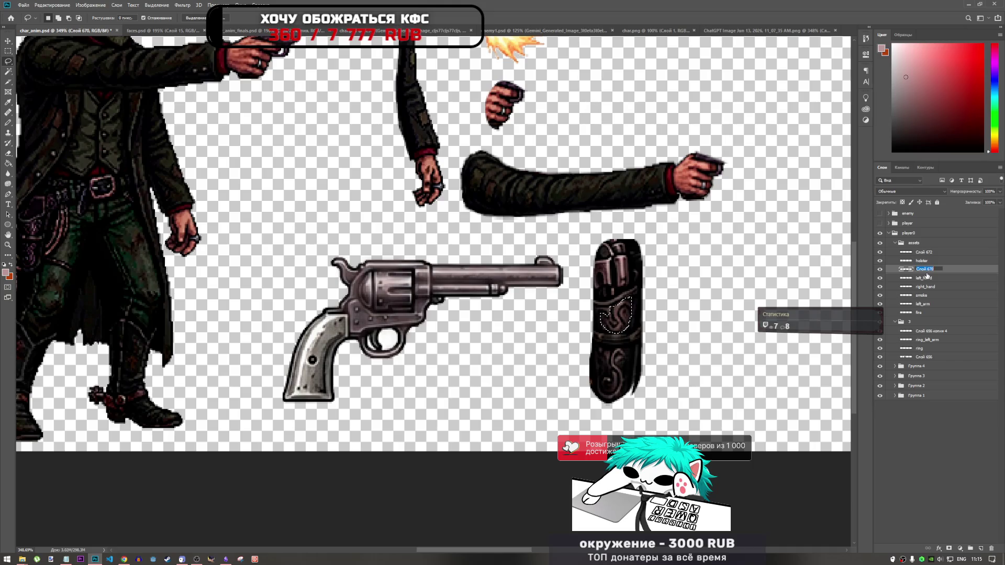
type("pistol")
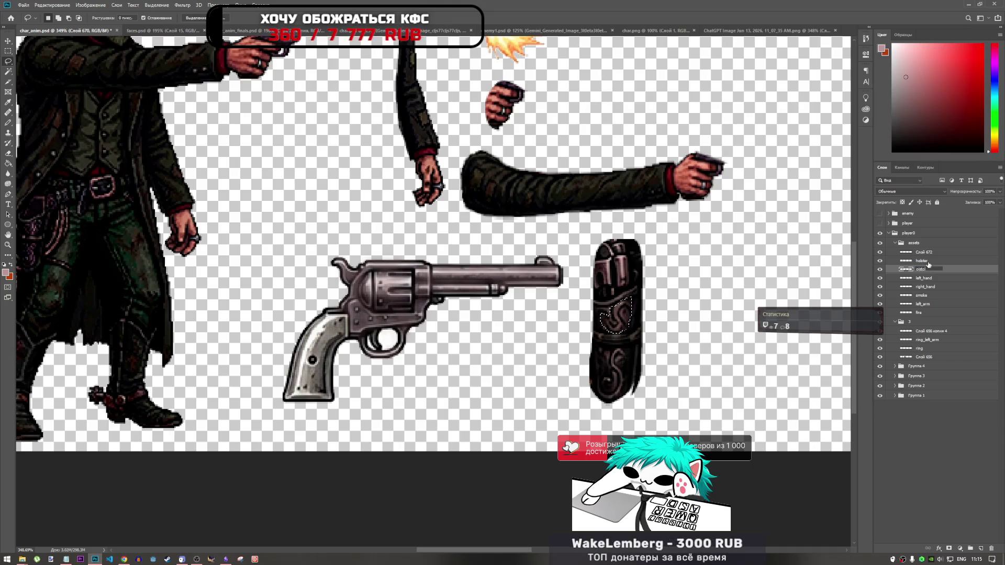
key("Return")
key("alt+bracketright")
- Copy the selected holster swirl to a new layer and move it onto the revolver's cylinder
left_click(880, 261)
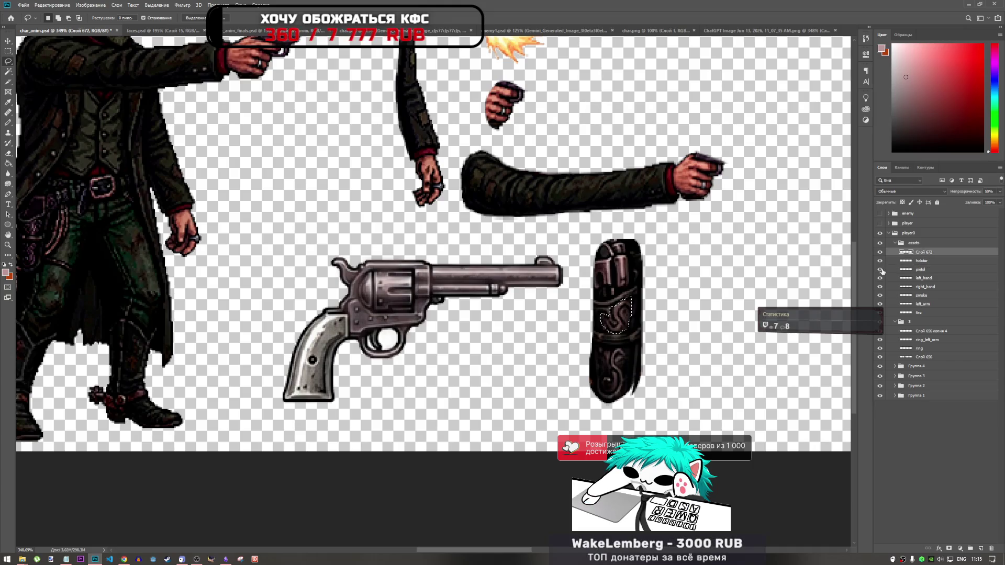
left_click(919, 263)
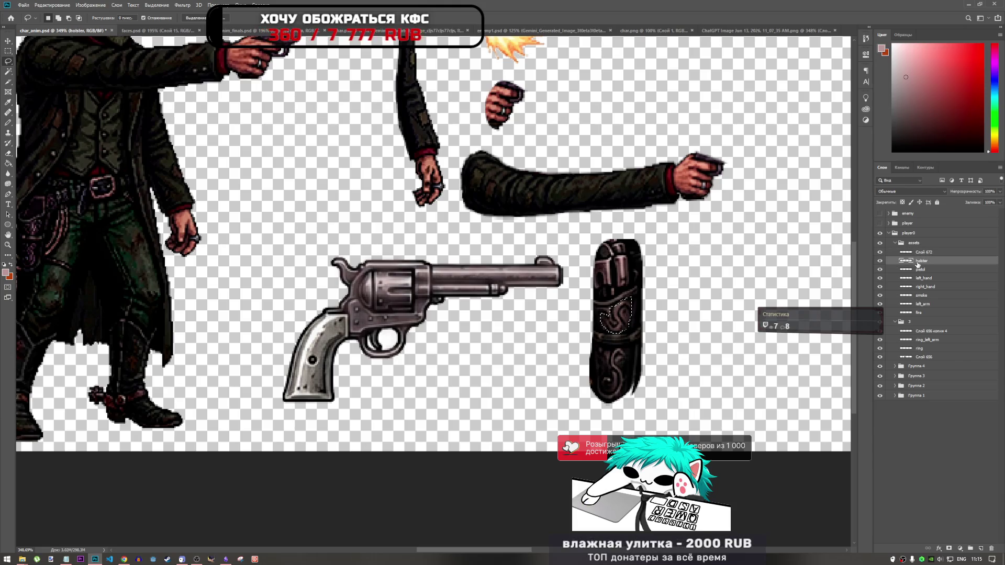
key("ctrl+j")
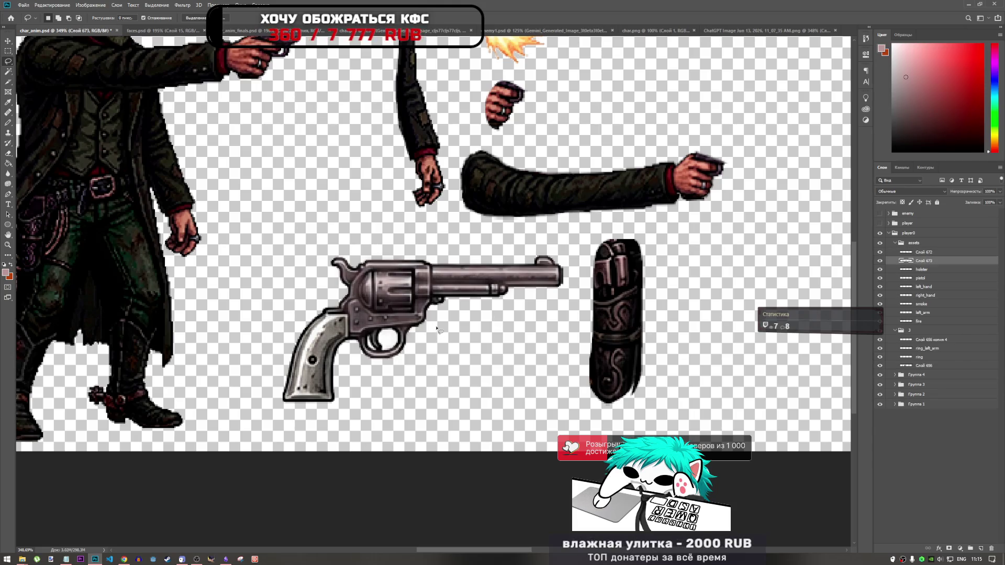
key("ctrl+t")
mouse_move(609, 314)
left_mouse_down()
mouse_move(410, 293)
mouse_move(378, 299)
left_mouse_up()
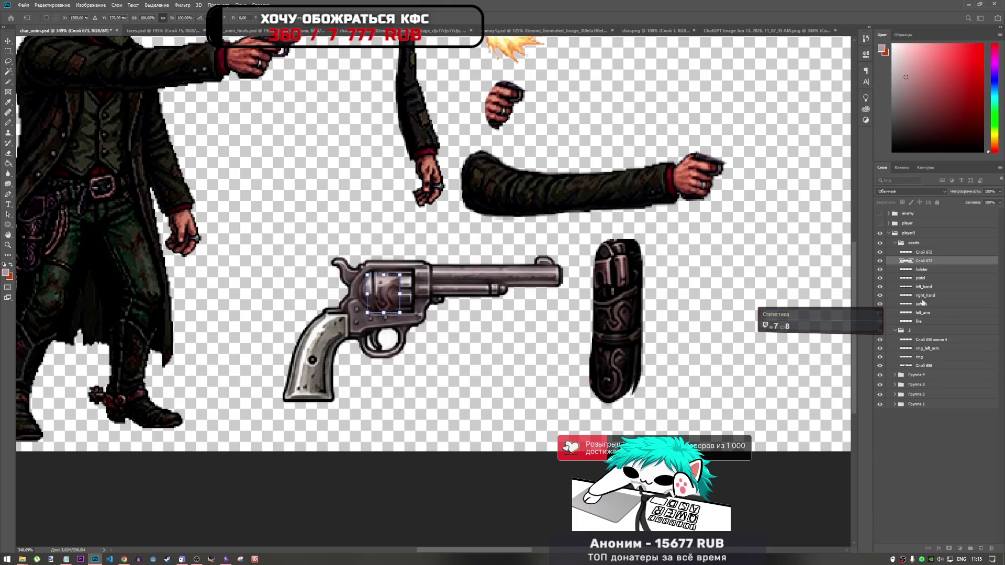
key("Return")
- Lasso the lower holster swirl, copy it to a new layer, and place it upright on the revolver
key("l")
left_click(921, 278)
left_click(916, 270)
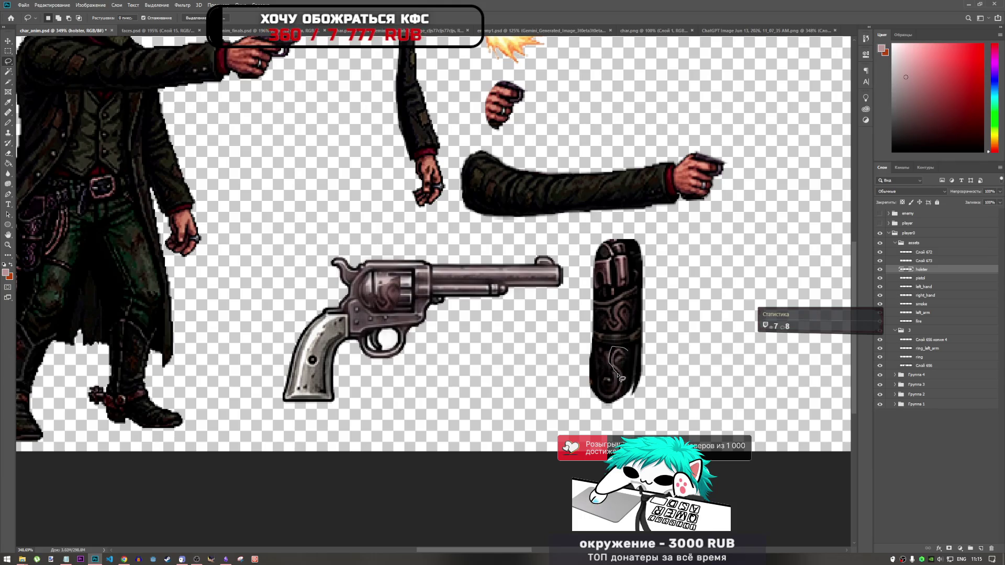
left_click_drag(621, 382, 629, 385)
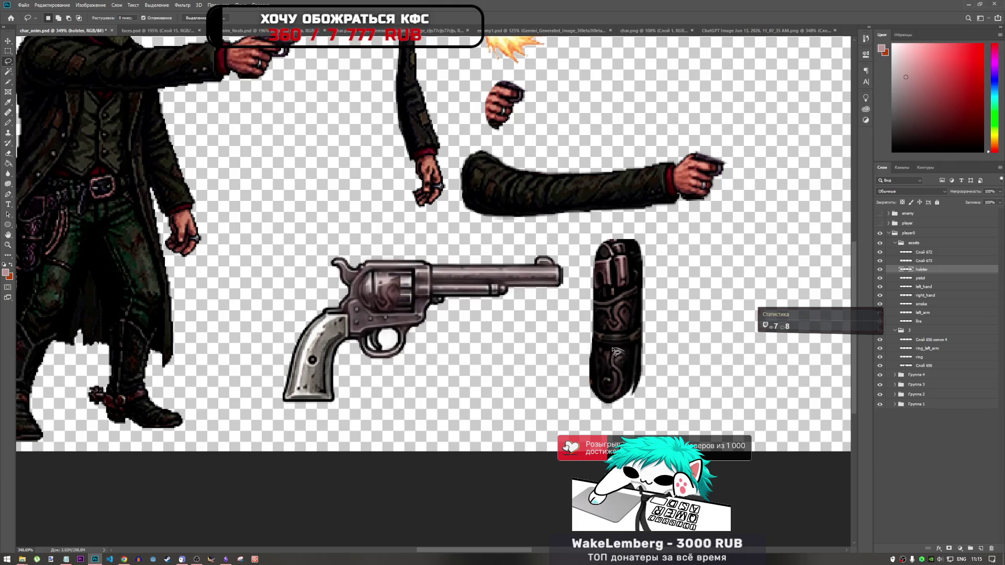
mouse_move(607, 361)
left_mouse_down()
mouse_move(599, 397)
mouse_move(627, 384)
mouse_move(618, 367)
mouse_move(630, 354)
left_mouse_up()
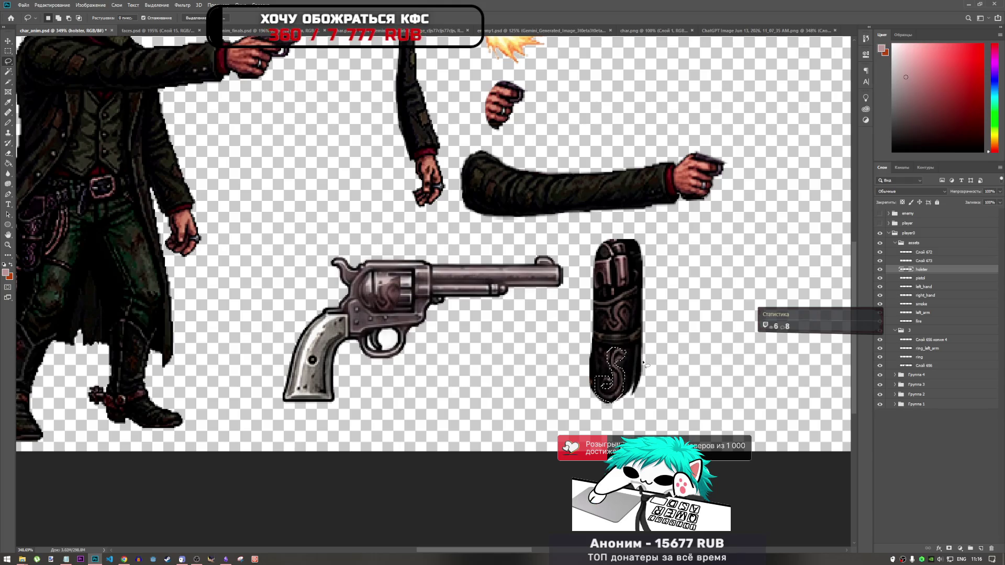
key("ctrl+j")
key("ctrl+t")
mouse_move(610, 374)
left_mouse_down()
mouse_move(419, 314)
mouse_move(403, 277)
mouse_move(385, 275)
mouse_move(428, 305)
left_mouse_up()
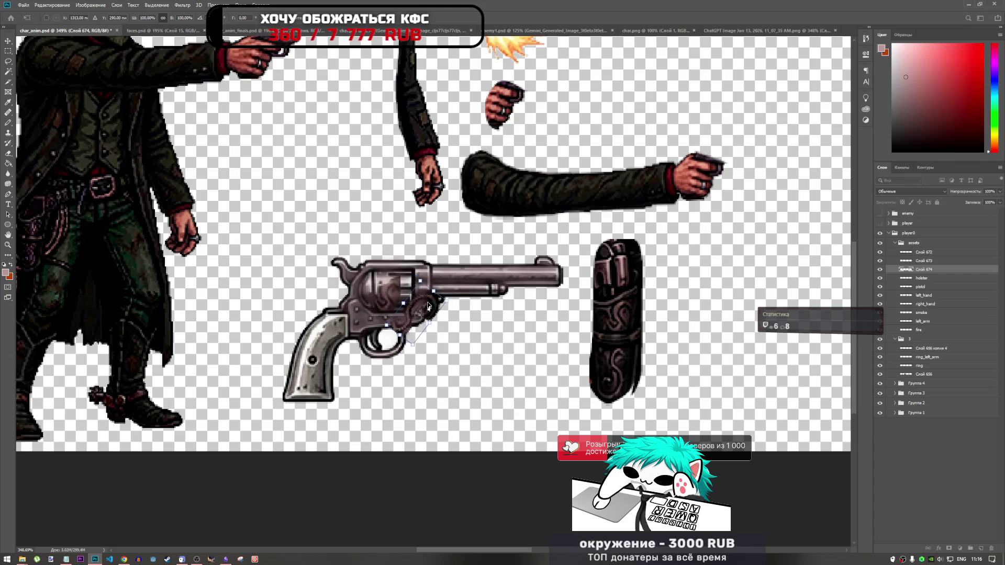
mouse_move(438, 268)
left_mouse_down()
mouse_move(411, 304)
mouse_move(373, 298)
left_mouse_up()
key("Return")
- Move ornament layers Слой 672 through Слой 674 together to the top of the layer stack
key("l")
left_click(922, 260)
left_click(922, 270)
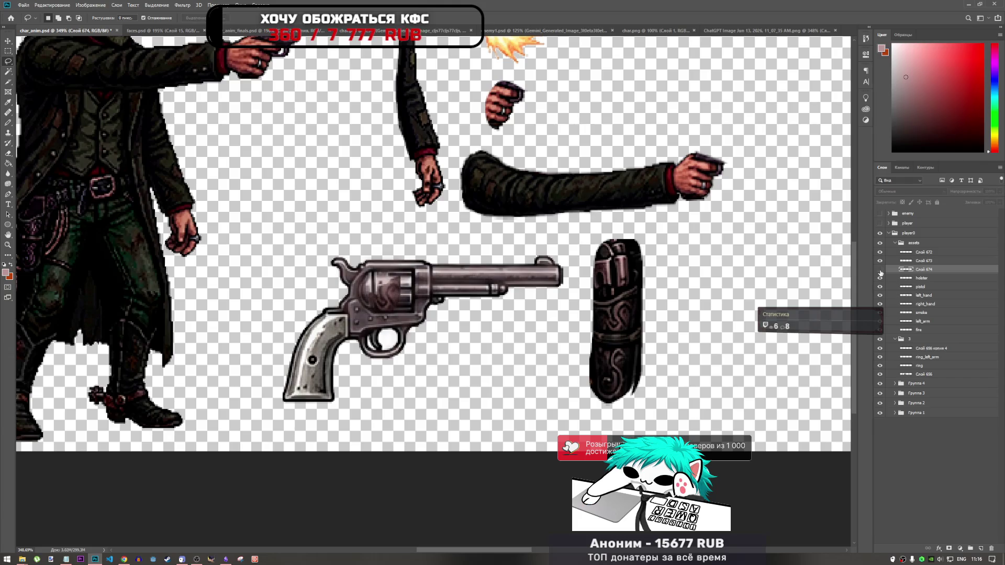
left_click(922, 251, "shift")
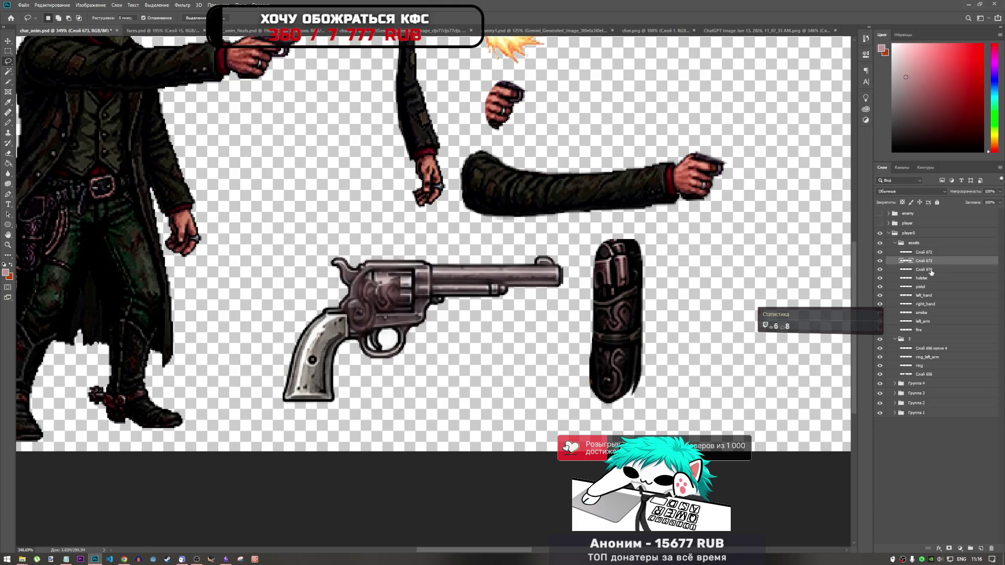
left_click_drag(922, 252, 932, 249)
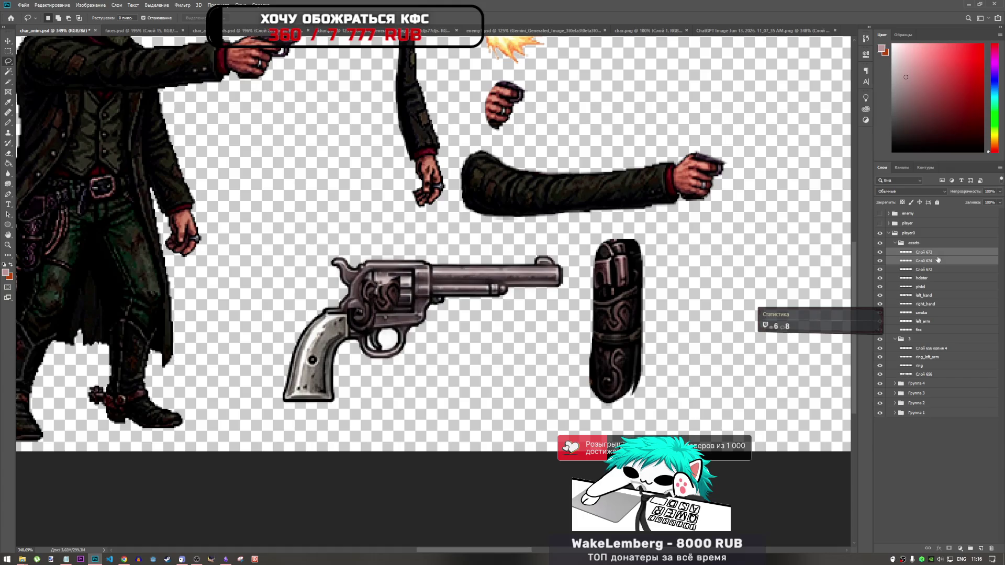
- Rename layer Слой 673 and name the other cylinder ornament layer ss
double_click(924, 253)
type("d")
key("Return")
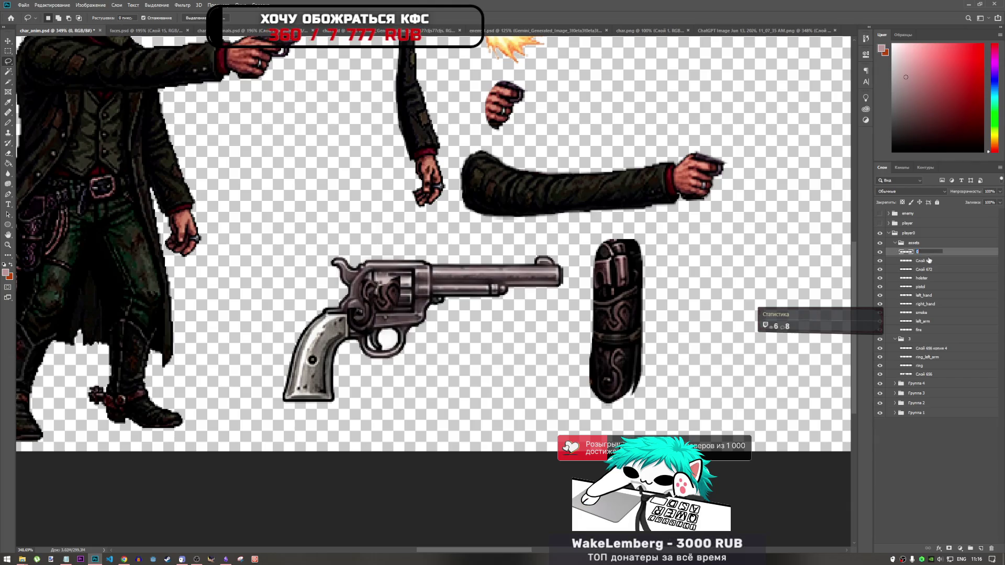
double_click(925, 261)
type("ss")
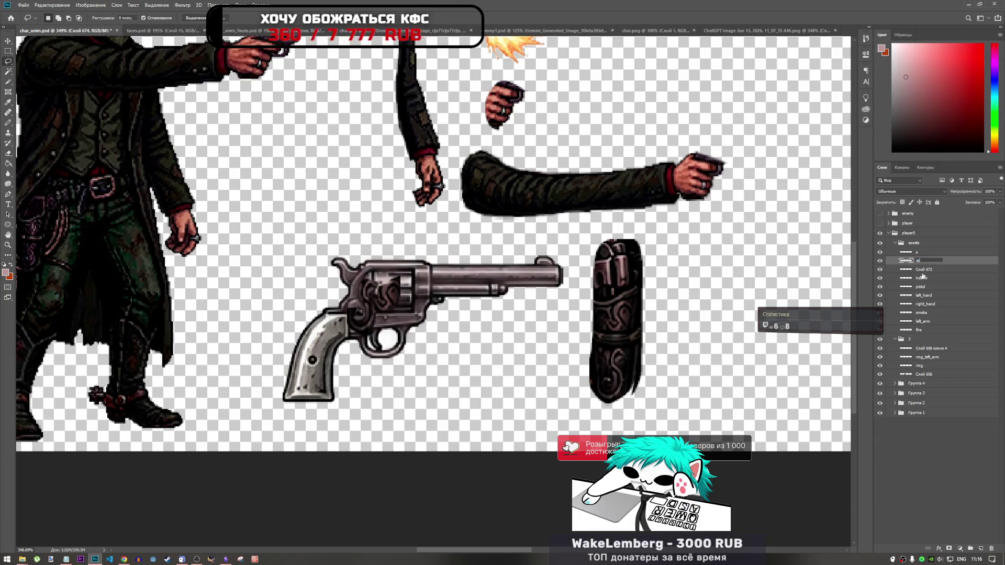
key("Return")
- Move both cylinder ornaments, s and ss, down 6 px and commit the ss position
left_click(924, 261, "shift")
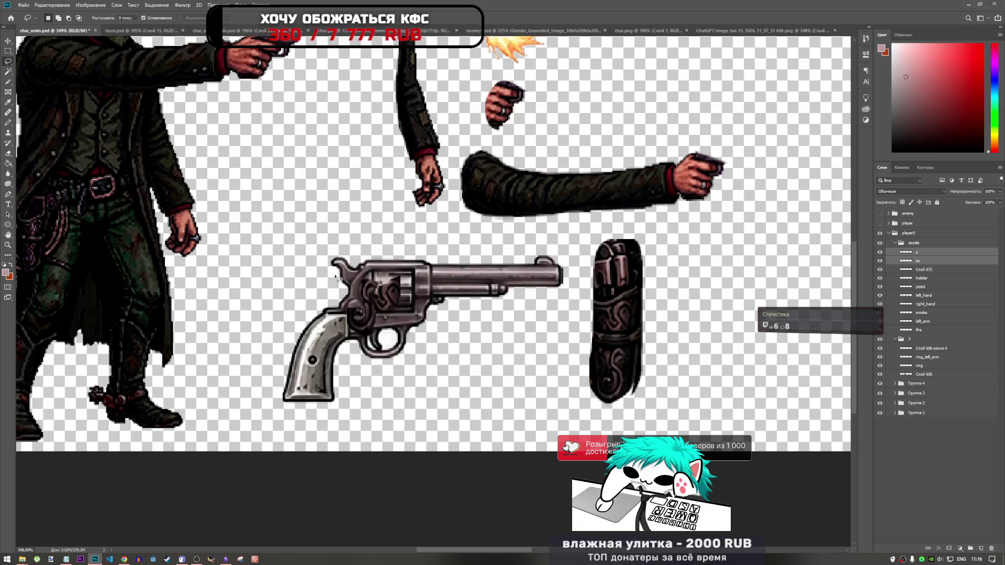
key("ctrl+t")
mouse_move(398, 285)
left_mouse_down()
mouse_move(403, 294)
mouse_move(368, 309)
mouse_move(372, 290)
left_mouse_up()
left_click(913, 261)
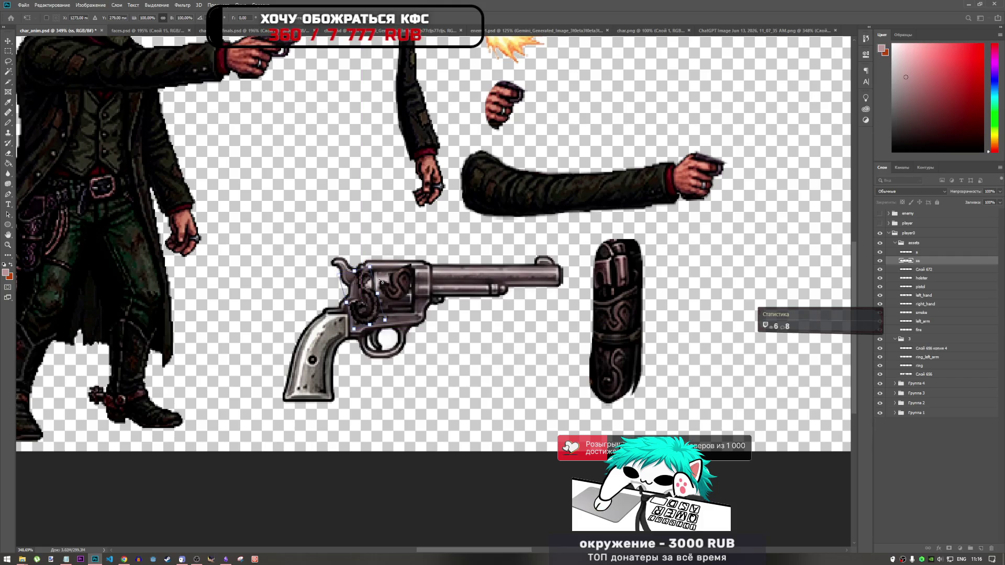
key("Return")
- Shift the s ornament 3 px right, then reselect s and ss together
left_click(920, 252)
key("ctrl+t")
left_click_drag(397, 276, 404, 283)
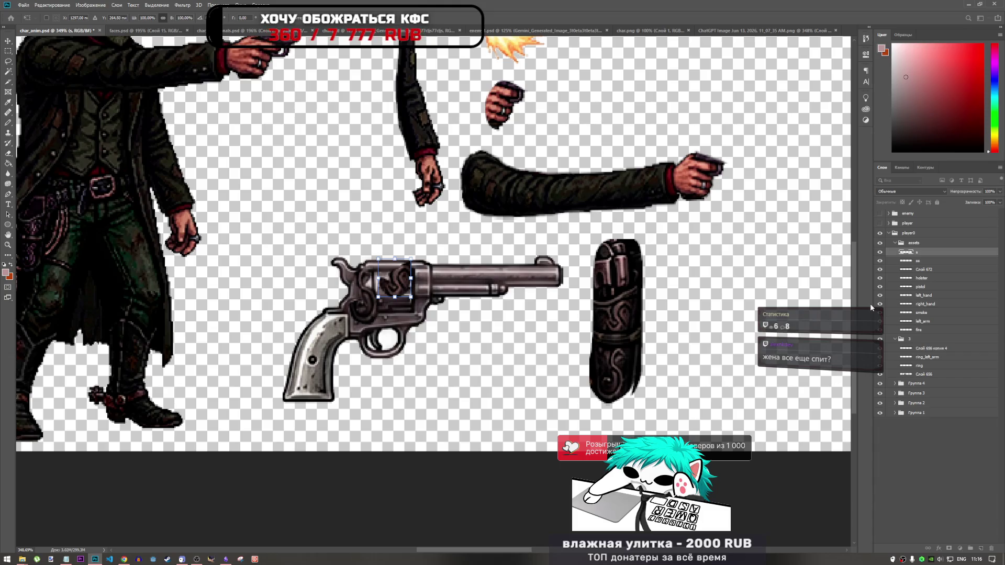
left_click(922, 261, "ctrl")
key("l")
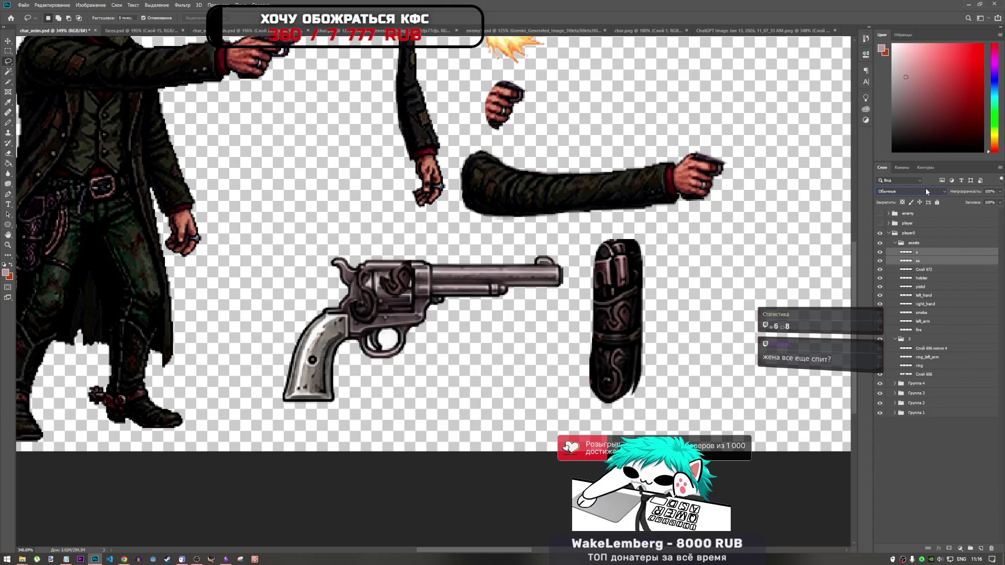
- Scroll down through the blend modes for s and ss, comparing each on the cylinder
scroll(926, 191, "down", 3)
scroll(924, 191, "down", 2)
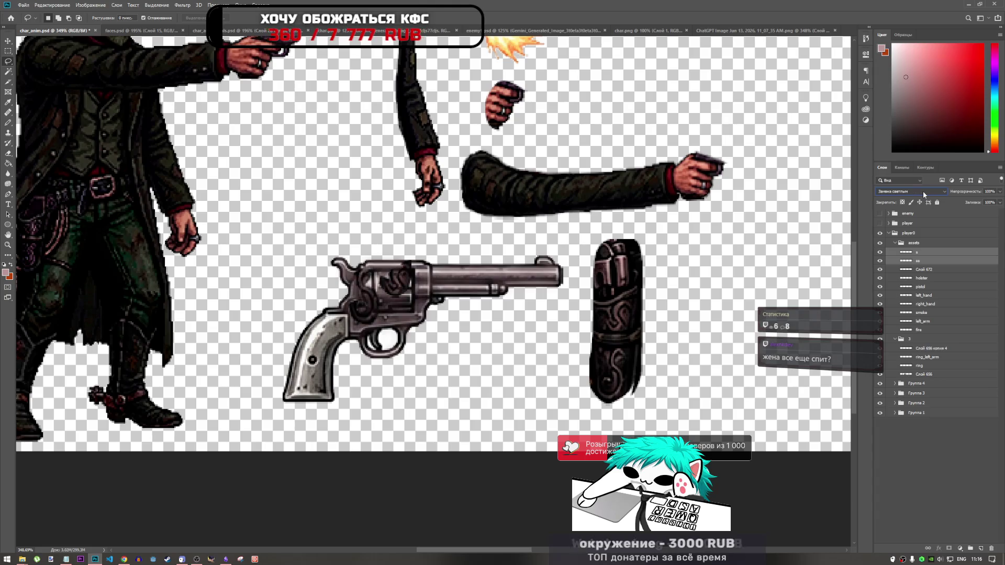
scroll(922, 191, "down", 1)
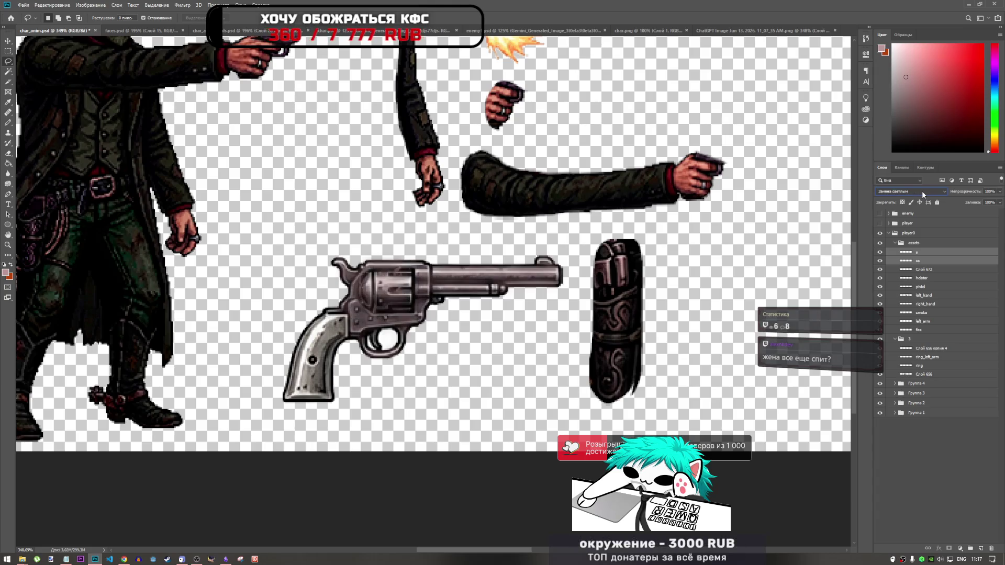
scroll(921, 190, "down", 1)
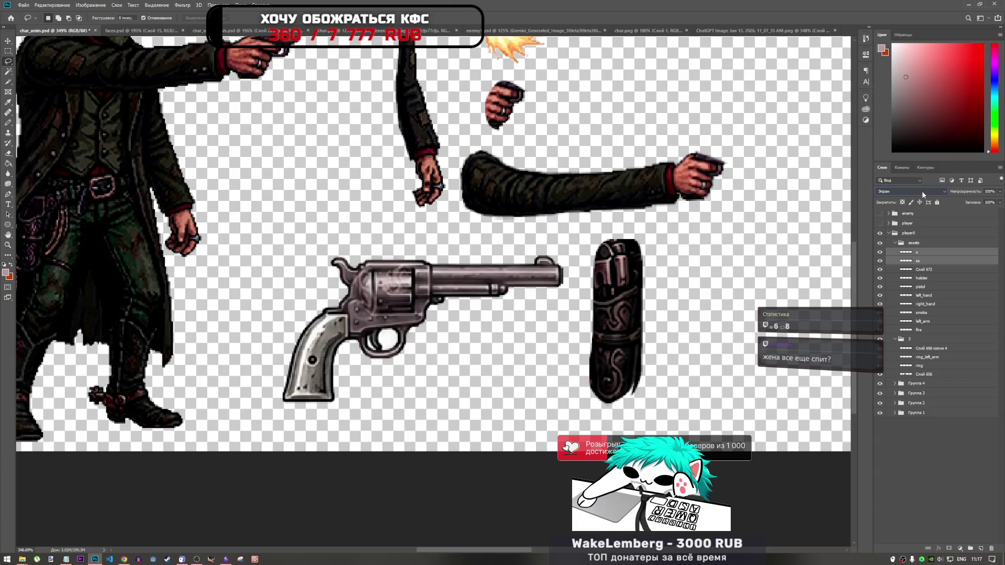
scroll(920, 190, "down", 1)
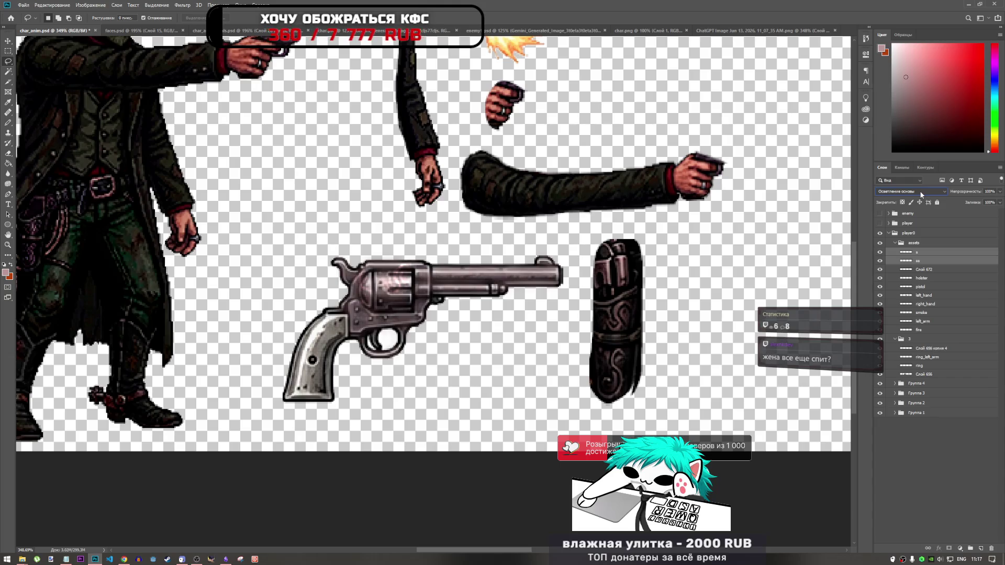
scroll(918, 191, "down", 1)
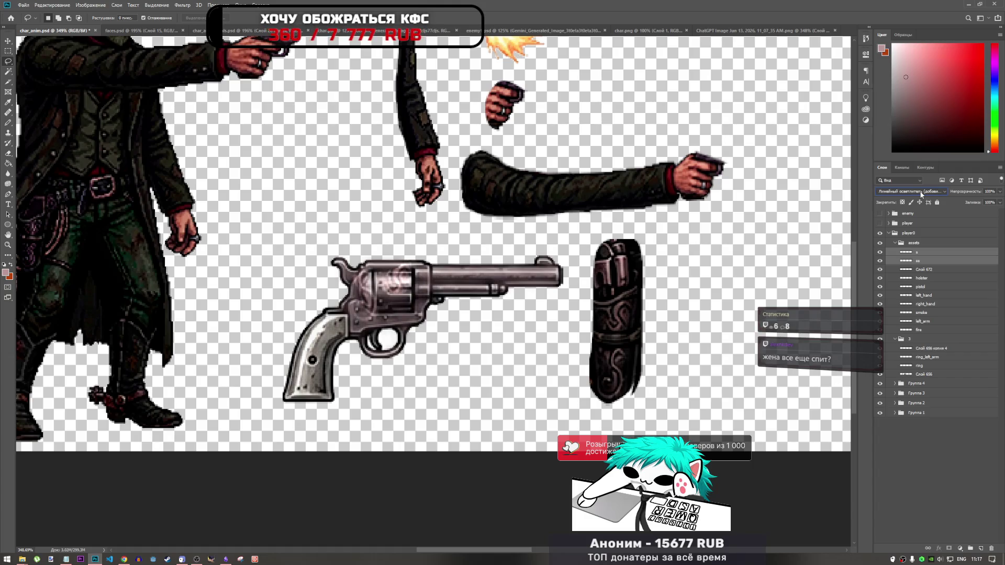
scroll(921, 191, "down", 2)
scroll(921, 192, "down", 1)
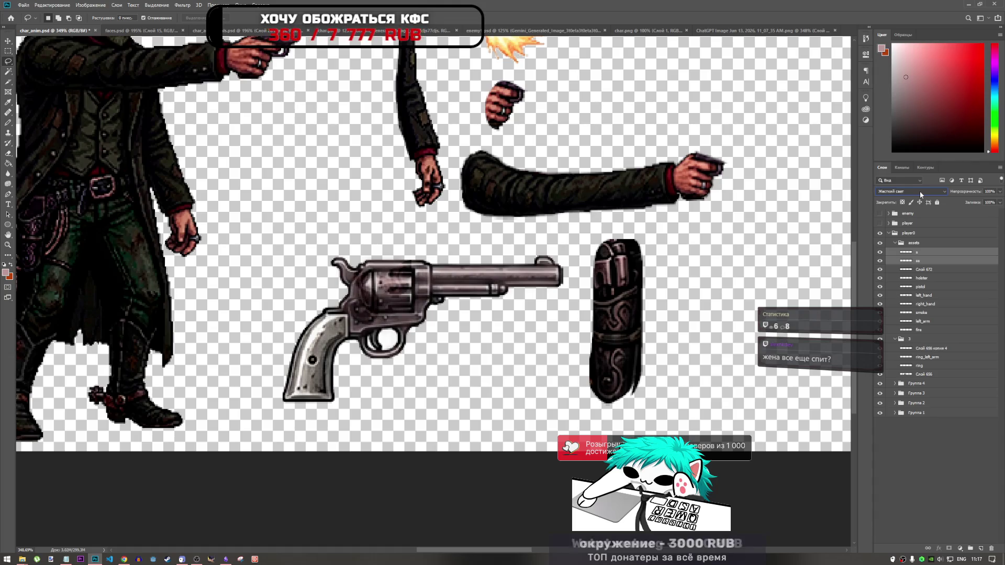
scroll(920, 193, "down", 2)
scroll(919, 191, "down", 2)
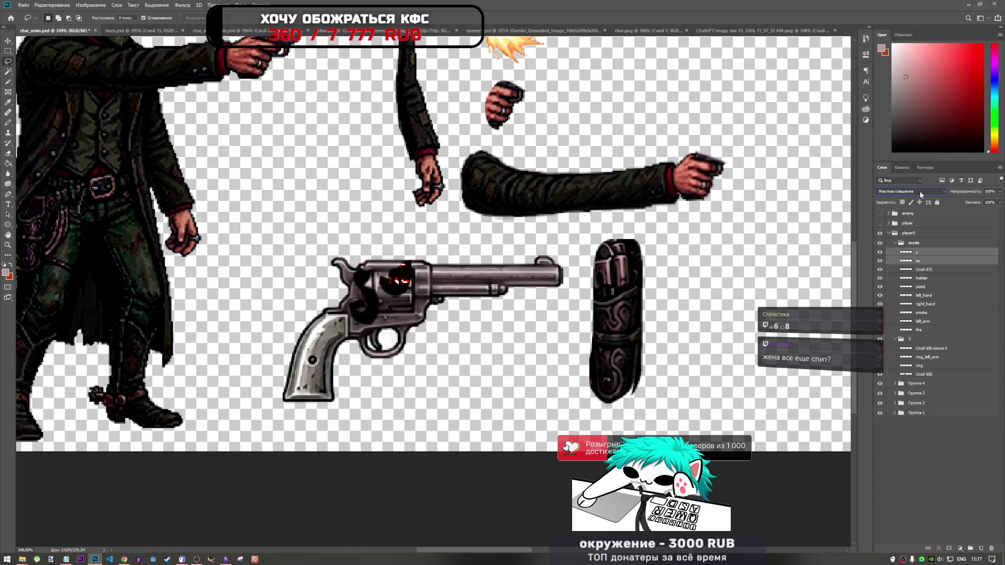
scroll(919, 191, "down", 6)
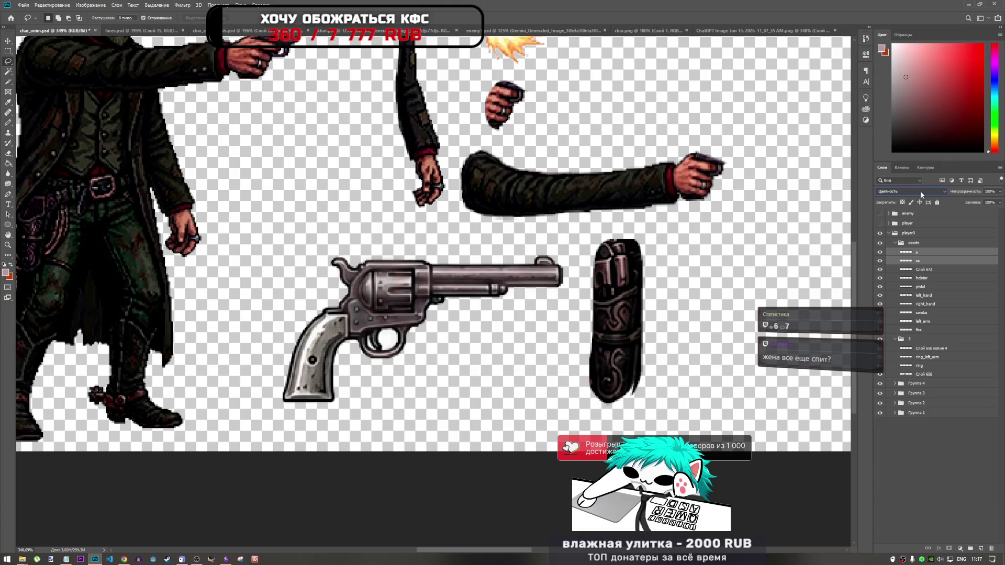
left_click(927, 190)
left_click(926, 190)
left_click(926, 190)
left_click(925, 190)
scroll(925, 190, "down", 1)
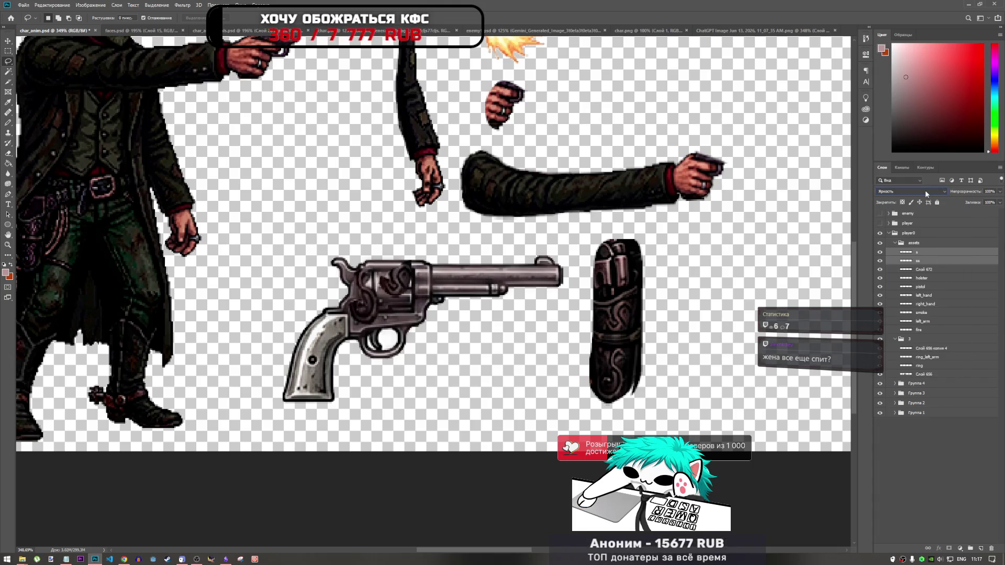
scroll(925, 190, "up", 2)
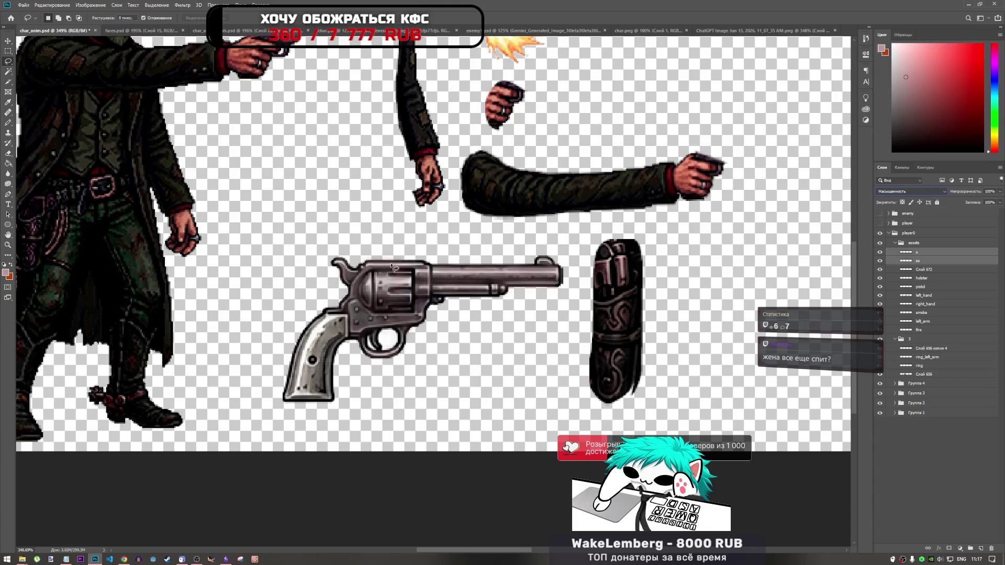
left_click(905, 192)
left_click(904, 192)
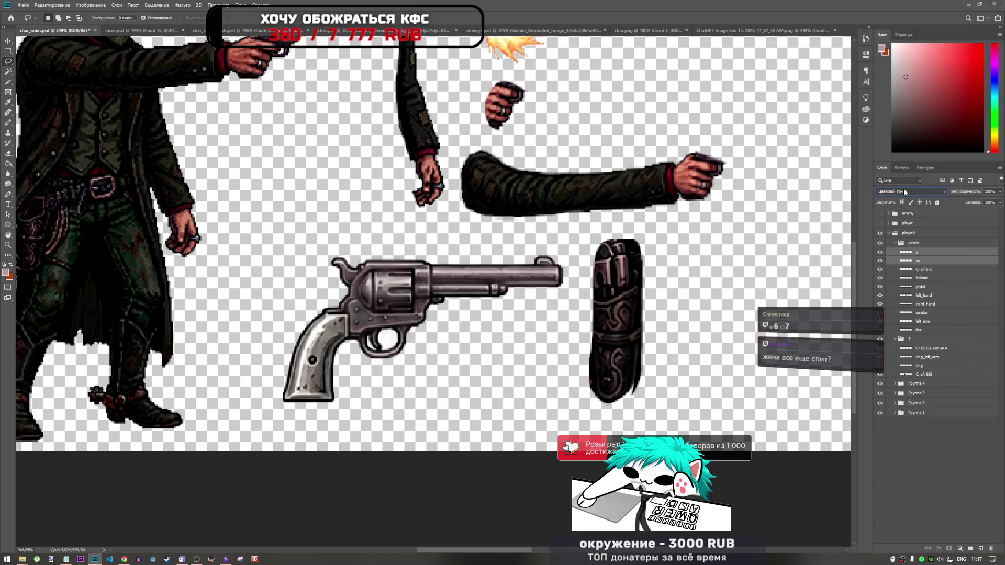
- Scroll back up and leave both ornaments in Pin Light (Точечный свет) mode
scroll(903, 190, "up", 2)
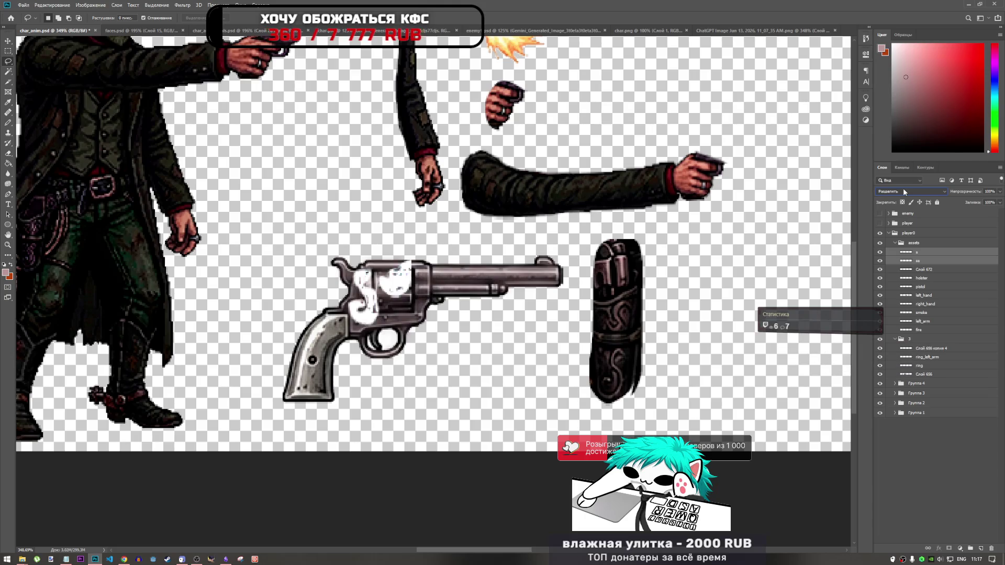
scroll(903, 189, "up", 1)
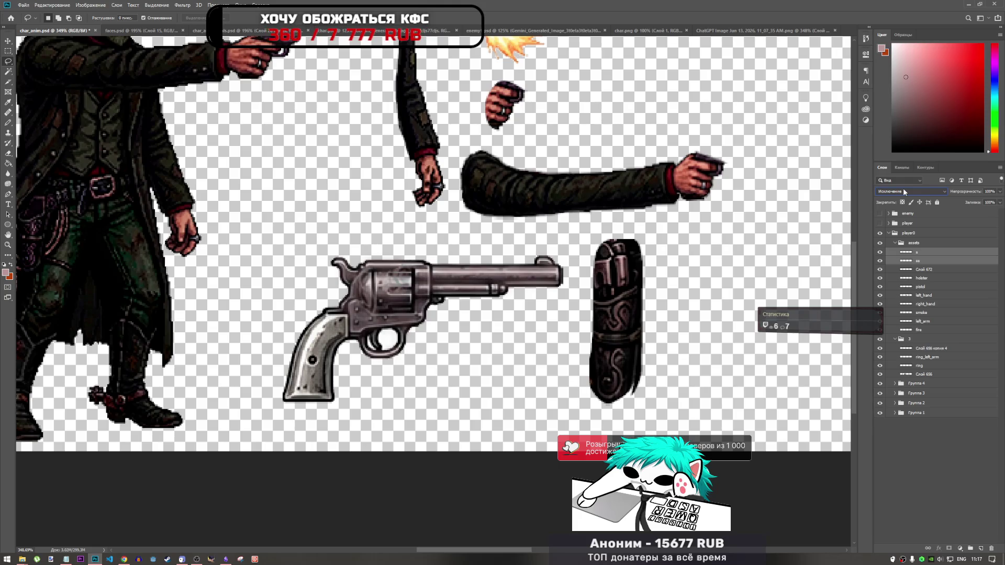
scroll(903, 189, "up", 1)
scroll(903, 192, "up", 3)
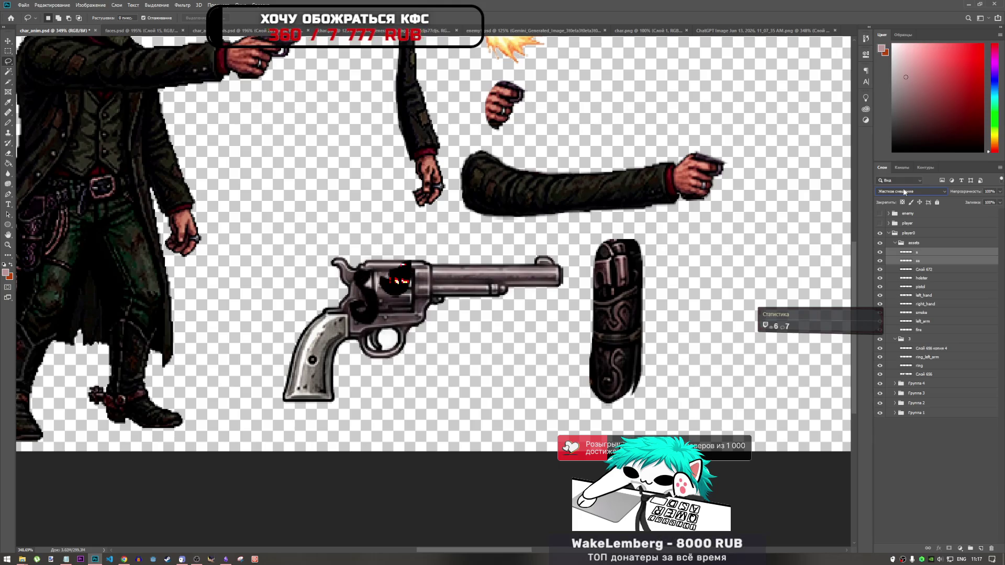
scroll(904, 191, "up", 4)
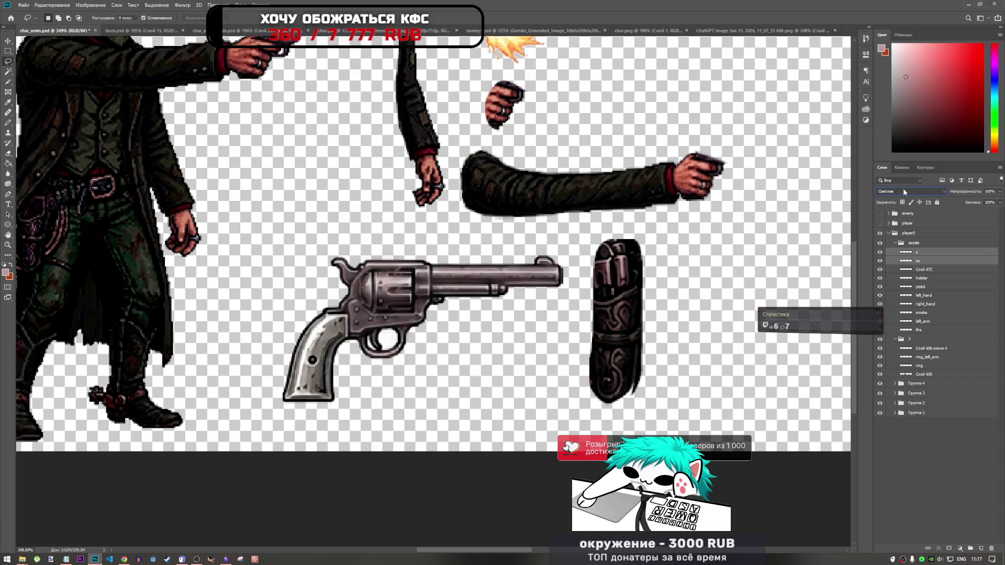
scroll(903, 192, "up", 1)
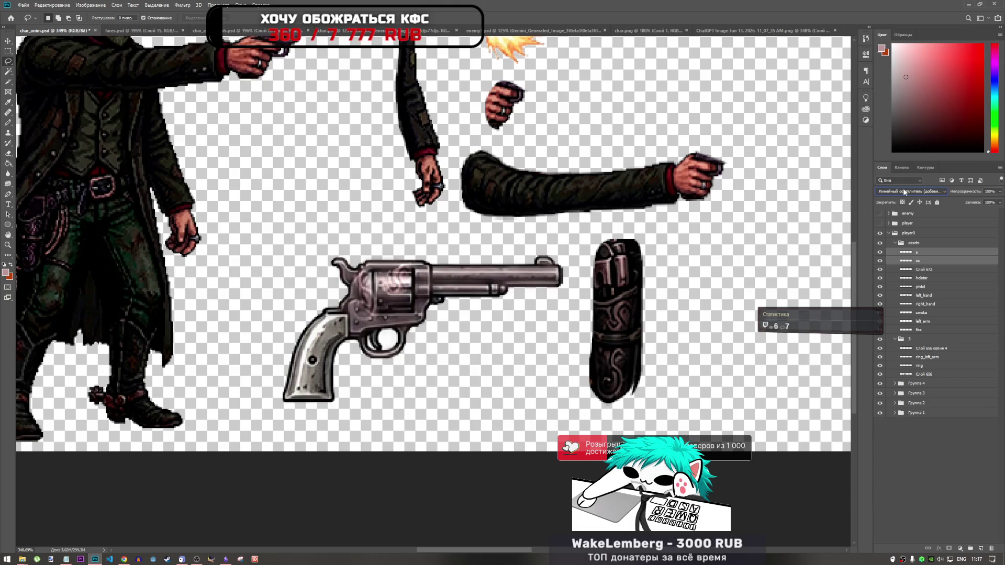
scroll(904, 191, "up", 1)
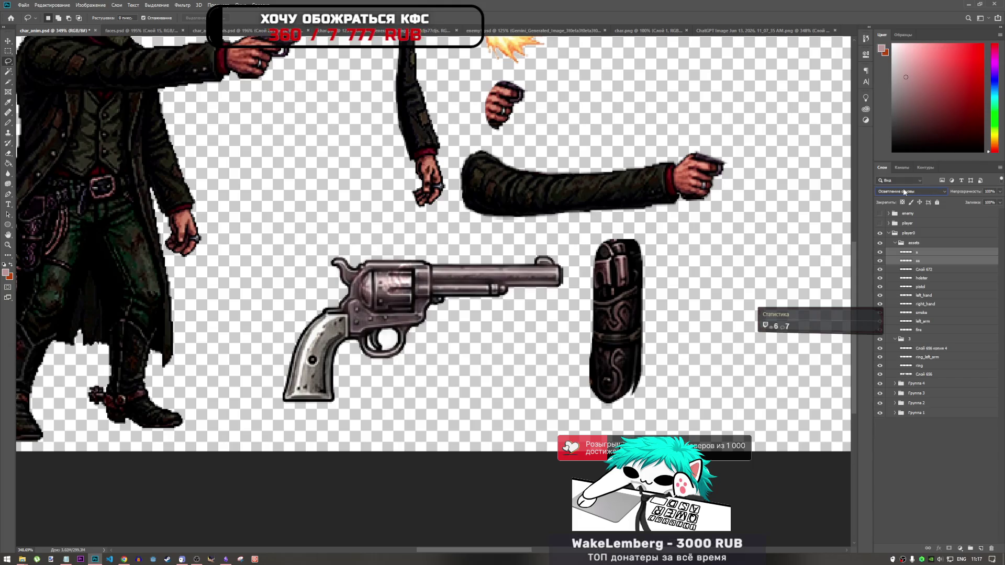
scroll(904, 191, "up", 1)
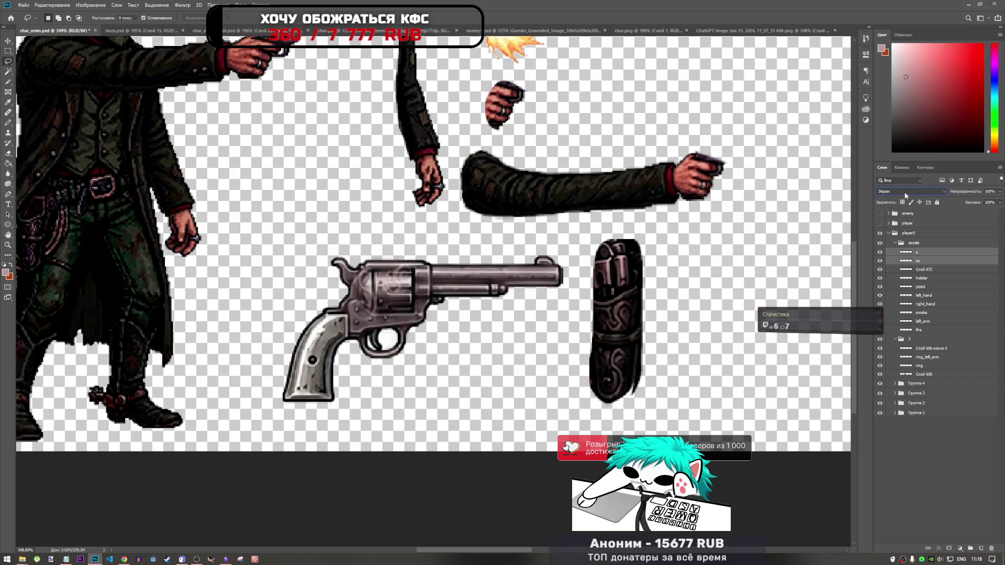
scroll(905, 191, "down", 5)
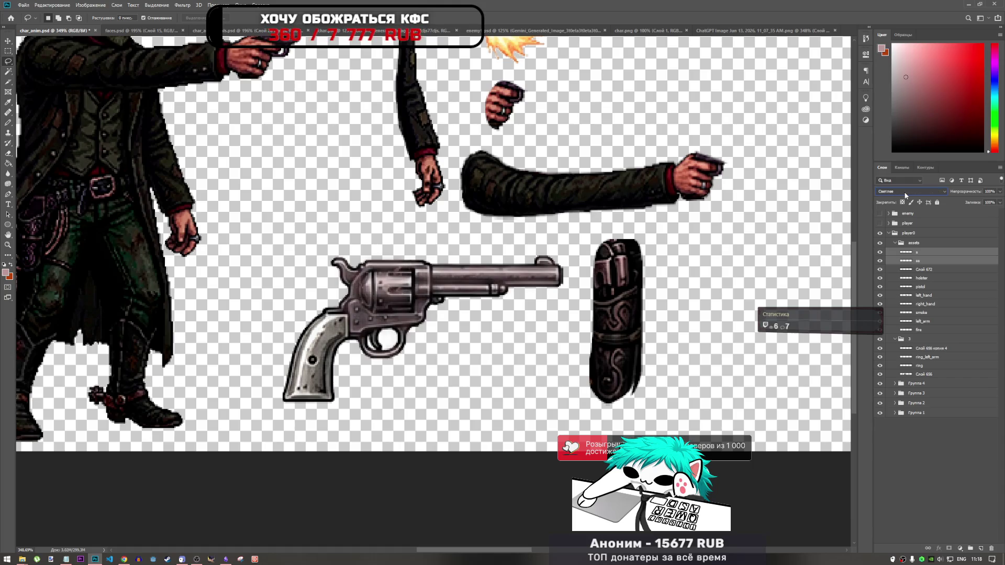
scroll(905, 192, "down", 3)
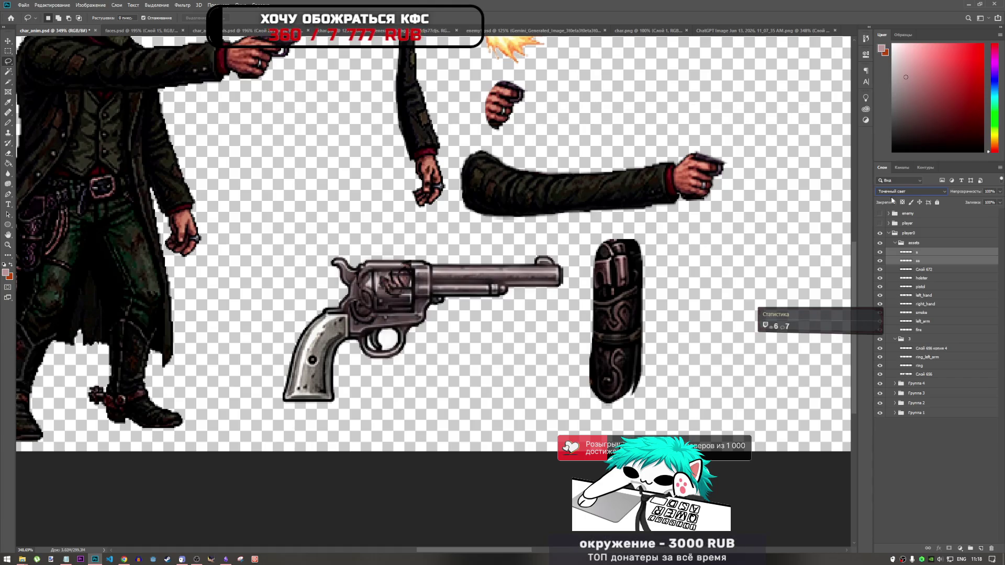
left_click(927, 263, "shift")
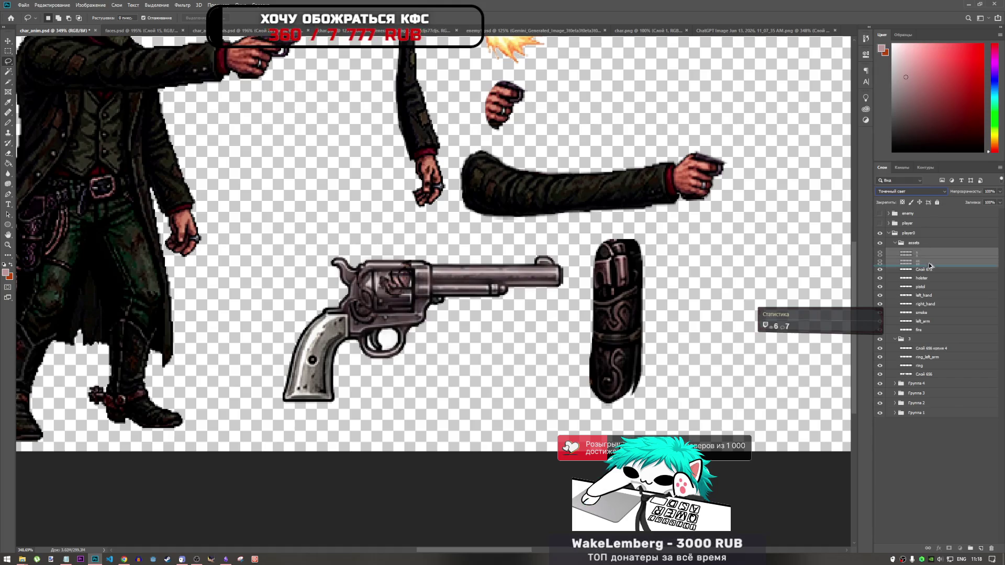
- Duplicate the two ornament layers and trial-move the copies onto the barrel, then cancel
key("ctrl+j")
key("ctrl+t")
mouse_move(402, 270)
left_mouse_down()
mouse_move(505, 261)
mouse_move(519, 287)
mouse_move(549, 282)
mouse_move(494, 286)
mouse_move(552, 285)
left_mouse_up()
key("ctrl+s")
left_click(525, 203)
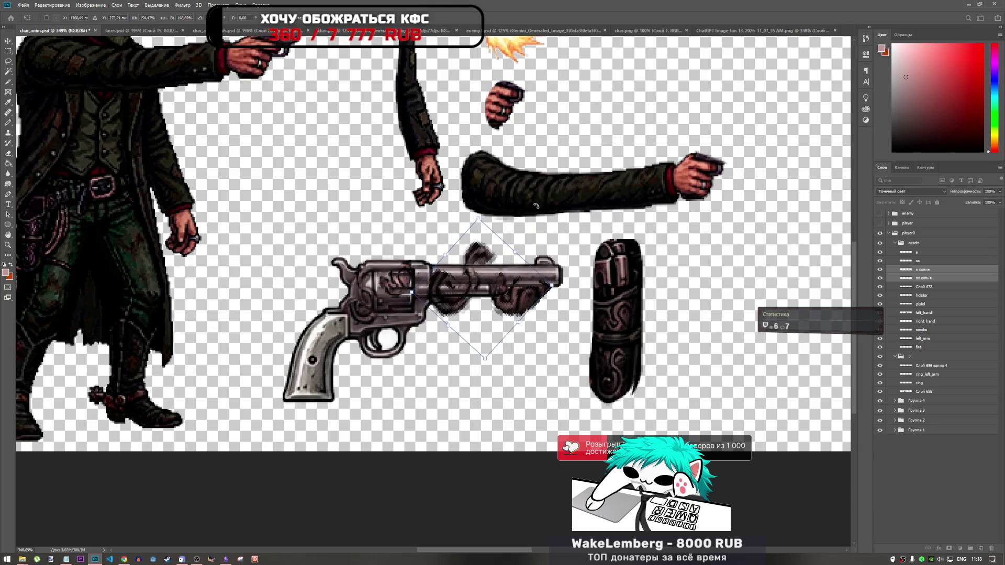
key("Escape")
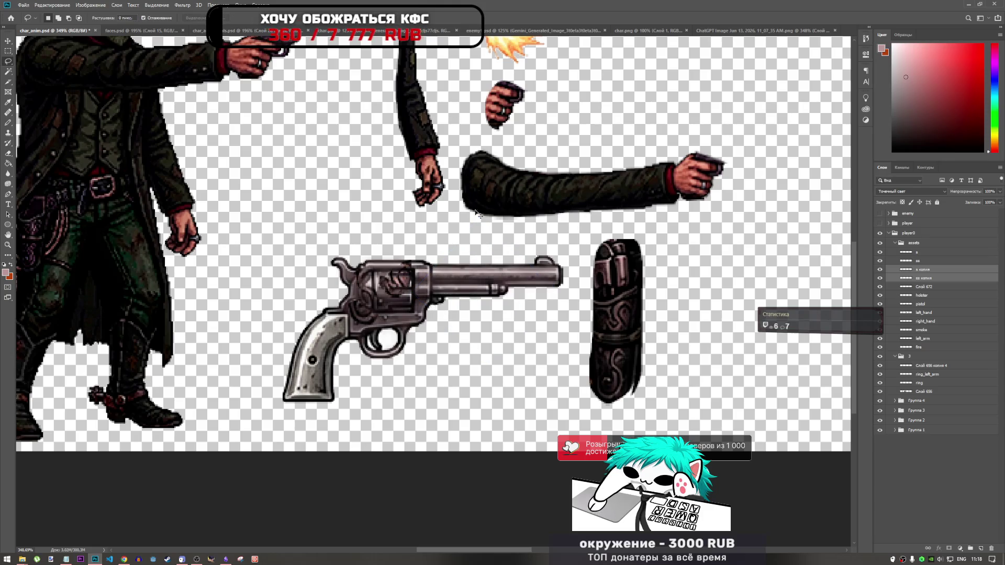
- Move the ornament copy onto the barrel and nudge it 7 px left
left_click_drag(368, 281, 469, 271)
mouse_move(496, 238)
left_mouse_down()
mouse_move(507, 274)
mouse_move(567, 281)
mouse_move(591, 306)
left_mouse_up()
key("ctrl+z")
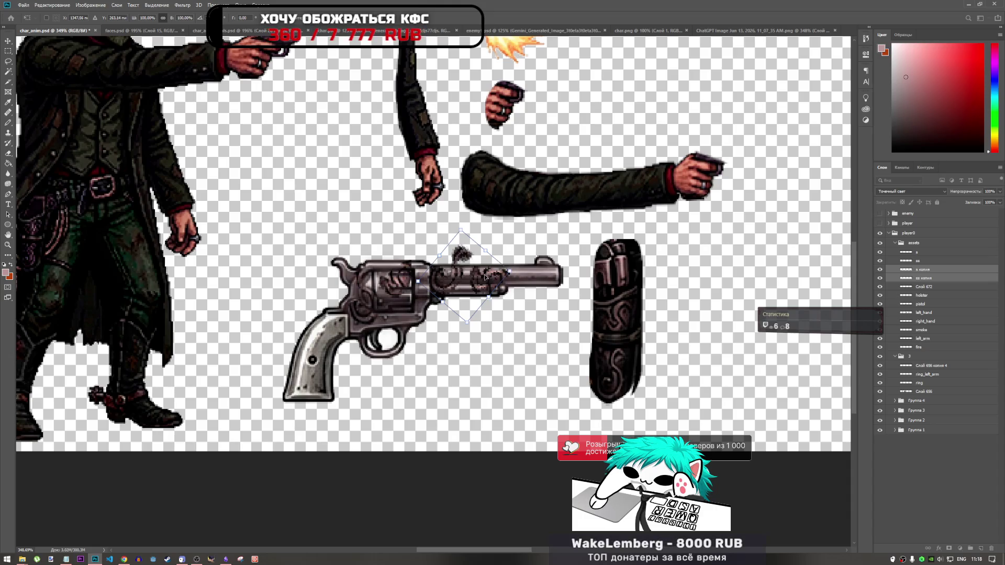
left_click_drag(484, 276, 473, 276)
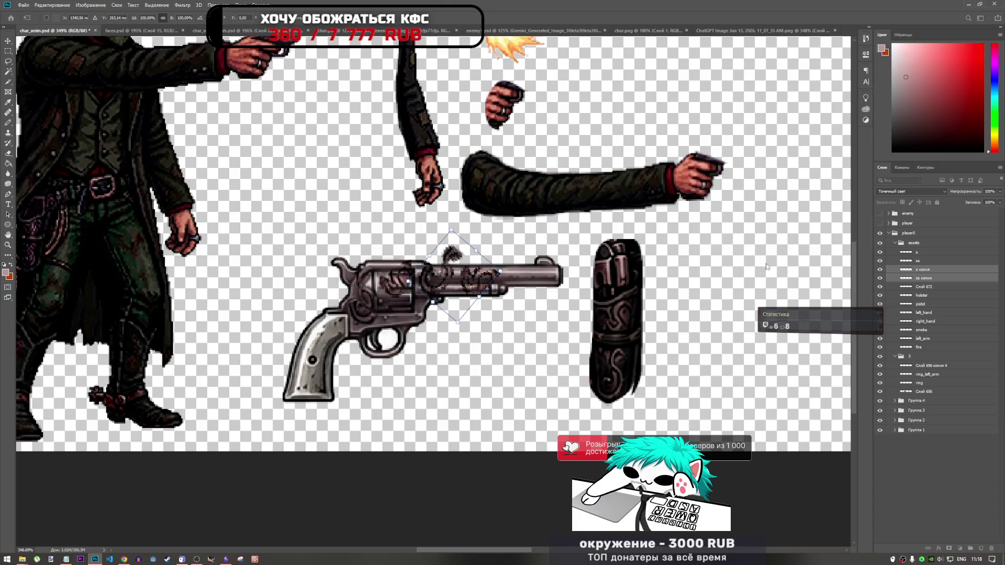
- Reposition the s копия swirl on the barrel and shrink it to about 88%
left_click(930, 273)
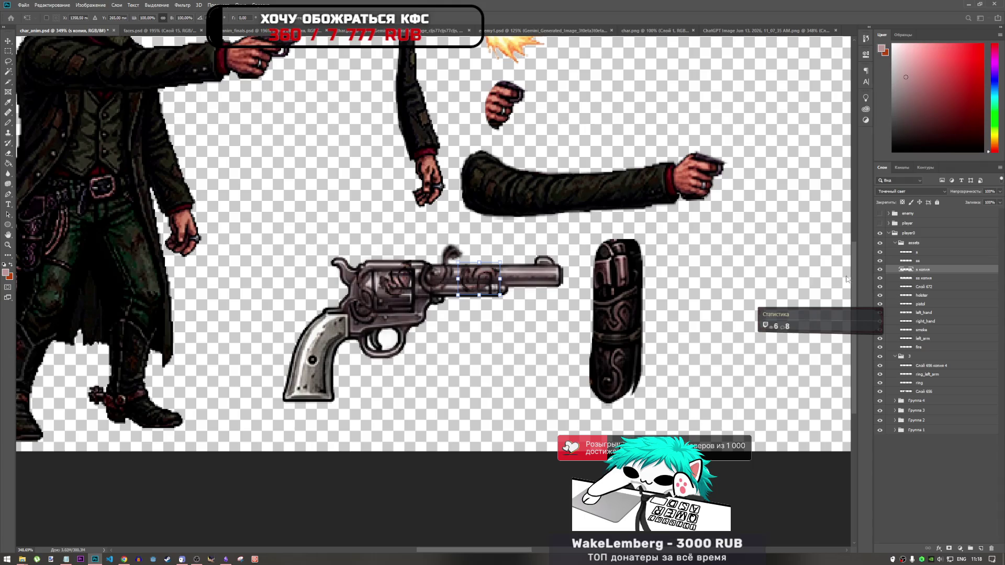
left_click(950, 278)
left_click_drag(449, 291, 434, 286)
mouse_move(460, 248)
left_mouse_down()
mouse_move(452, 240)
mouse_move(462, 242)
mouse_move(455, 259)
mouse_move(453, 240)
mouse_move(422, 247)
mouse_move(409, 264)
mouse_move(443, 282)
mouse_move(445, 255)
mouse_move(446, 275)
left_mouse_up()
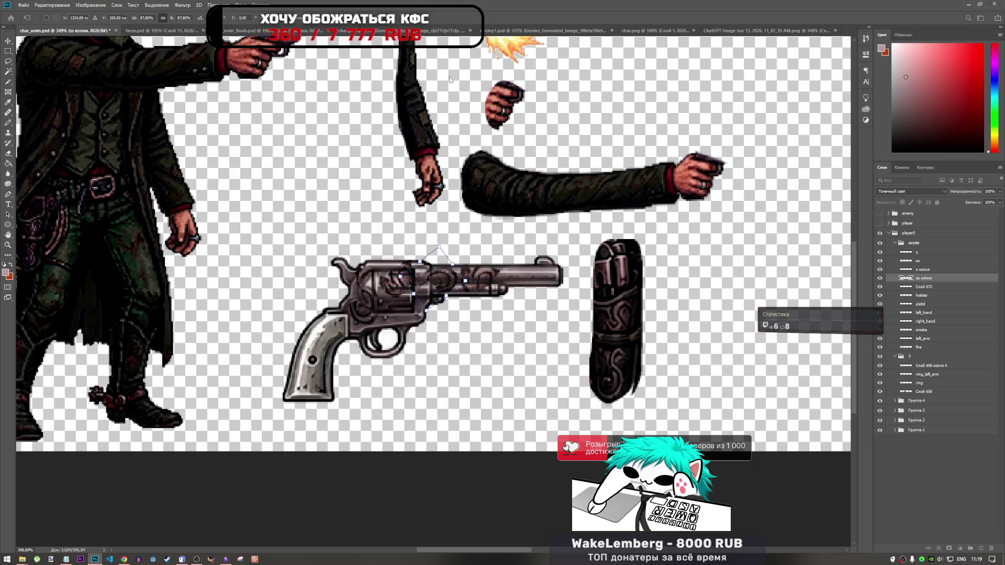
key("Return")
key("l")
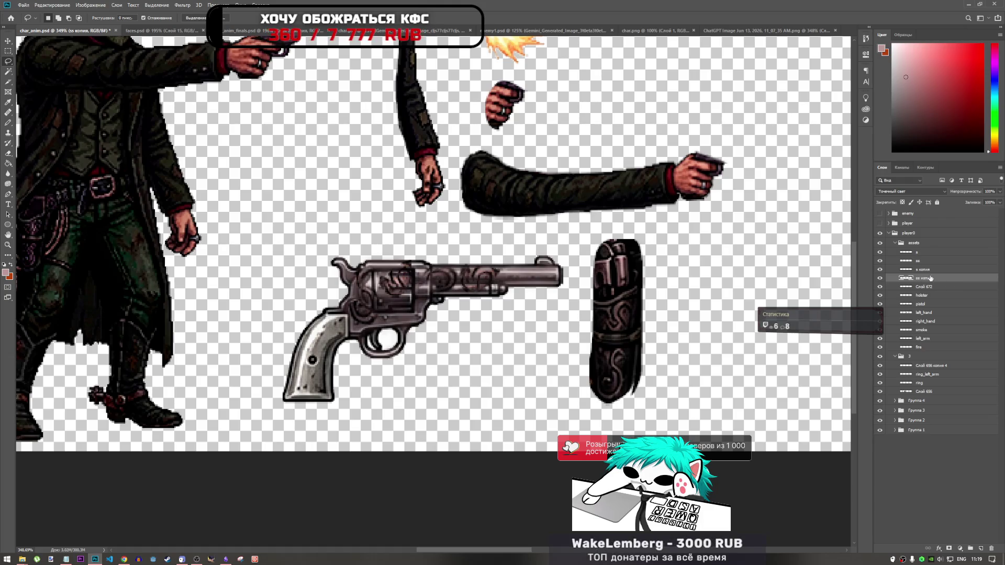
- Duplicate the s копия ornament and stretch the copy to about 230% along the barrel
left_click(925, 271)
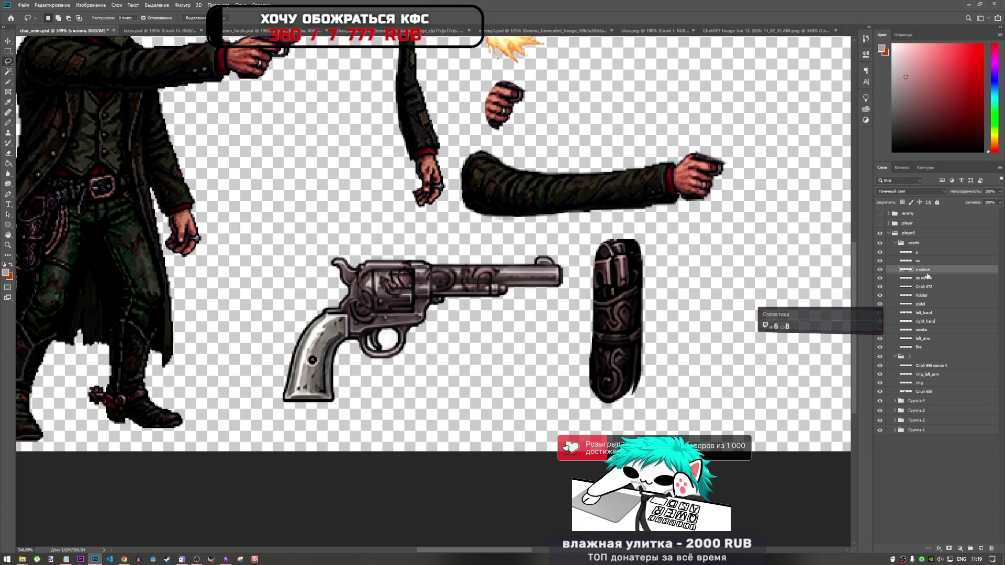
key("ctrl+j")
key("ctrl+t")
mouse_move(509, 277)
left_mouse_down()
mouse_move(530, 277)
mouse_move(514, 277)
left_mouse_up()
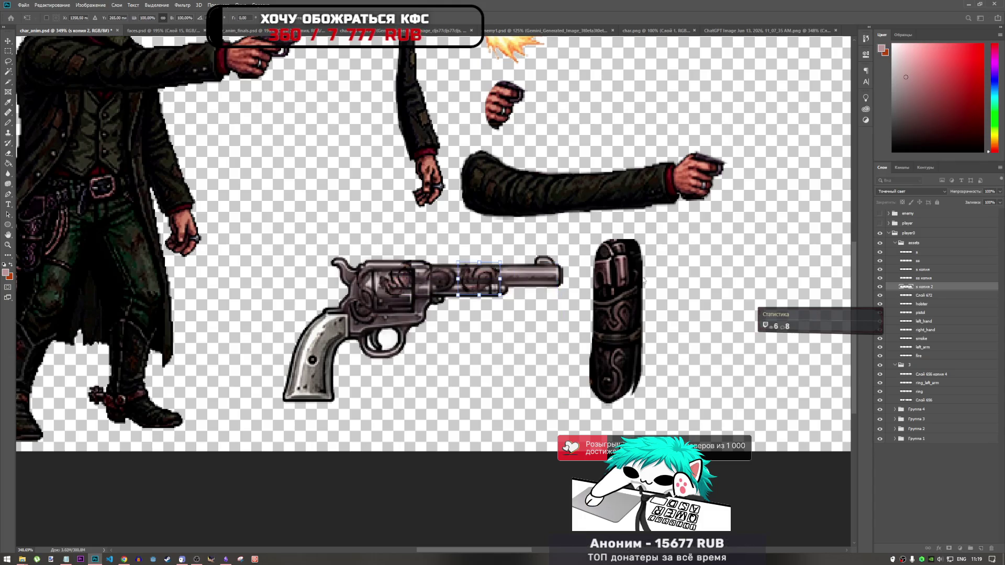
mouse_move(501, 278)
left_mouse_down()
mouse_move(575, 278)
mouse_move(556, 278)
mouse_move(540, 261)
left_mouse_up()
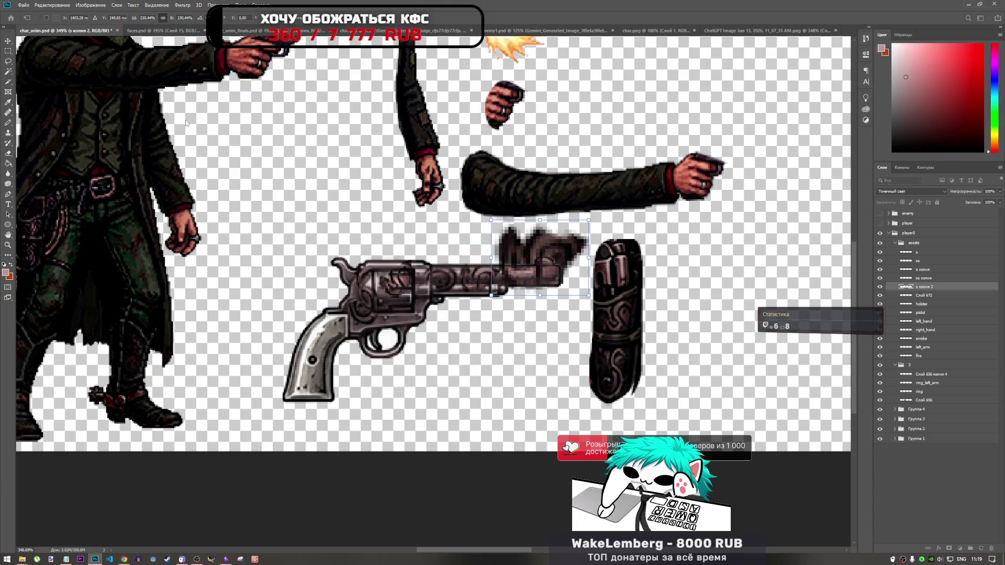
- Lasso and delete the ornament excess above the barrel, then save the document
left_click(8, 61)
left_click_drag(466, 247, 547, 262)
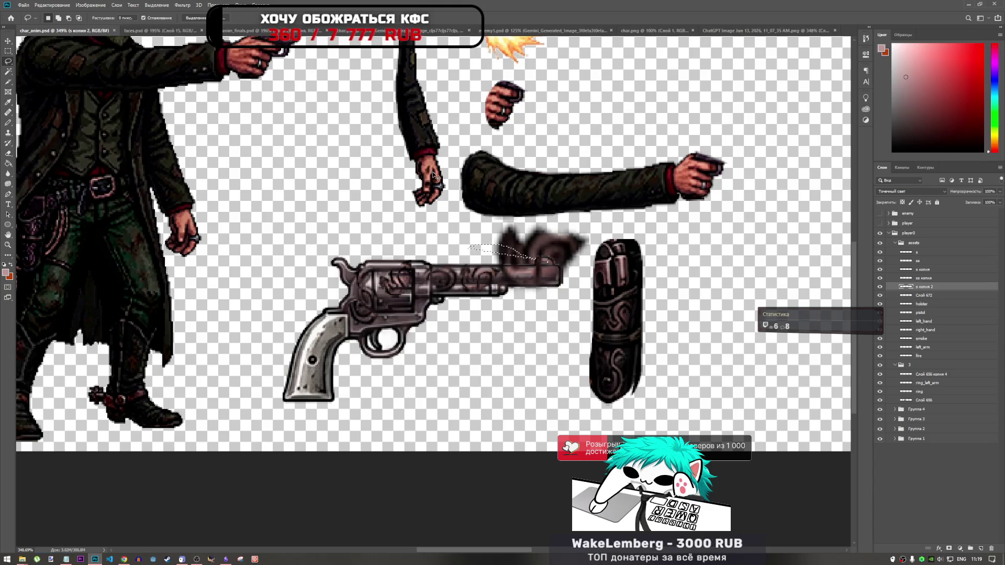
key("Delete")
key("ctrl+d")
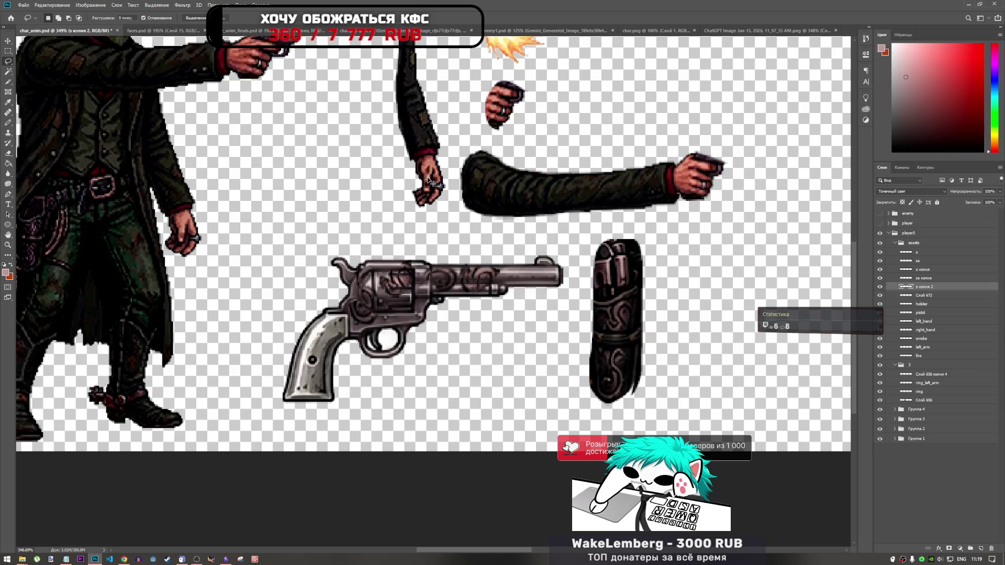
key("ctrl+s")
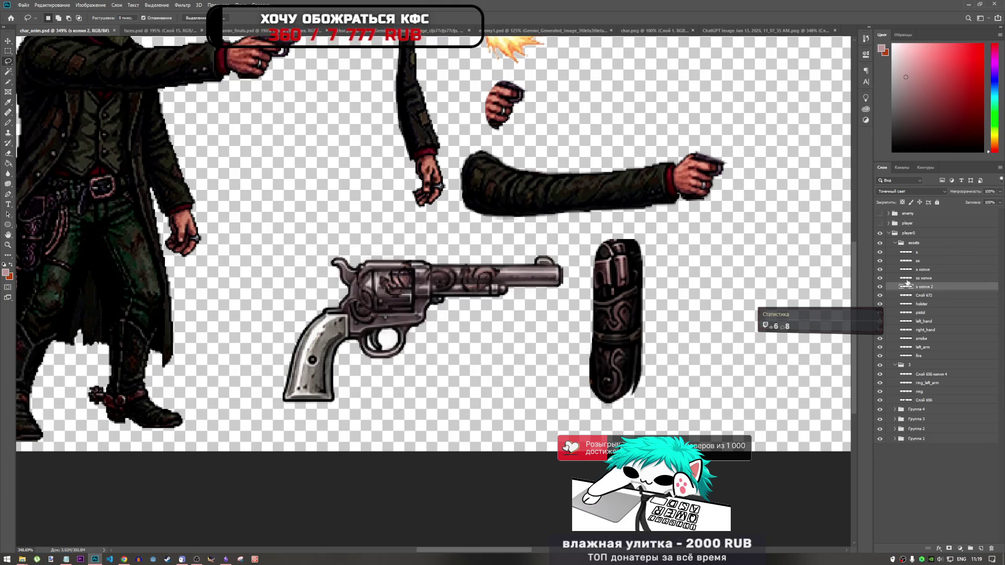
- Duplicate ss копия, move the copy right along the barrel, and delete curls above it
key("alt+bracketright")
left_click_drag(921, 279, 921, 297)
key("ctrl+t")
mouse_move(439, 275)
left_mouse_down()
mouse_move(544, 271)
mouse_move(511, 303)
mouse_move(503, 288)
left_mouse_up()
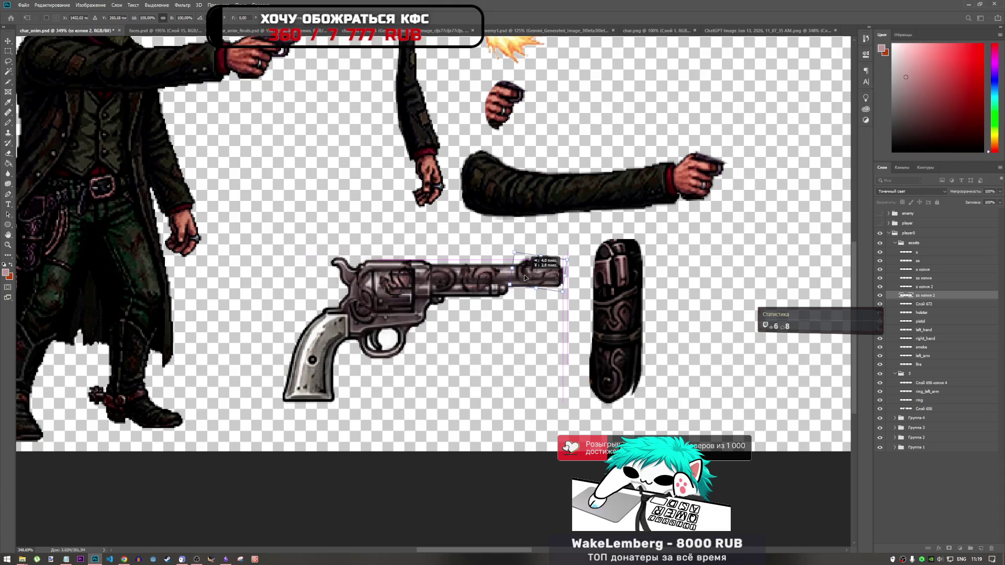
left_click_drag(531, 268, 526, 266)
key("Return")
key("l")
key("Delete")
key("ctrl+d")
scroll(583, 250, "down", 3)
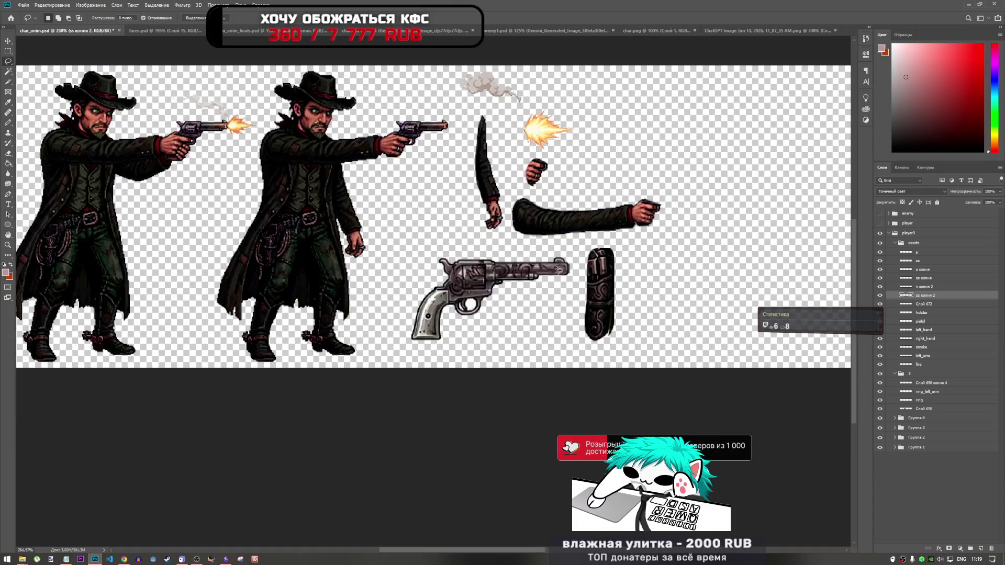
- Smudge the dark curl on top of the barrel ornament with the Smudge tool
scroll(582, 250, "up", 4)
left_click_drag(550, 267, 550, 269)
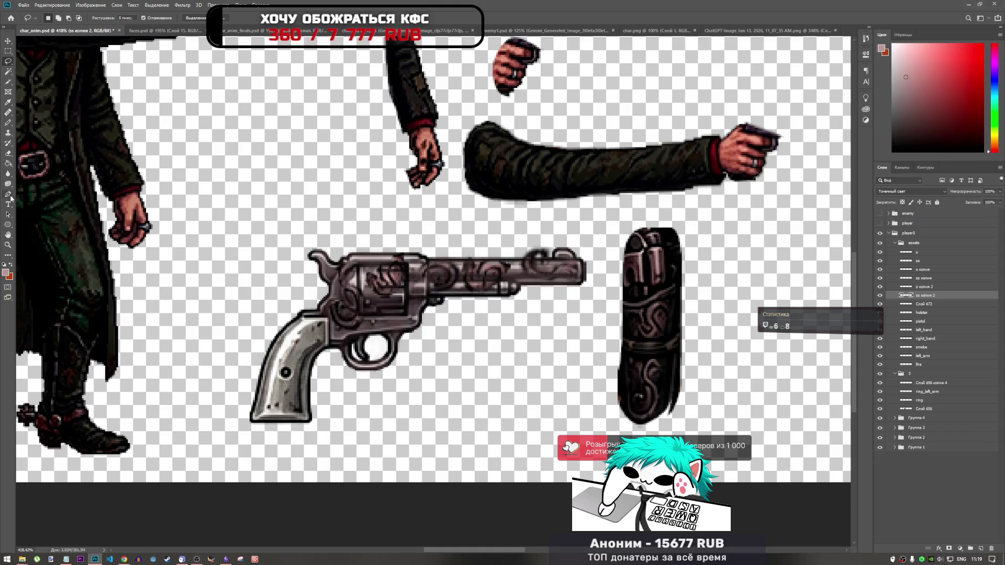
right_click(8, 173)
left_click(31, 190)
left_click_drag(548, 251, 541, 255)
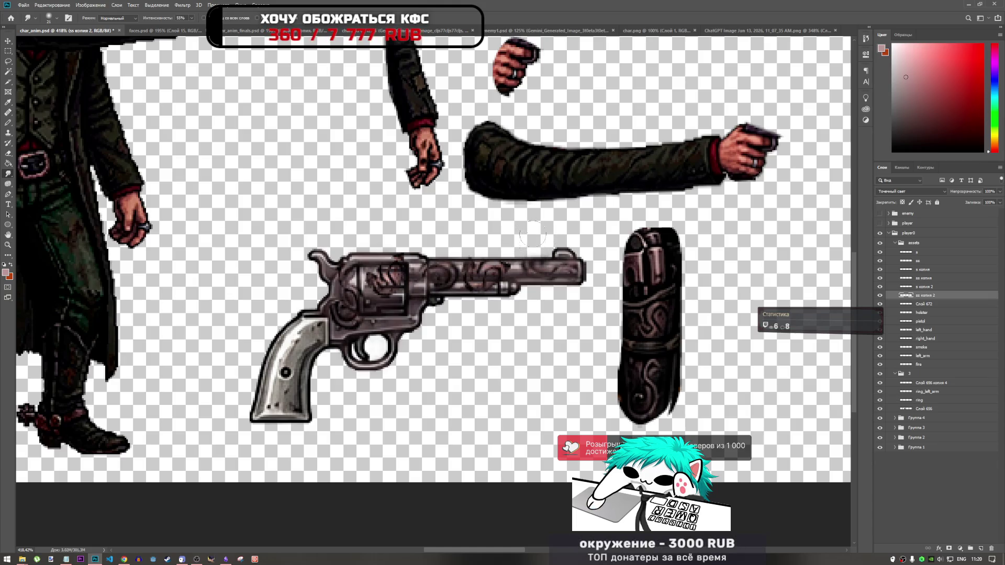
- Toggle the s копия 2 and barrel swirl layers on and off to compare the result
scroll(532, 238, "down", 3)
scroll(533, 235, "up", 5)
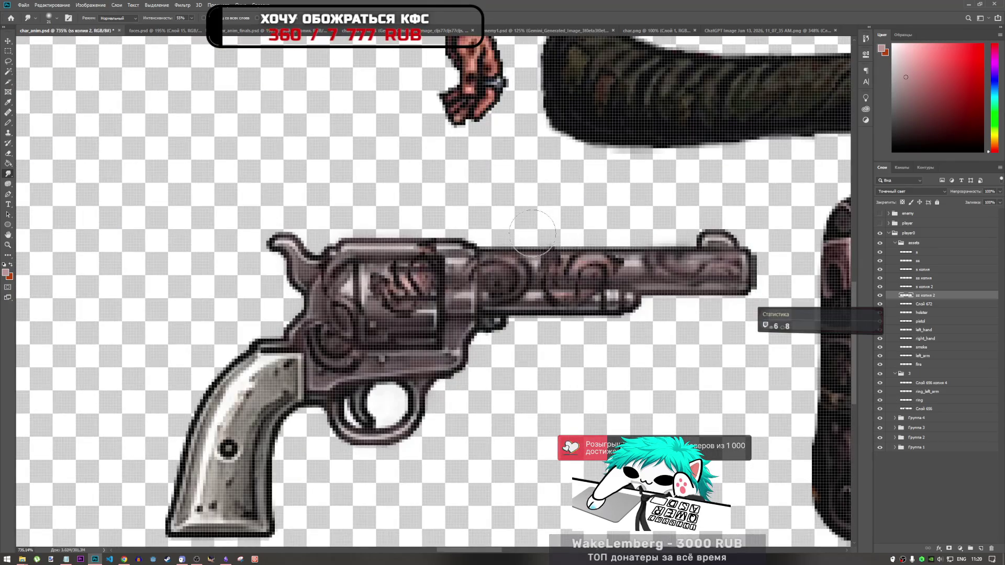
left_click(920, 287)
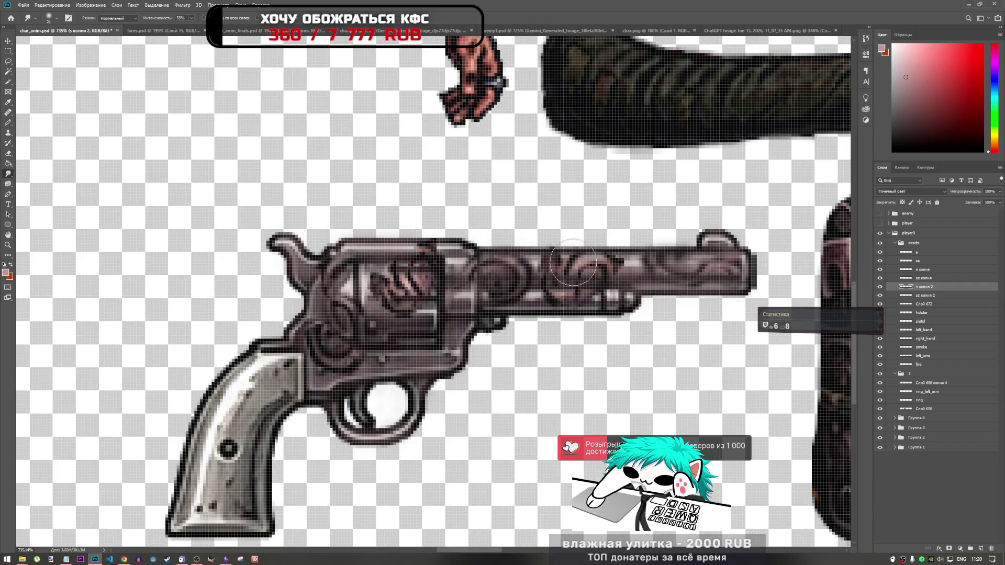
scroll(570, 314, "down", 3)
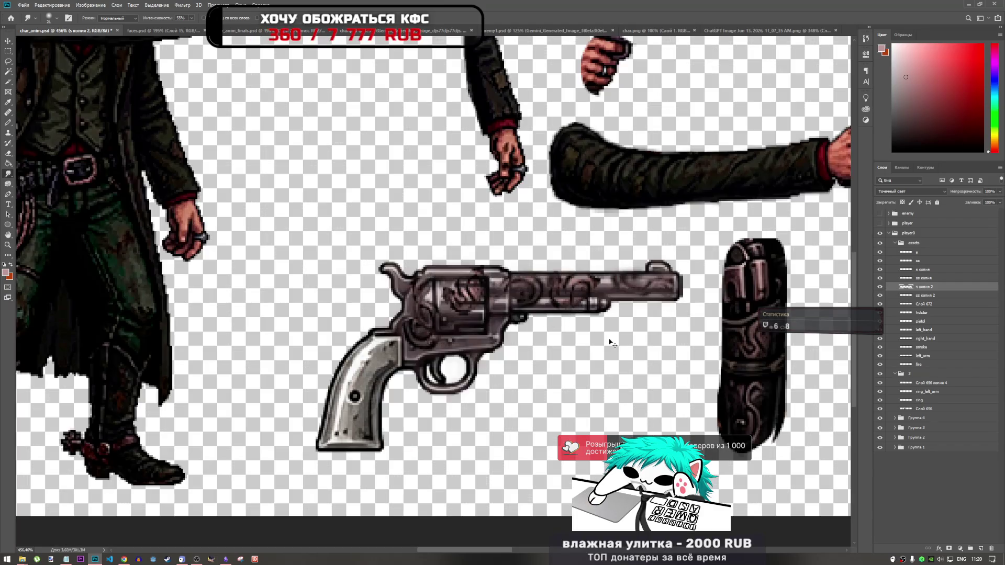
left_click(879, 287)
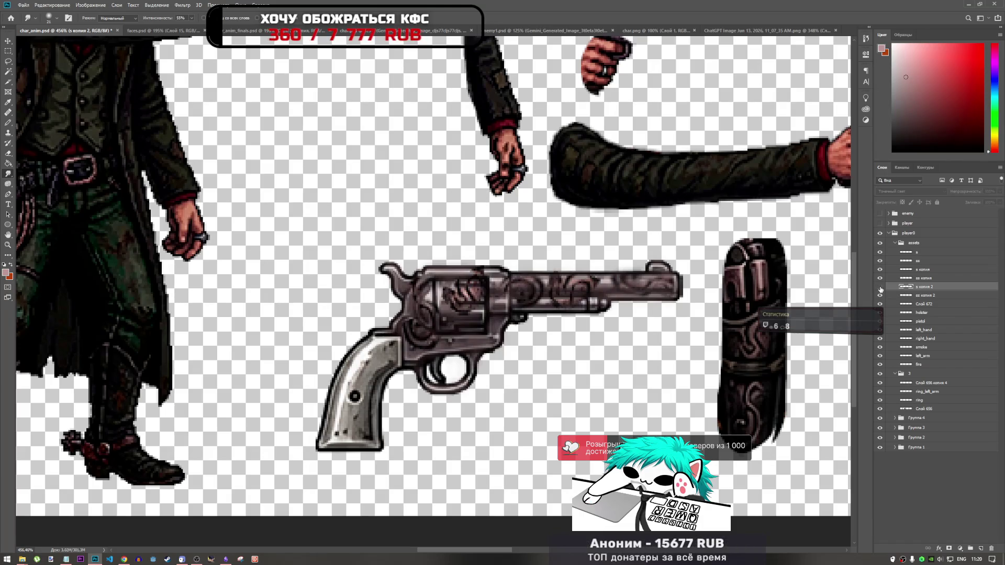
left_click(879, 287)
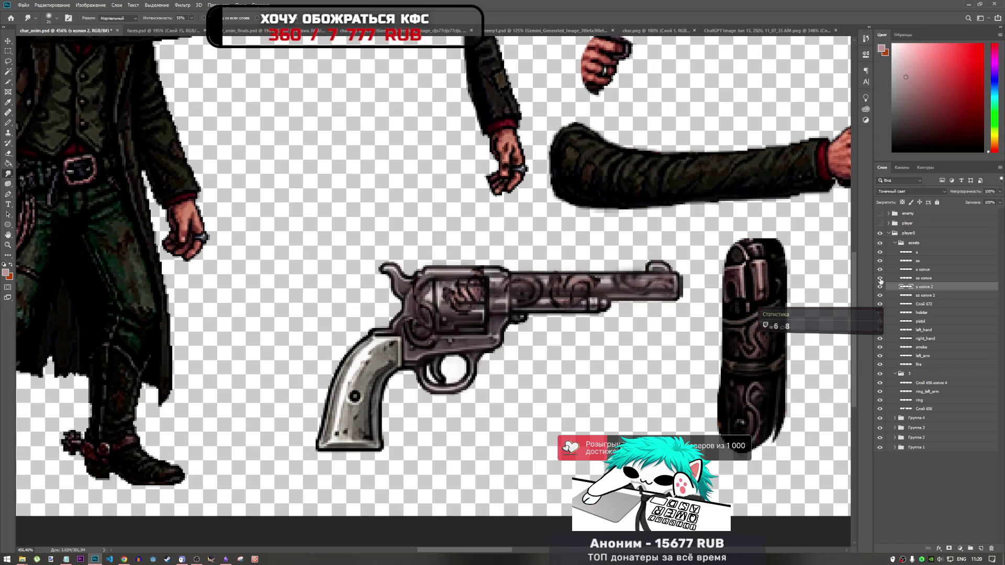
left_click(880, 287)
left_click(879, 287)
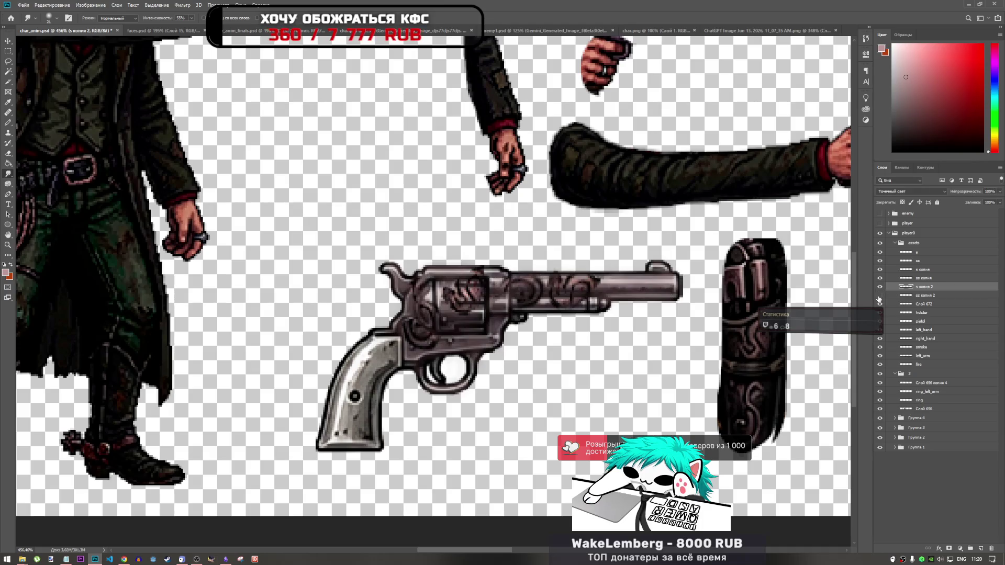
left_click(880, 287)
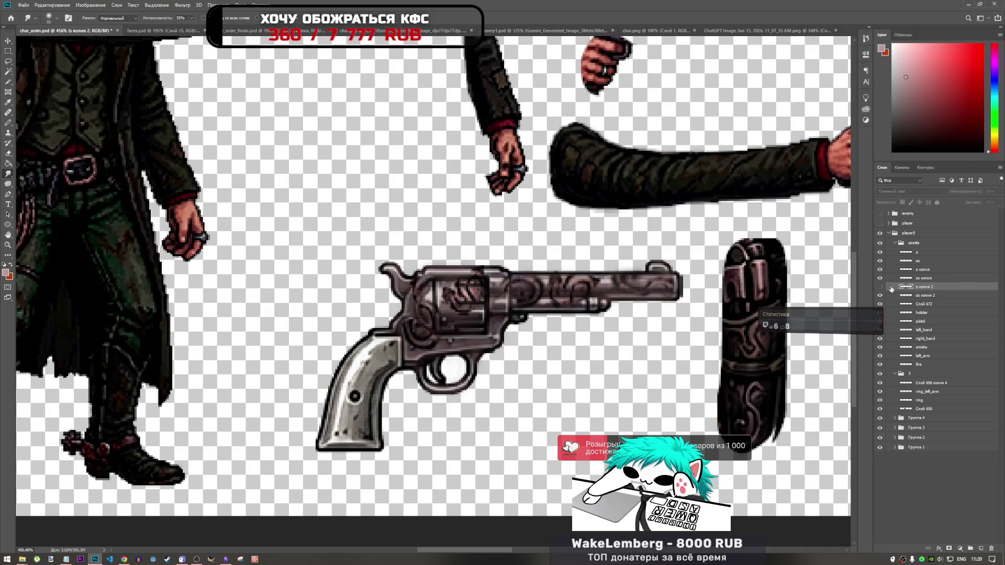
left_click(879, 287)
left_click(879, 287)
left_click(880, 287)
scroll(562, 281, "down", 3)
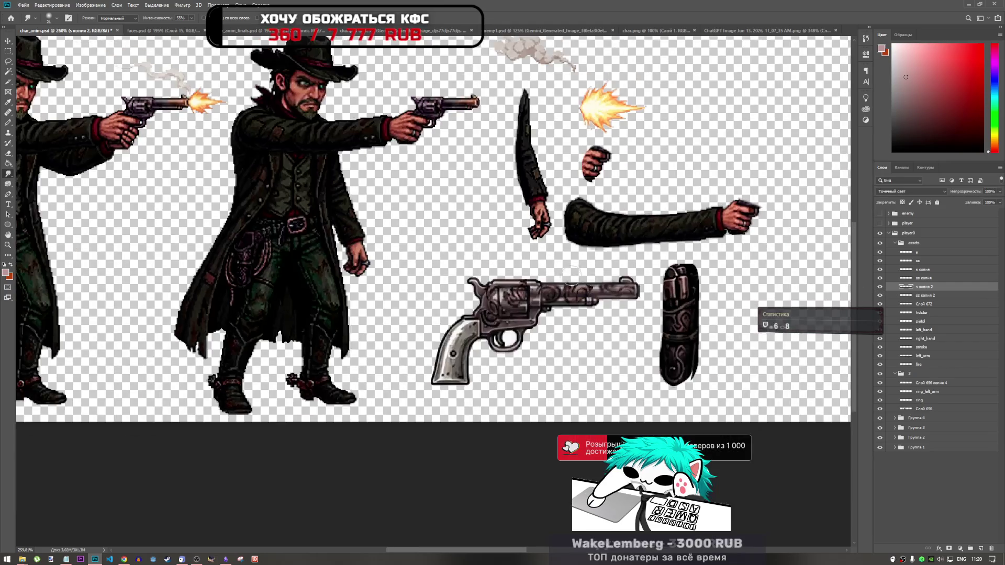
scroll(562, 281, "up", 4)
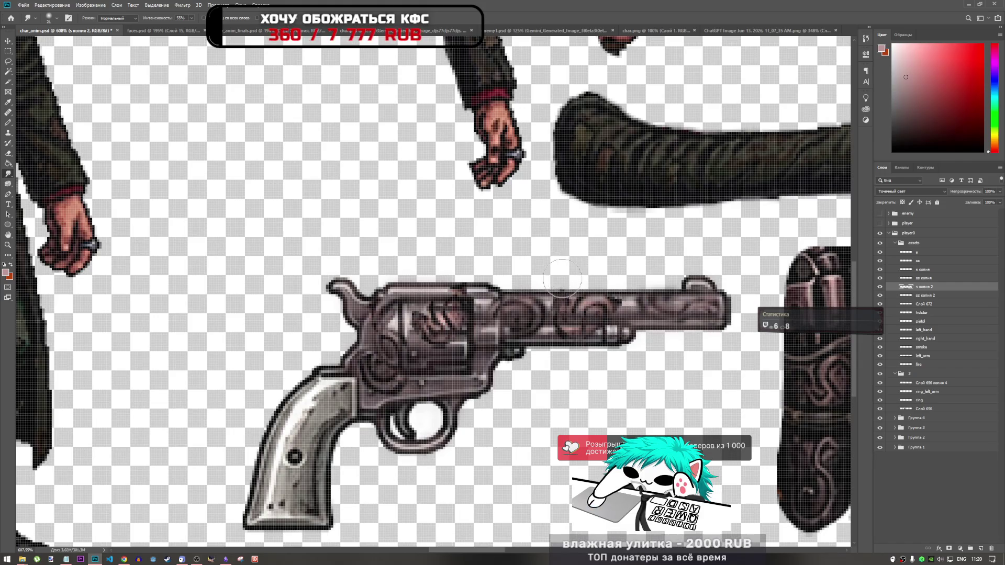
left_click(880, 278)
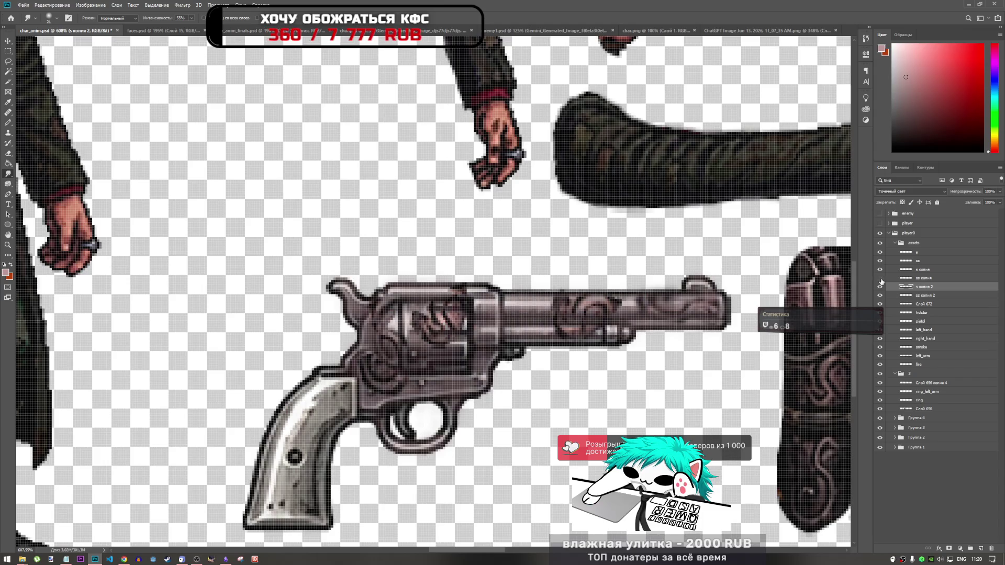
left_click(880, 279)
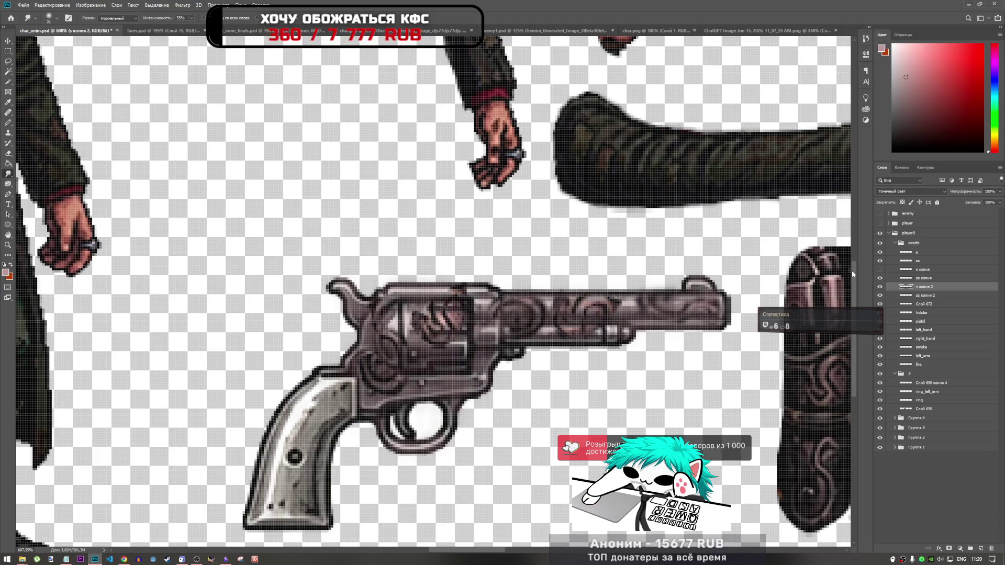
- Show the s копия ornament, then move and tilt it slightly clockwise across the cylinder
left_click(880, 270)
left_click(890, 269)
key("ctrl+t")
mouse_move(502, 340)
left_mouse_down()
mouse_move(521, 347)
mouse_move(440, 375)
mouse_move(476, 360)
mouse_move(467, 369)
left_mouse_up()
left_click_drag(512, 337, 471, 369)
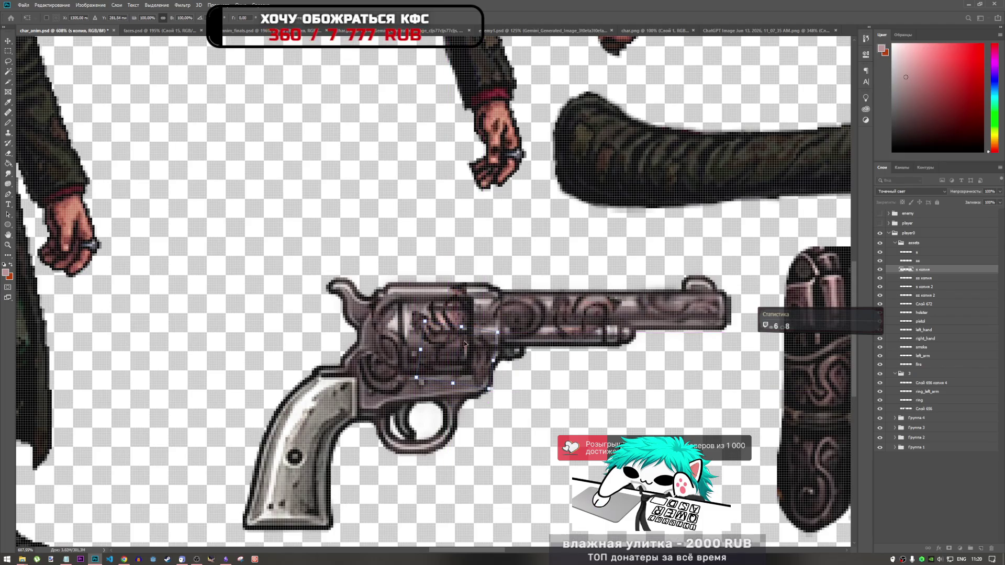
- Commit the previous transform and duplicate the ss копия swirl ornament layer
key("Return")
key("r")
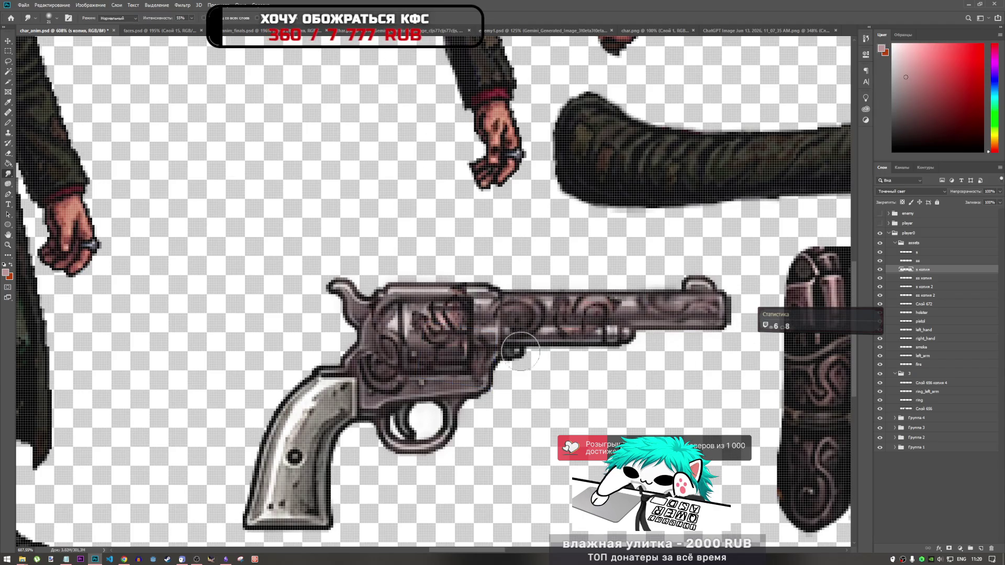
left_click(931, 279)
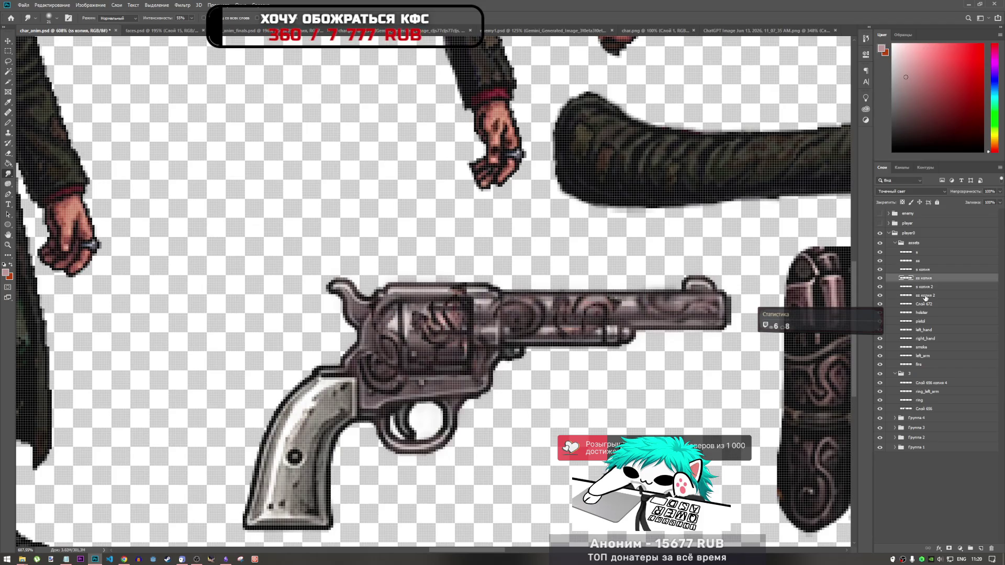
key("ctrl+z")
key("ctrl+z")
key("ctrl+shift+z")
key("ctrl+shift+z")
- Place the copy below Слой 672, scale it to about 50%, and rotate it about -69° onto the revolver frame
key("ctrl+t")
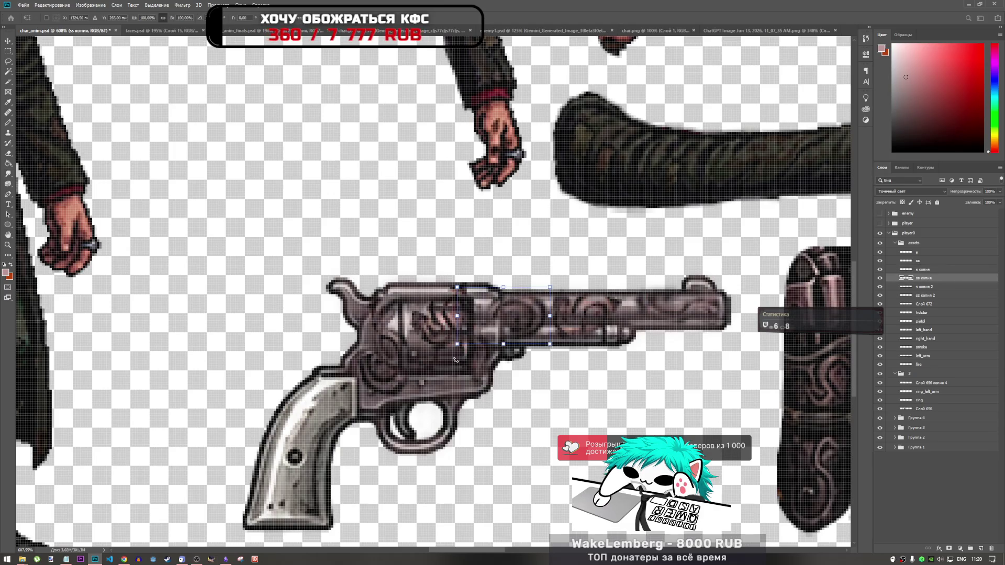
left_click_drag(941, 277, 937, 310)
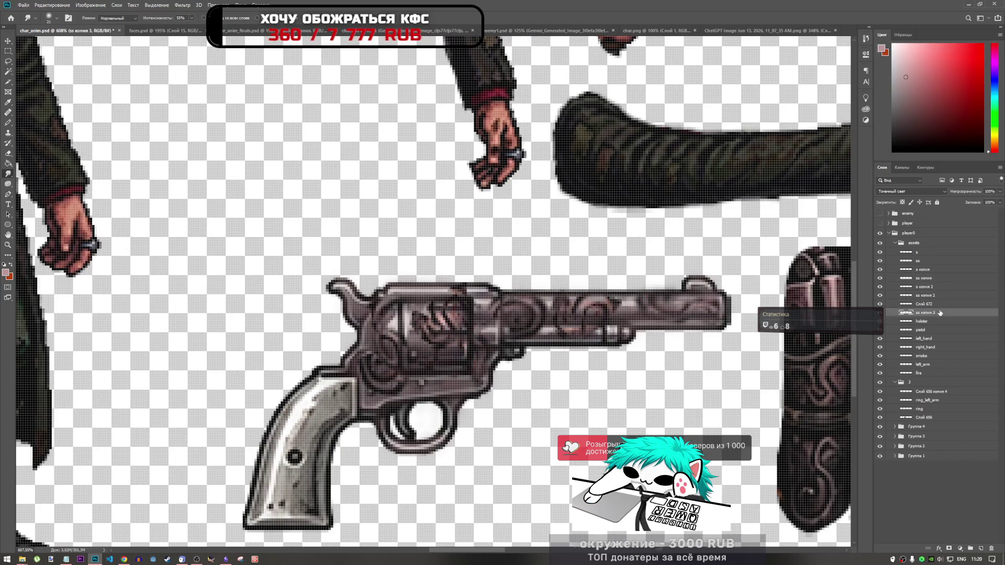
mouse_move(517, 313)
left_mouse_down()
mouse_move(432, 322)
mouse_move(389, 361)
left_mouse_up()
mouse_move(413, 307)
left_mouse_down()
mouse_move(352, 271)
mouse_move(353, 293)
mouse_move(348, 270)
mouse_move(413, 229)
mouse_move(366, 222)
mouse_move(396, 231)
mouse_move(418, 297)
mouse_move(463, 277)
mouse_move(411, 329)
mouse_move(421, 306)
mouse_move(411, 288)
mouse_move(415, 299)
left_mouse_up()
- Darken the cylinder ornament with the Burn tool, then try Dodge and Sponge
key("Return")
key("r")
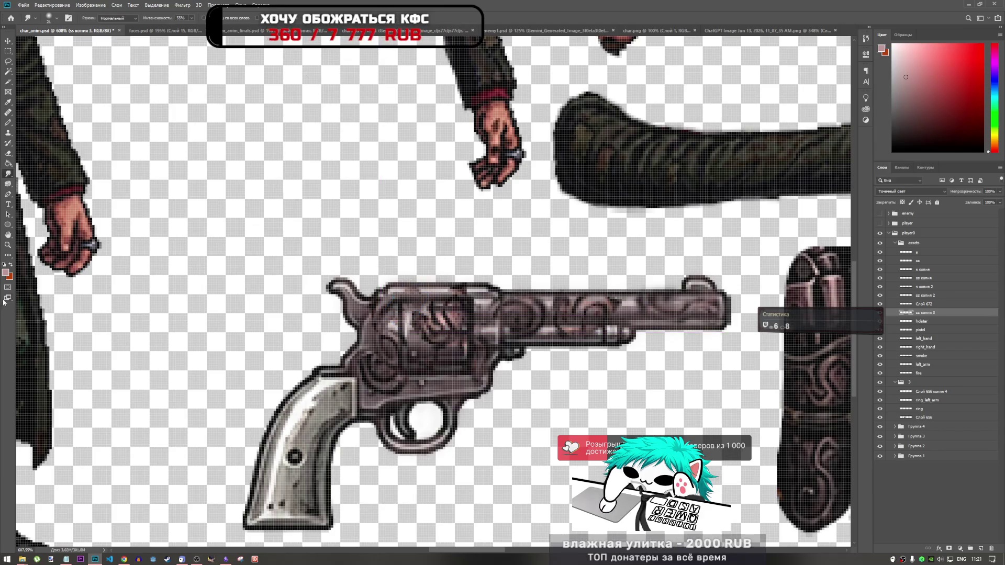
left_click(8, 184)
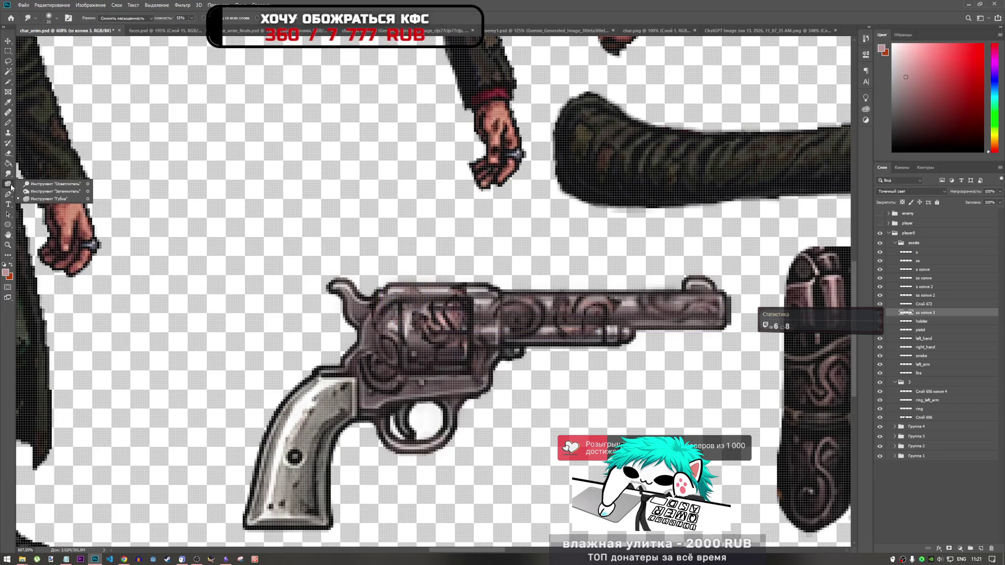
left_click(45, 193)
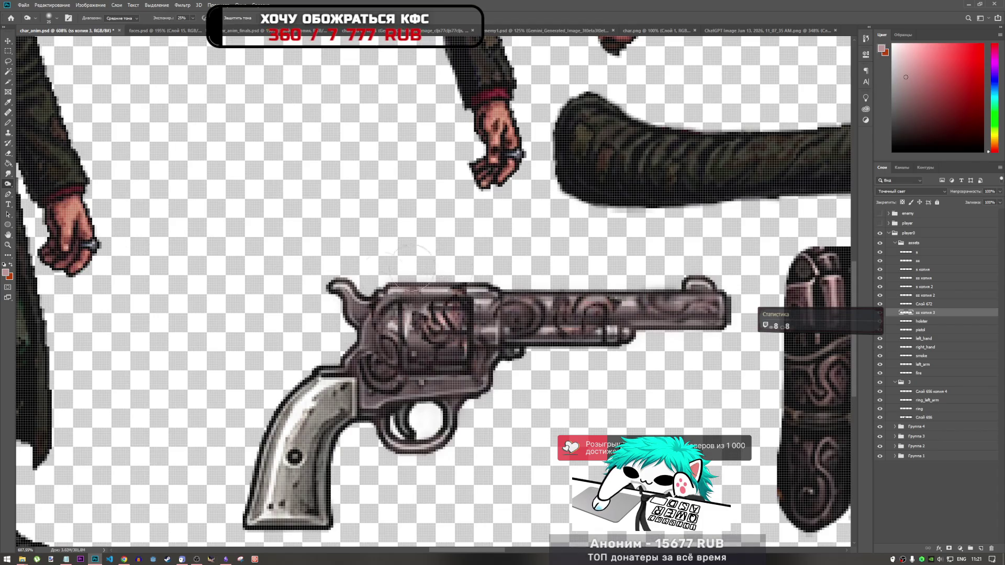
left_click_drag(441, 334, 414, 285)
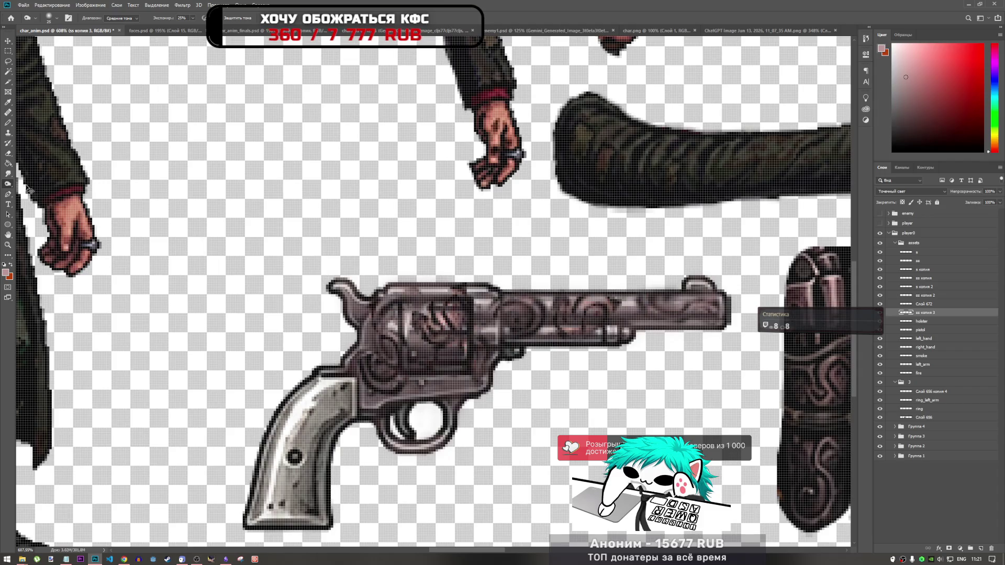
left_click(8, 184)
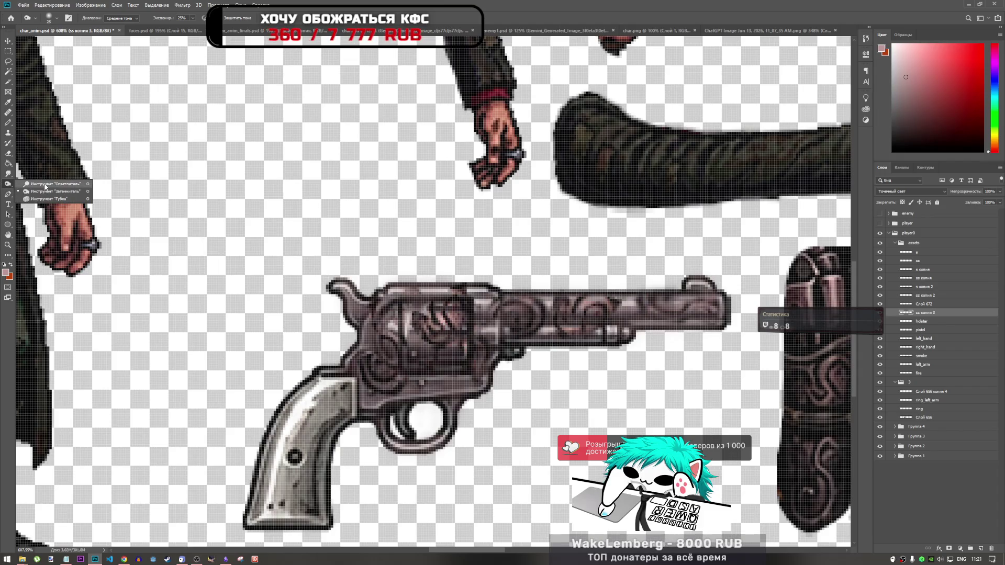
left_click(45, 184)
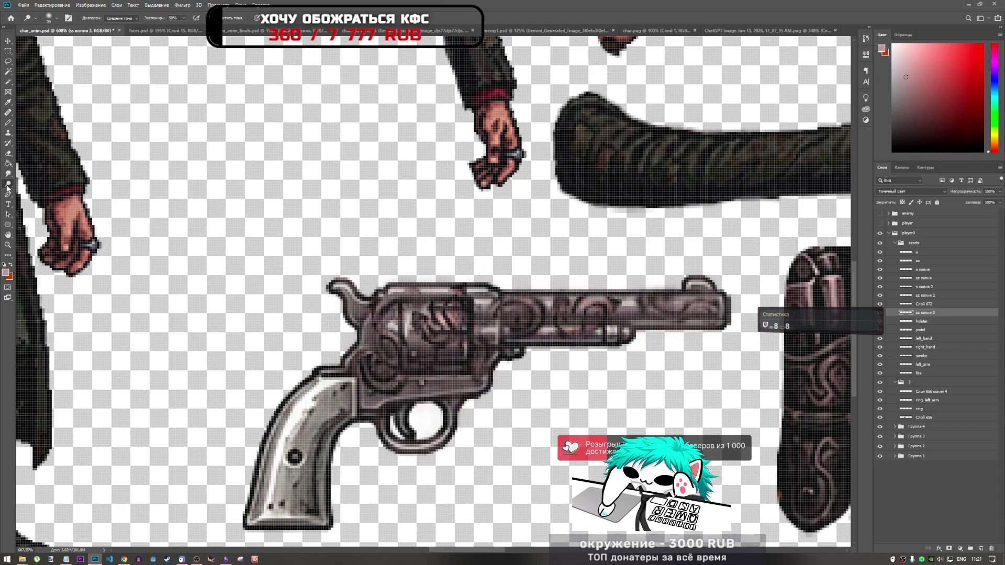
left_click(7, 187)
left_click(42, 200)
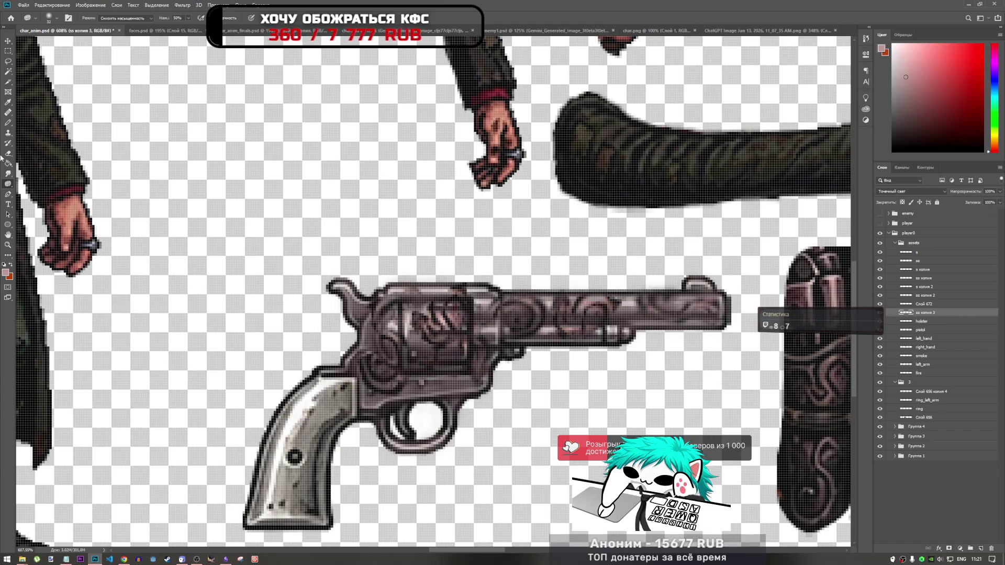
- Sharpen the engraved detail on the revolver's cylinder with the Sharpen tool at 50% strength
right_click(10, 184)
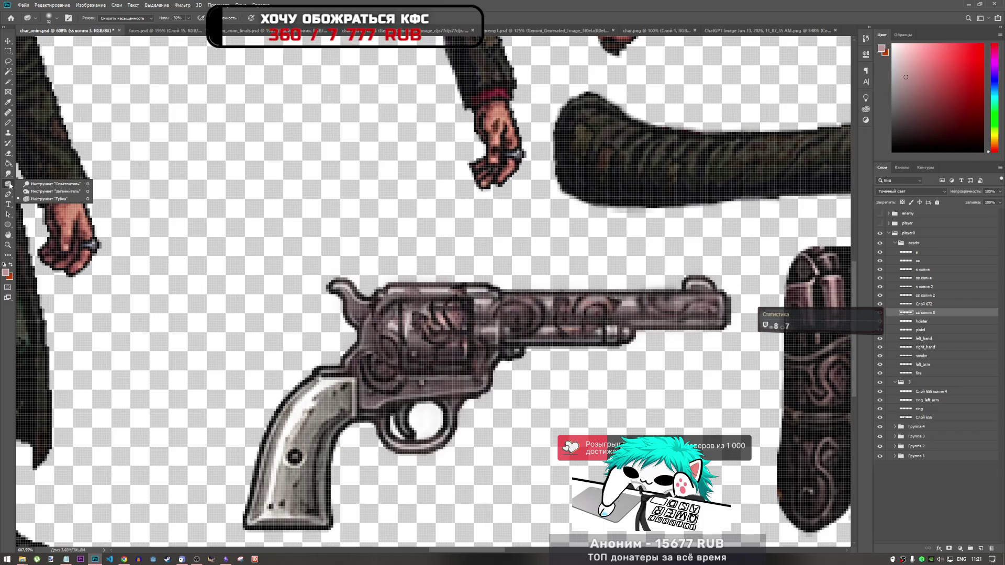
right_click(8, 173)
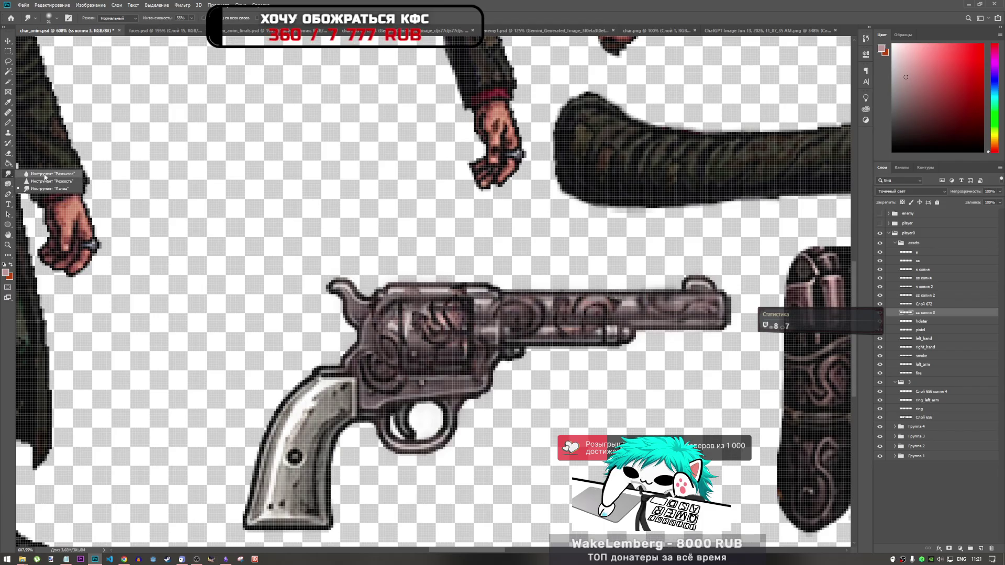
left_click(50, 180)
key("5")
mouse_move(450, 306)
left_mouse_down()
mouse_move(419, 296)
mouse_move(390, 327)
mouse_move(445, 295)
mouse_move(422, 329)
mouse_move(376, 327)
mouse_move(400, 307)
mouse_move(424, 371)
left_mouse_up()
scroll(445, 296, "down", 5)
scroll(448, 317, "up", 5)
scroll(425, 372, "down", 2)
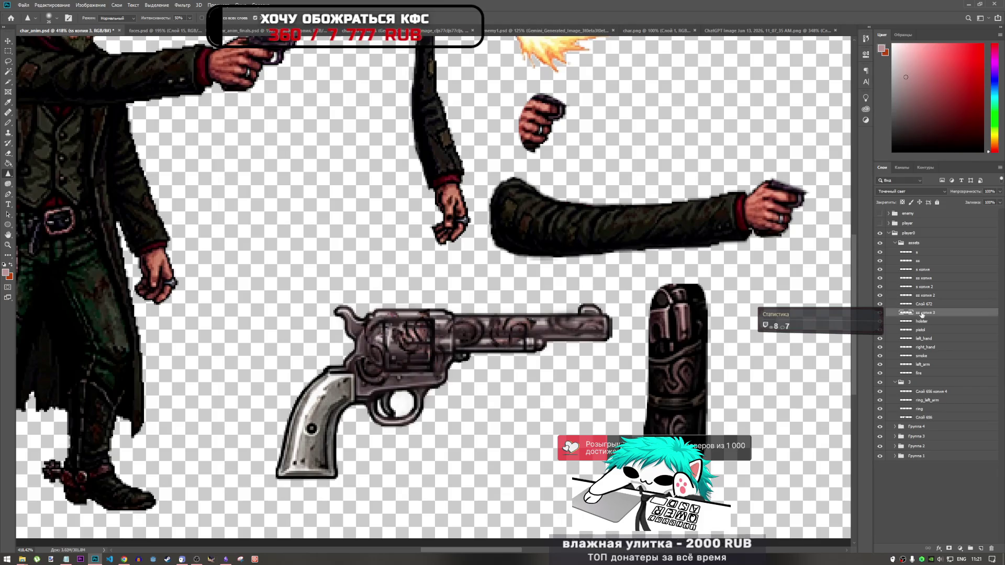
- Compare the ornament layers' visibility, keeping ss копия 3 above Слой 672
key("ctrl+bracketright")
left_click(881, 307)
left_click(882, 307)
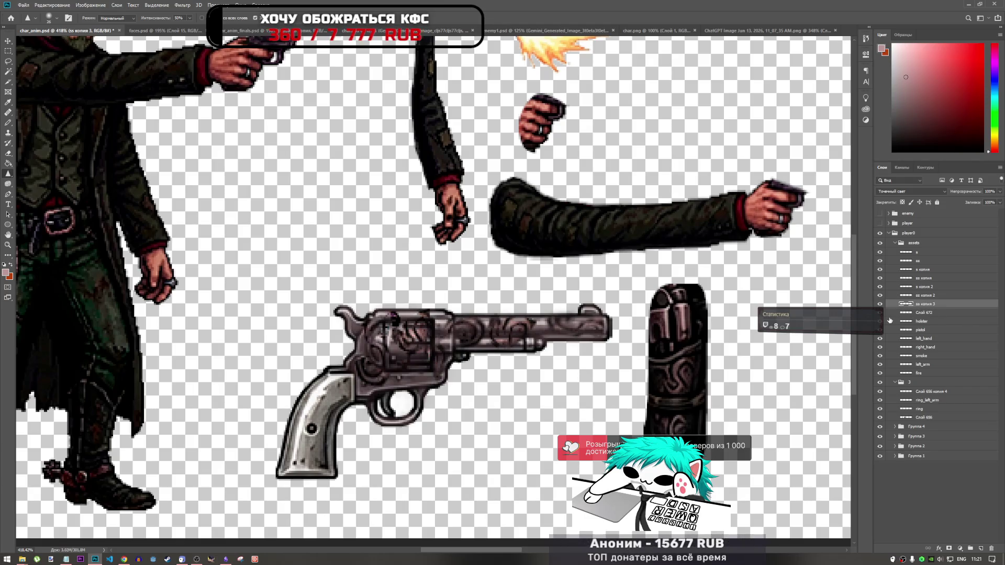
left_click(880, 317)
left_click(880, 316)
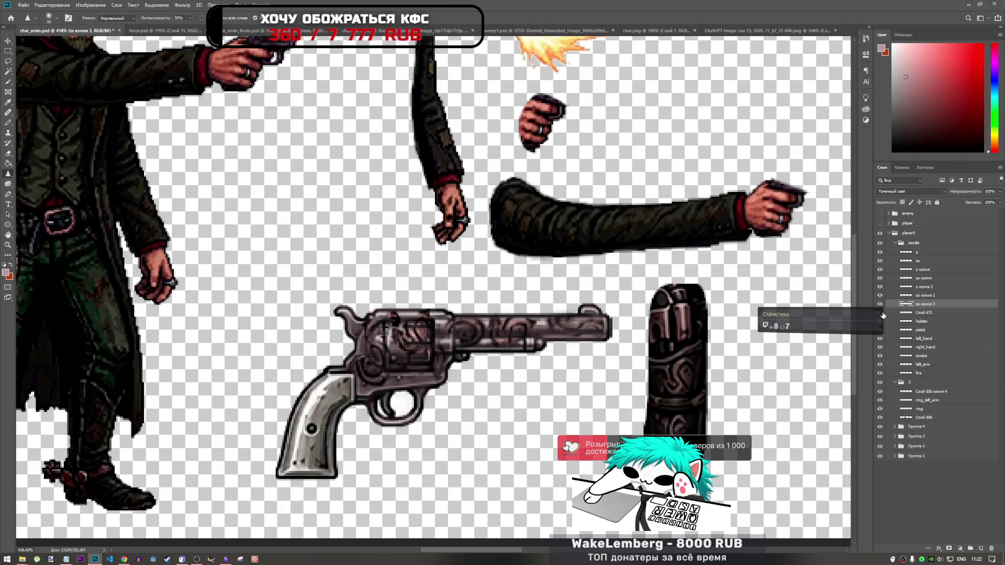
left_click_drag(926, 306, 931, 320)
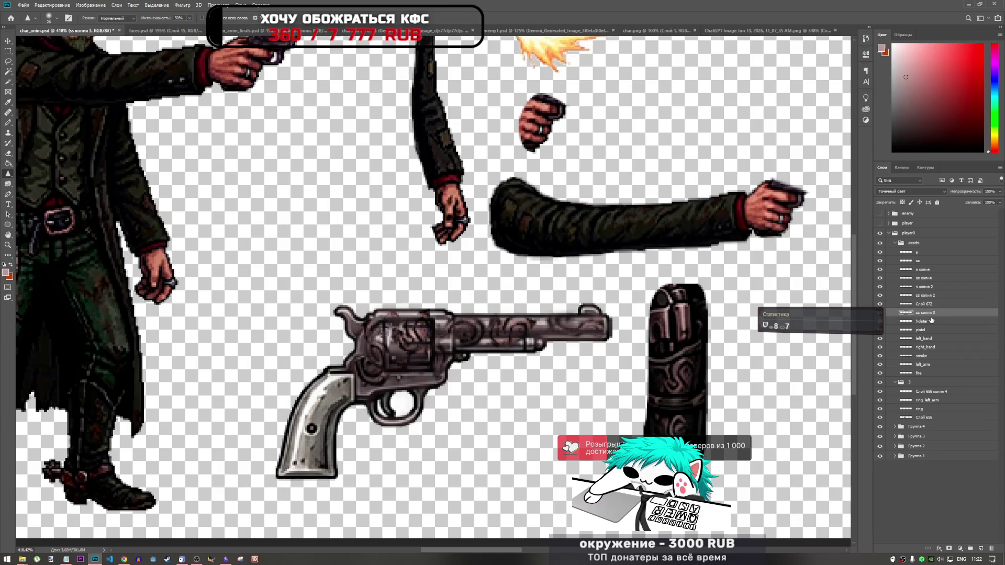
key("ctrl+z")
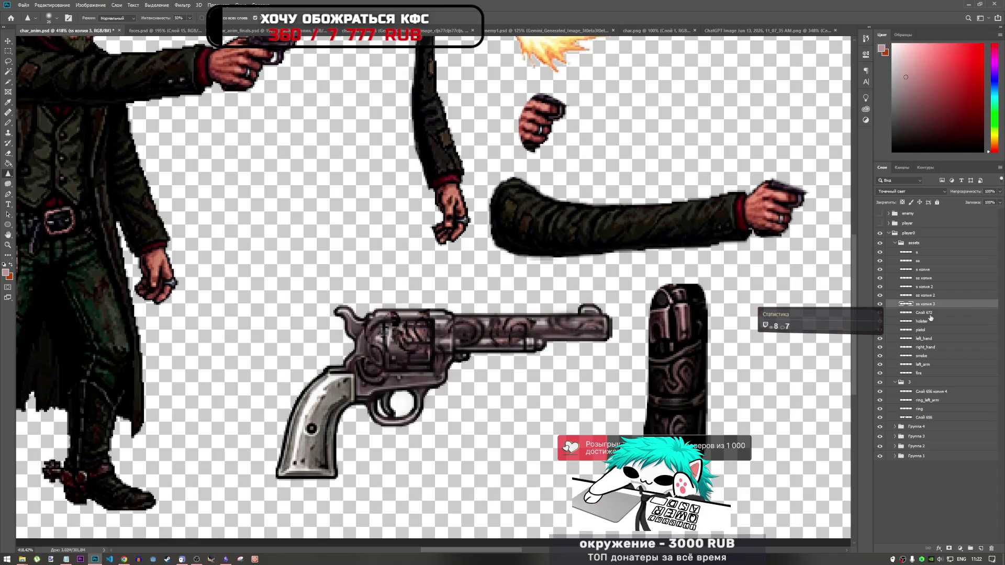
- Group layers s through ss копия 3 into Группа 5 and move it below Слой 672
left_click(923, 255, "shift")
key("ctrl+g")
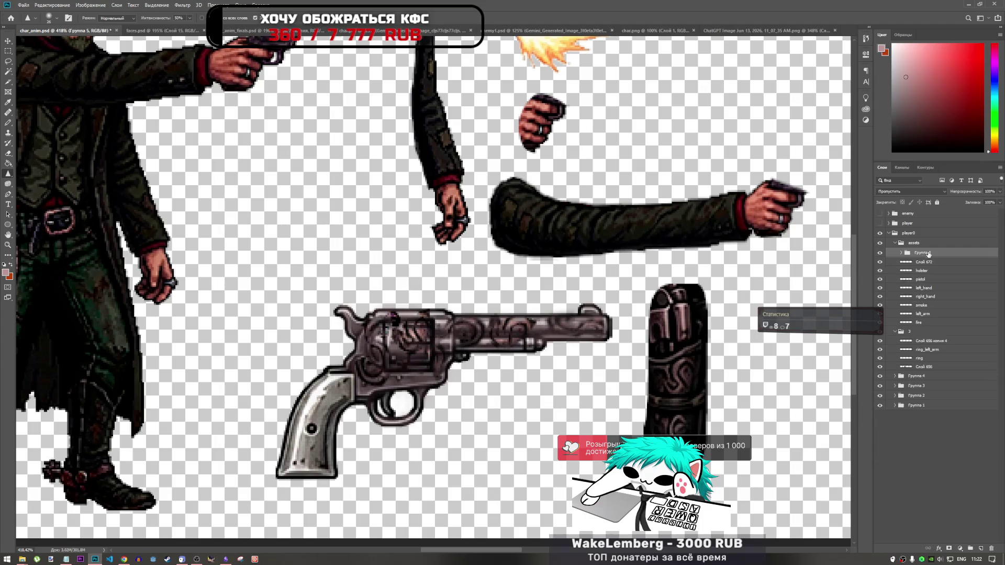
left_click_drag(922, 254, 927, 267)
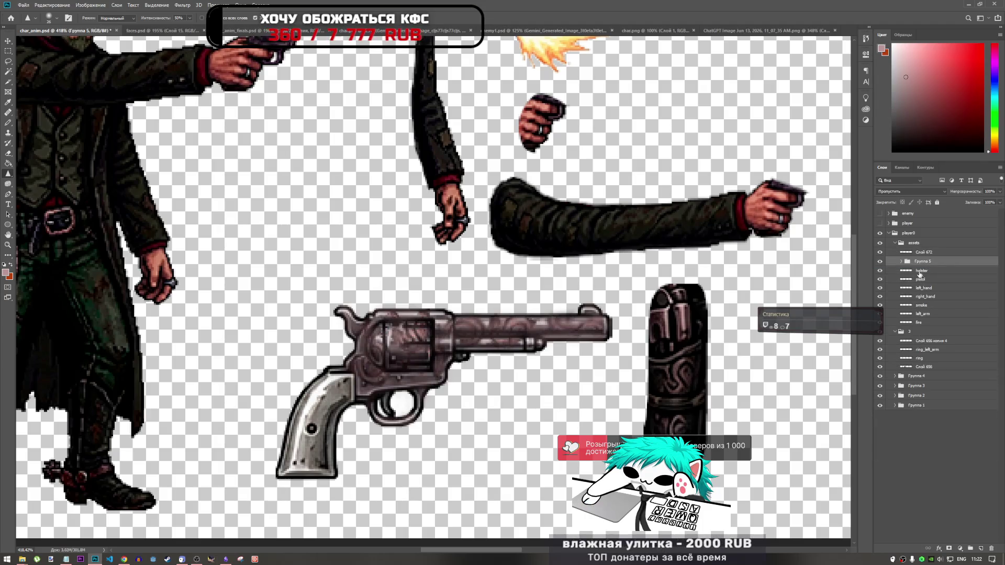
scroll(556, 347, "down", 5)
scroll(415, 356, "up", 8)
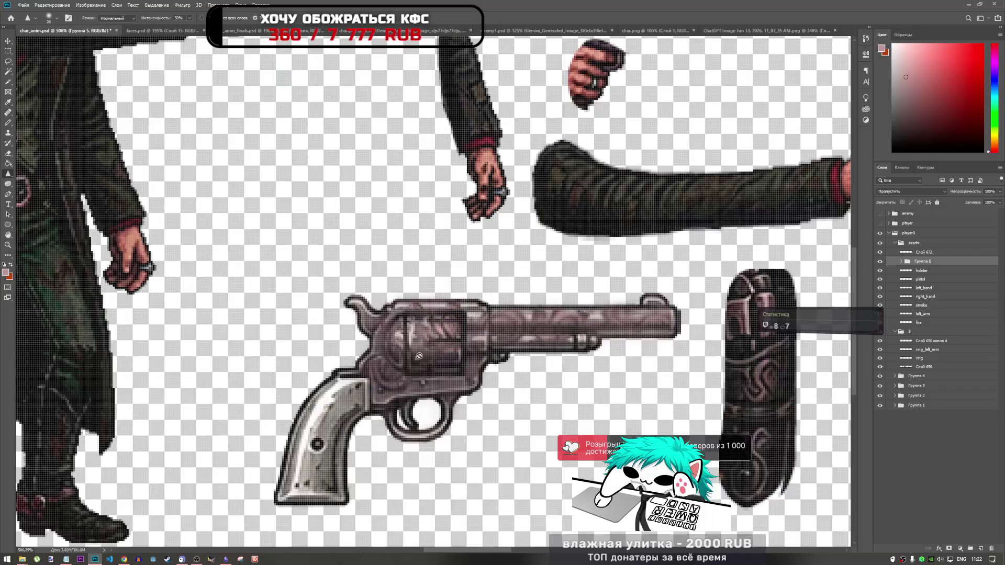
- Retouch the cylinder ornament on s копия in Группа 5, undoing the stroke that came out too dark
scroll(383, 361, "down", 4)
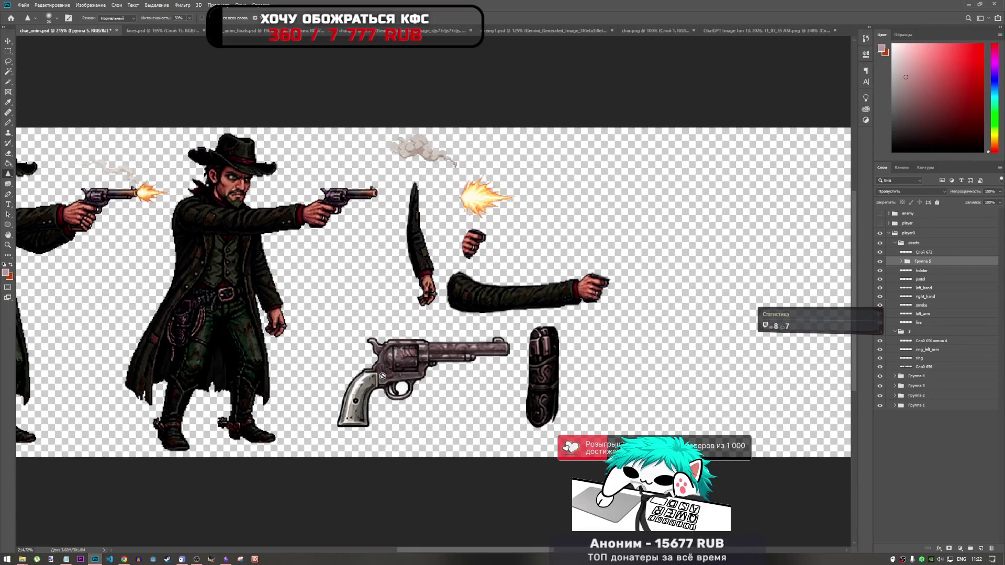
scroll(402, 351, "up", 4)
left_click(901, 261)
left_click(892, 271)
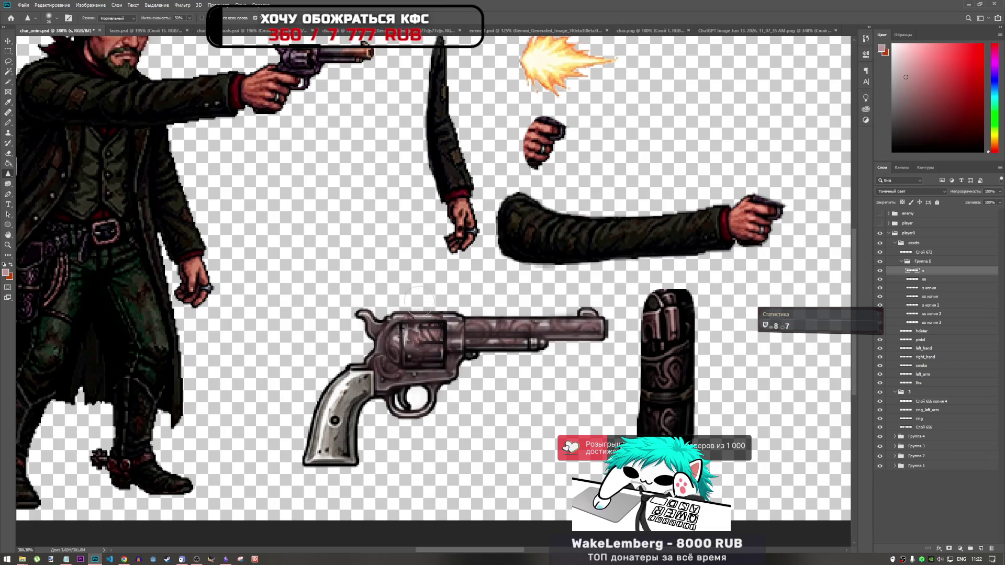
left_click(905, 288)
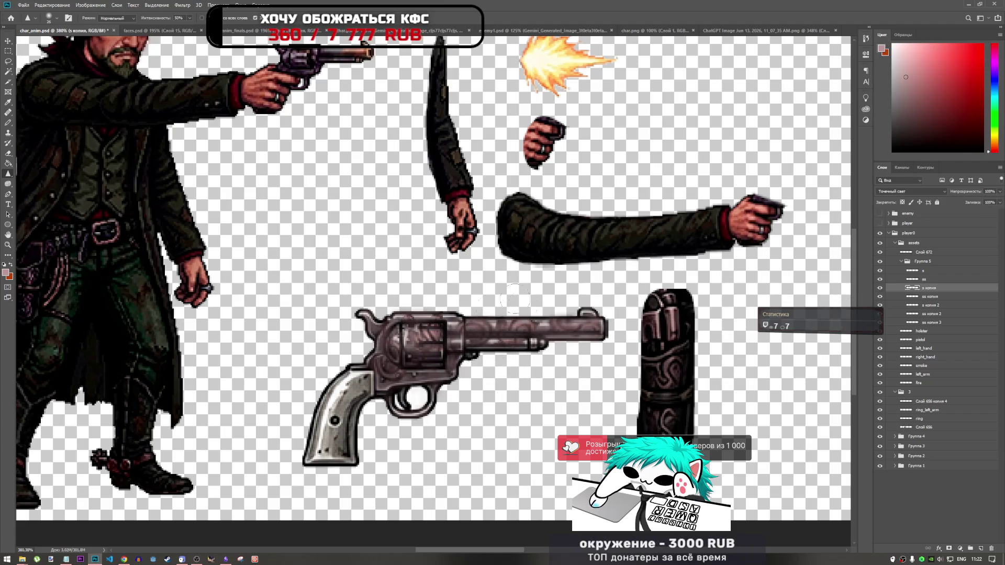
mouse_move(503, 335)
left_mouse_down()
mouse_move(416, 360)
mouse_move(477, 335)
left_mouse_up()
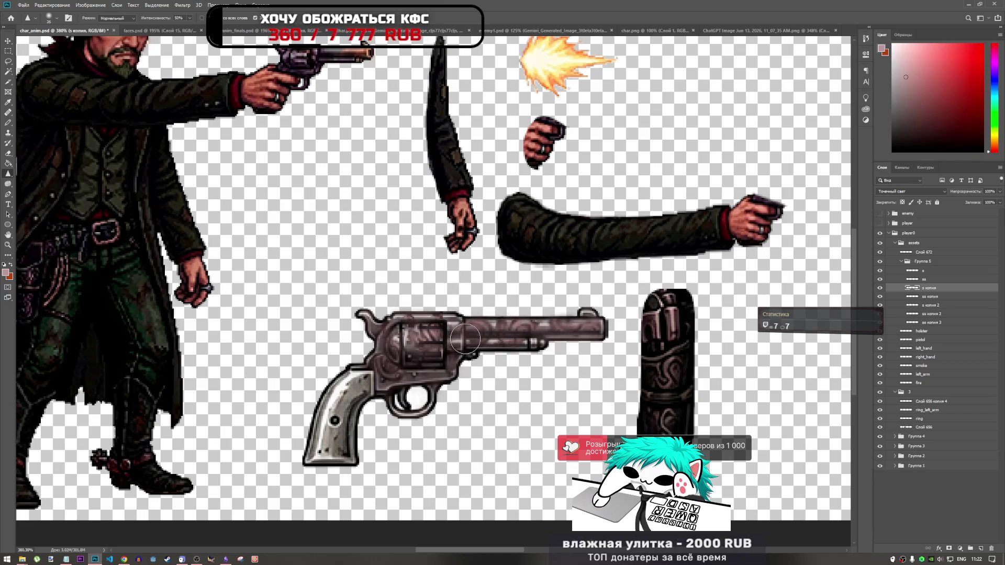
left_click_drag(452, 369, 441, 353)
key("ctrl+z")
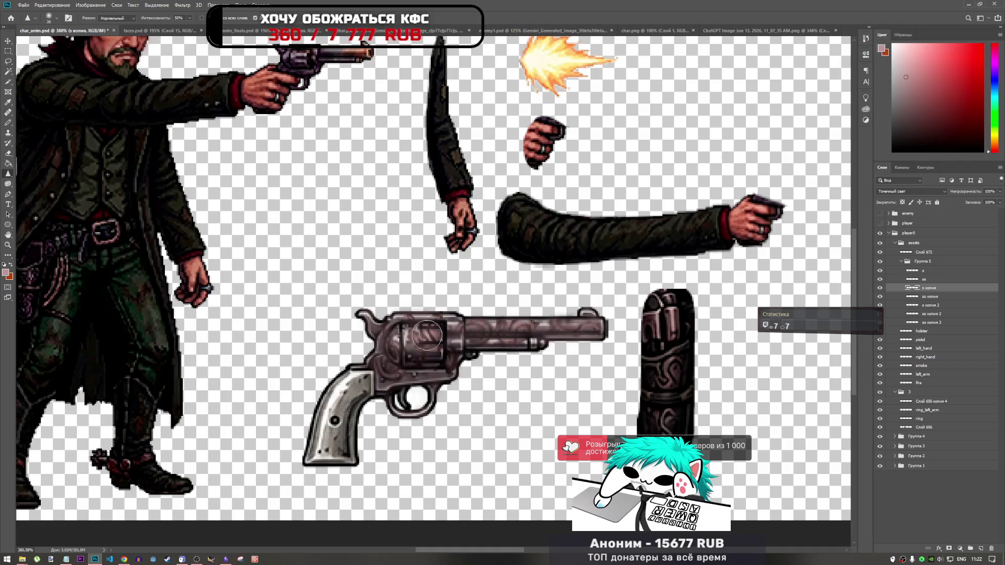
- Select the ss копия layer and switch the toning tool to Burn
left_click(927, 297)
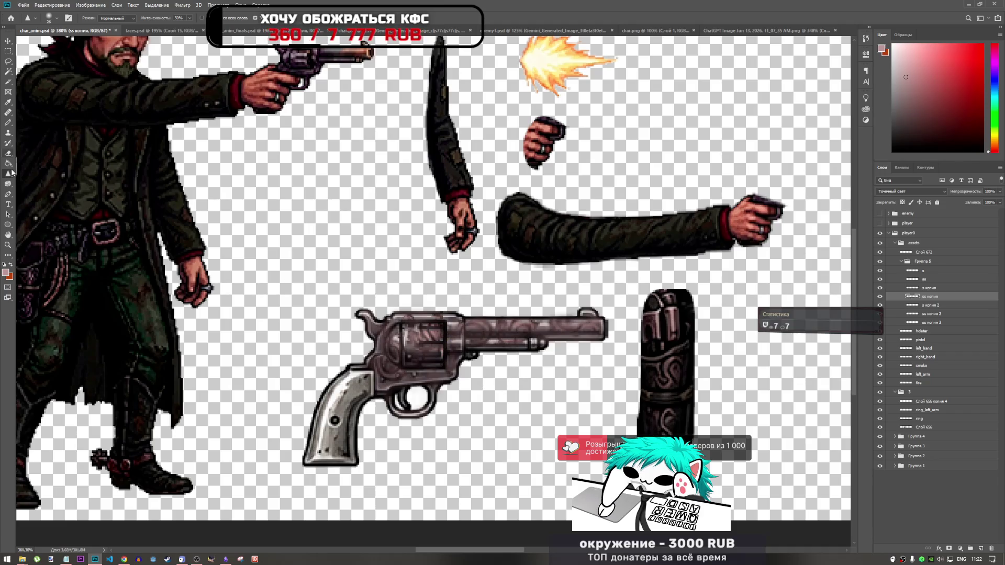
left_click(8, 185)
right_click(7, 186)
left_click(41, 197)
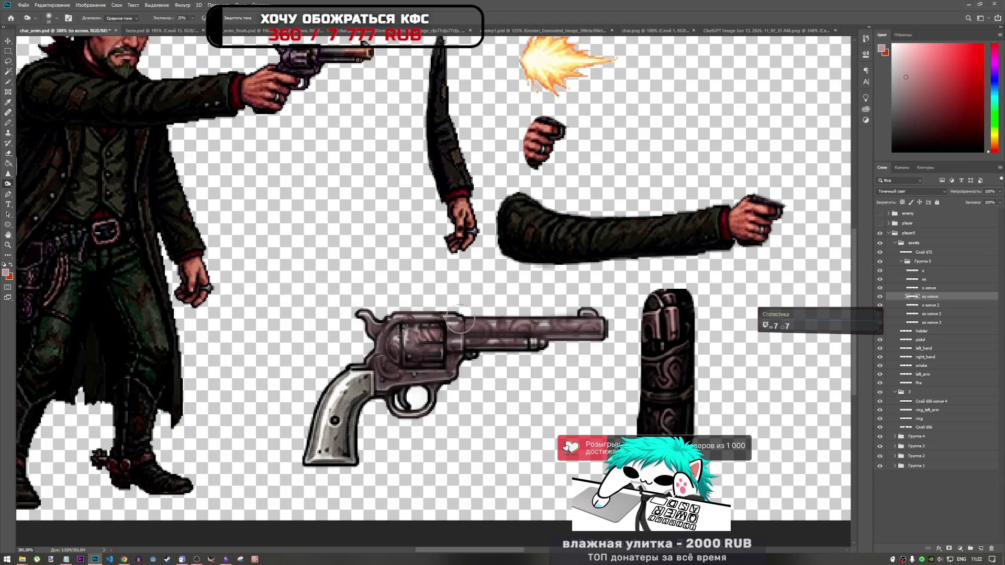
- Switch to Dodge at 50% exposure and move Группа 5 above Слой 672
right_click(6, 185)
left_click(36, 184)
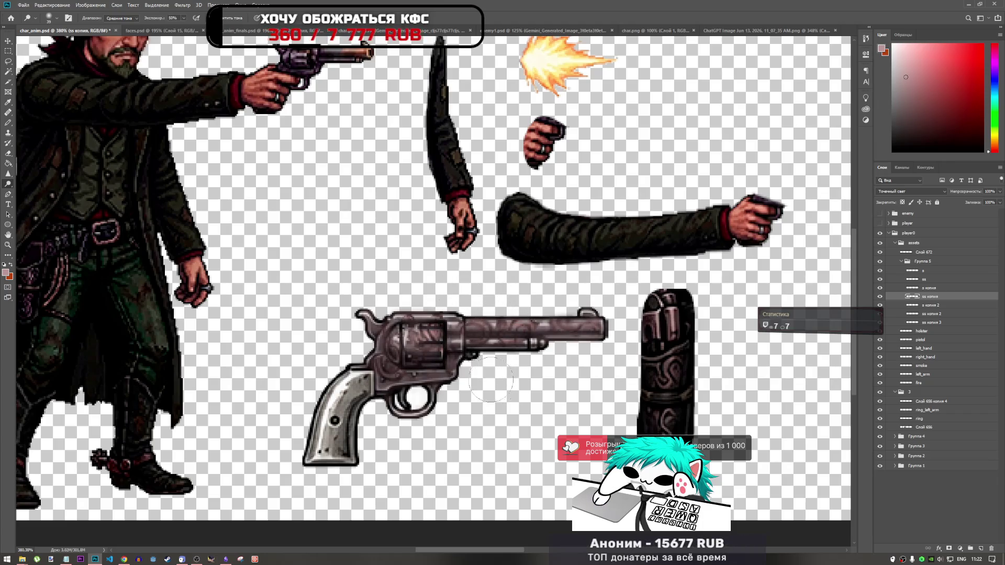
left_click_drag(912, 264, 919, 252)
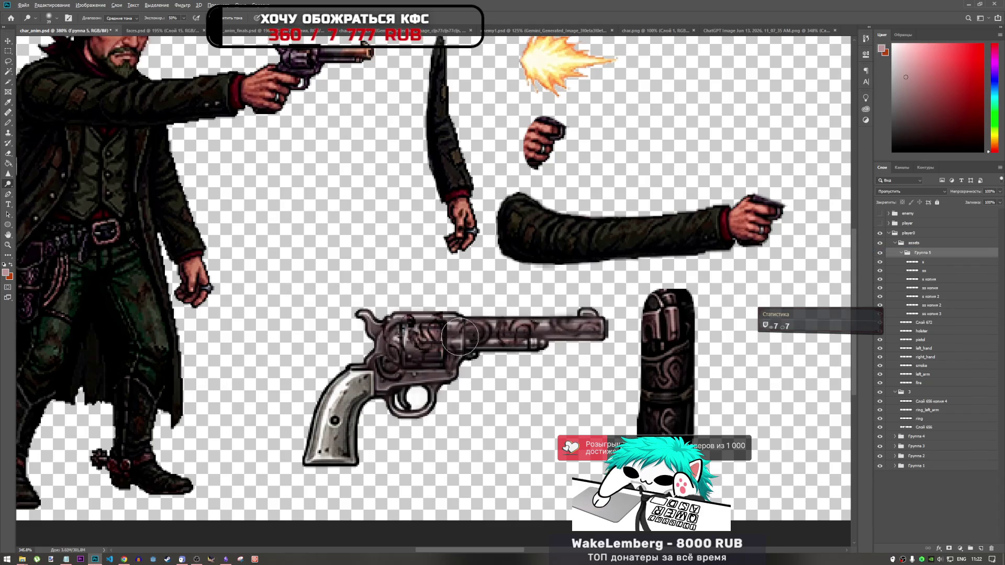
scroll(464, 335, "down", 3)
scroll(445, 344, "up", 5)
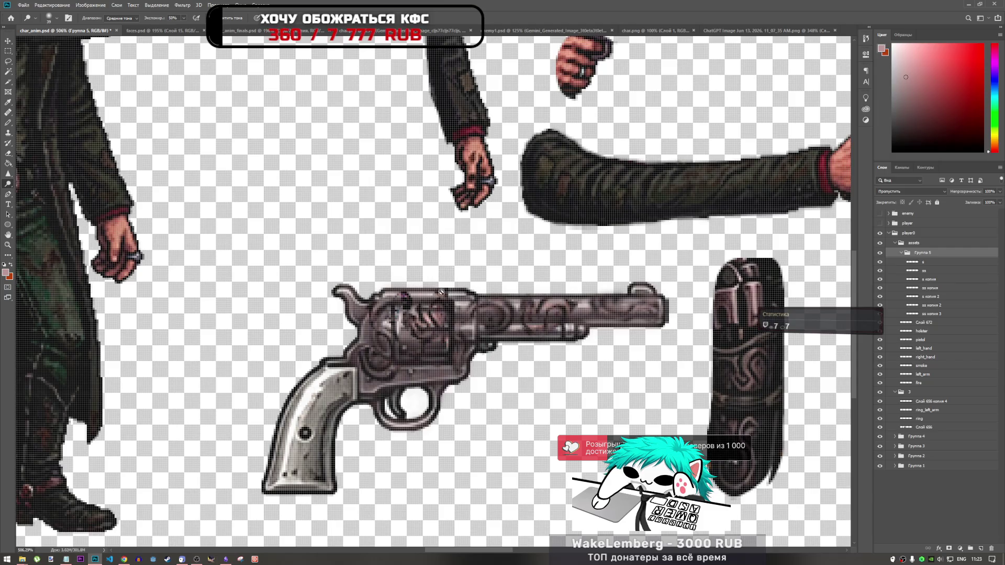
- Delete the ss копия 3 ornament layer from Группа 5
left_click(921, 262)
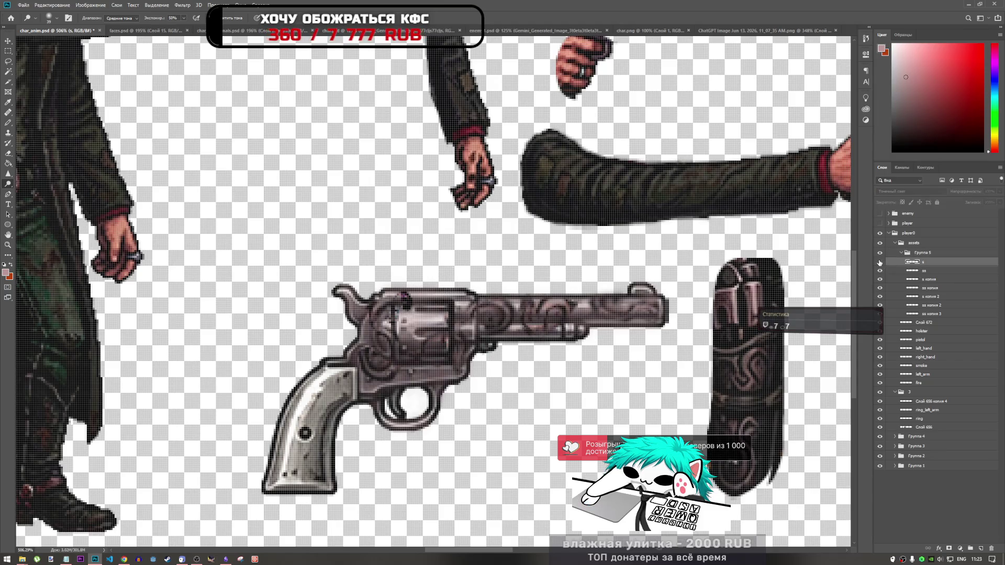
left_click(881, 314)
left_click(923, 314)
key("Delete")
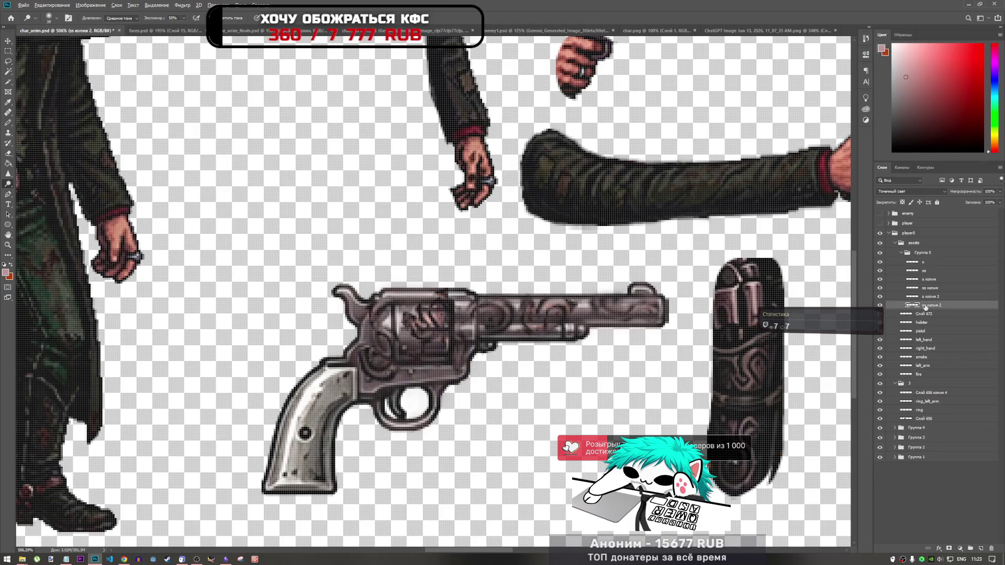
- Duplicate an ornament layer and move the new copy onto the revolver's cylinder
left_click(880, 296)
left_click(880, 297)
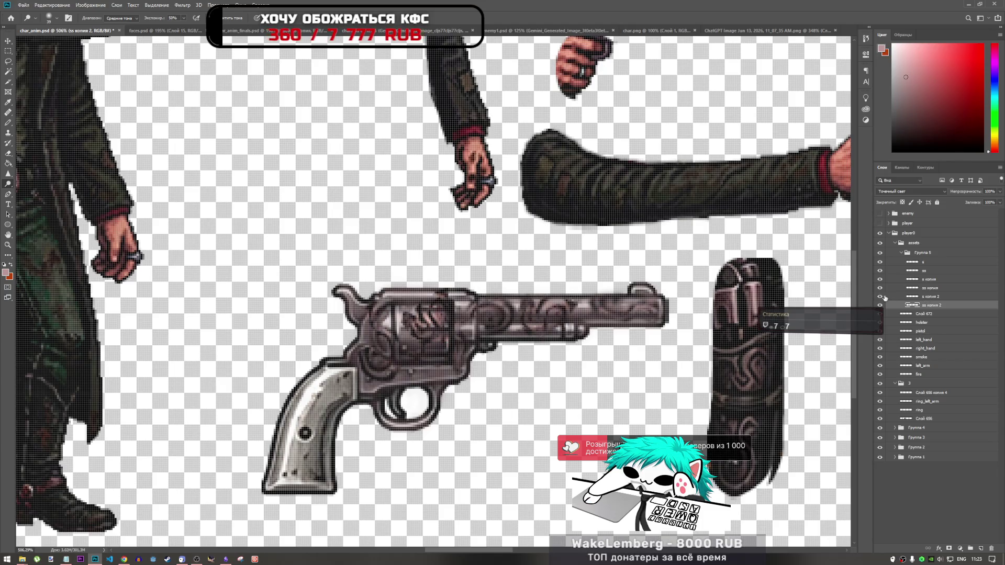
left_click_drag(927, 296, 927, 310)
key("ctrl+t")
mouse_move(600, 319)
left_mouse_down()
mouse_move(411, 301)
mouse_move(421, 283)
mouse_move(406, 294)
left_mouse_up()
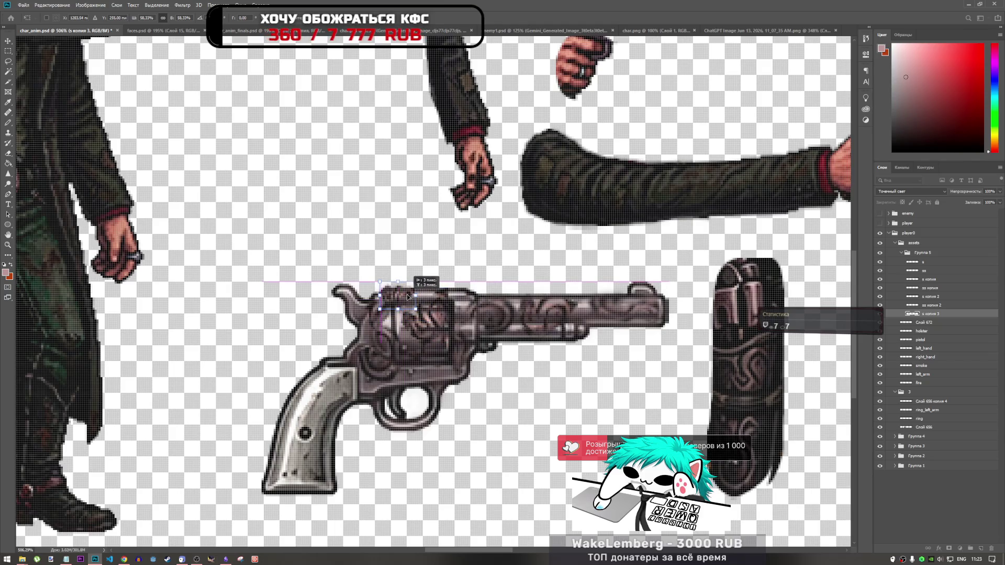
- Commit the ornament copy's transform and switch to the Lasso tool
scroll(411, 296, "up", 4)
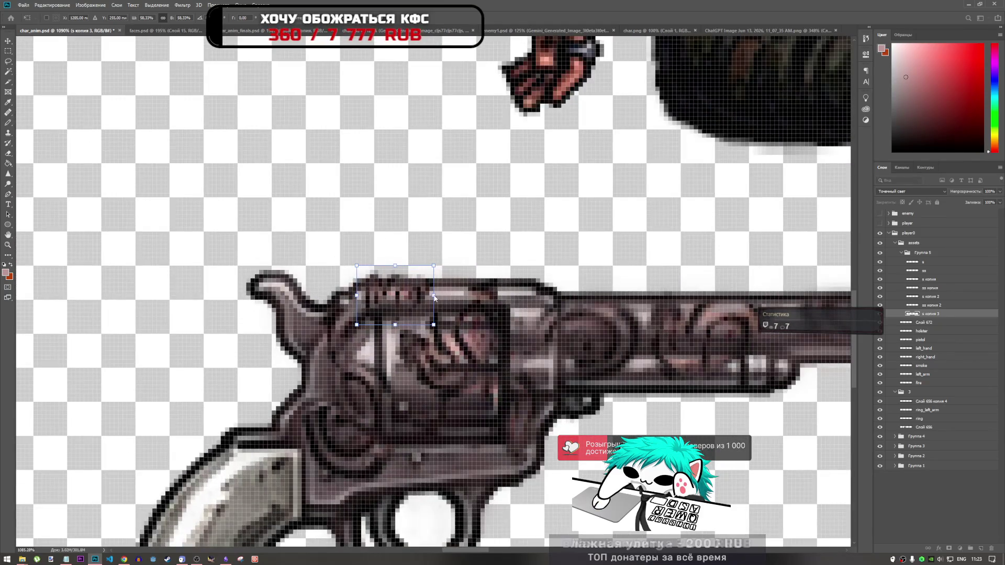
key("Return")
key("ctrl+t")
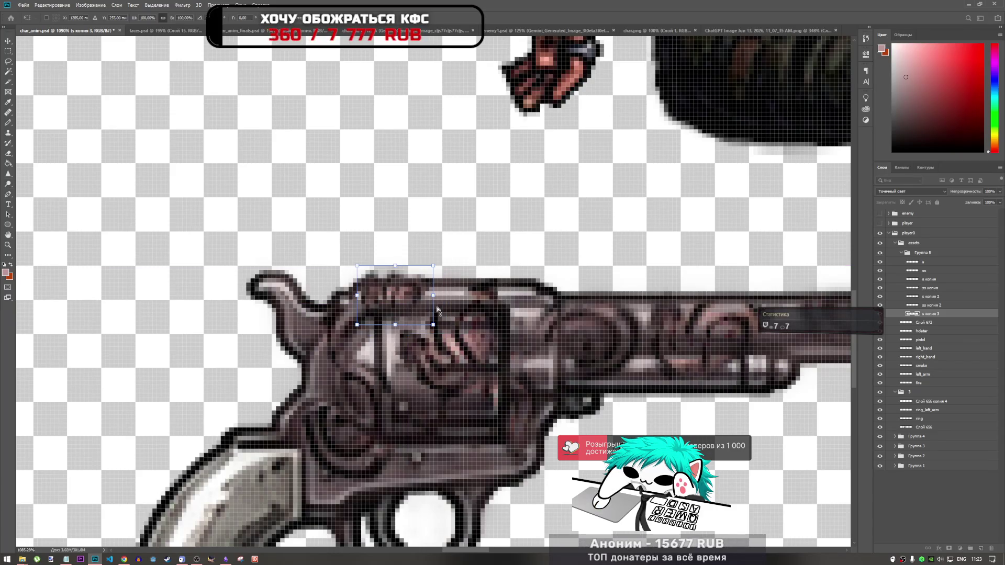
left_click(7, 61)
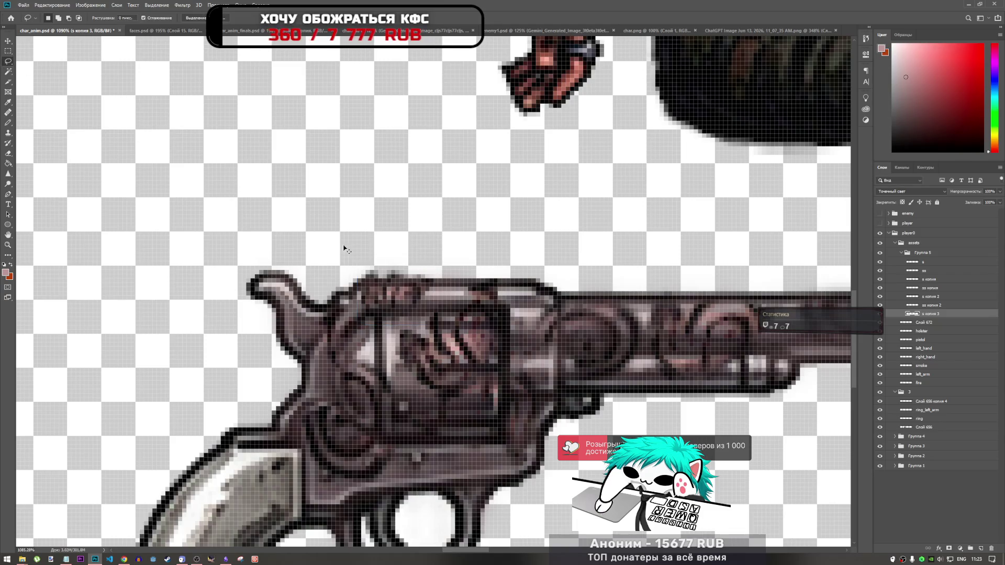
scroll(426, 296, "down", 2)
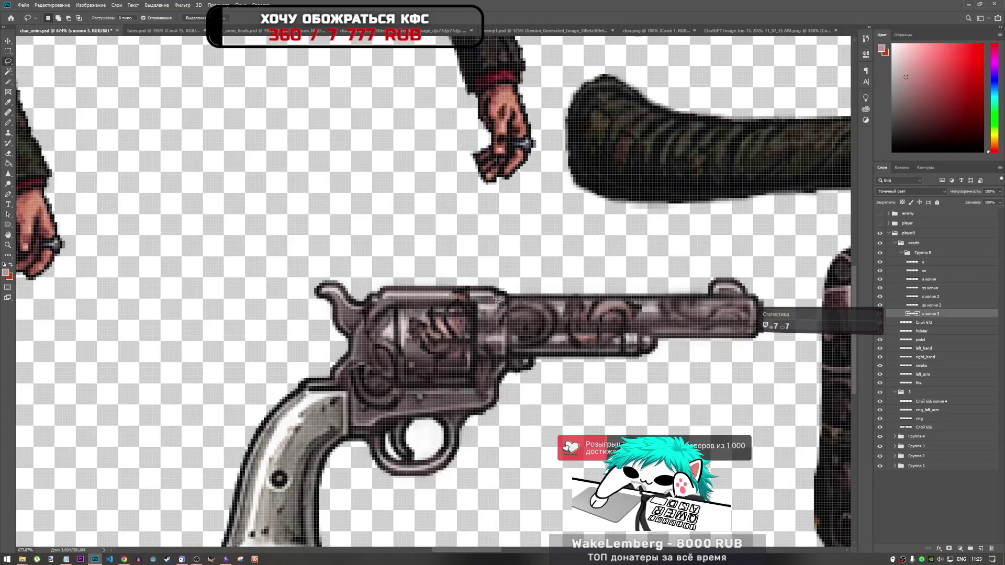
- Nudge the cylinder ornament upward and commit its new position
key("ctrl+t")
mouse_move(444, 314)
left_mouse_down()
mouse_move(444, 286)
mouse_move(433, 278)
mouse_move(444, 286)
mouse_move(408, 296)
mouse_move(444, 306)
mouse_move(453, 284)
mouse_move(421, 300)
left_mouse_up()
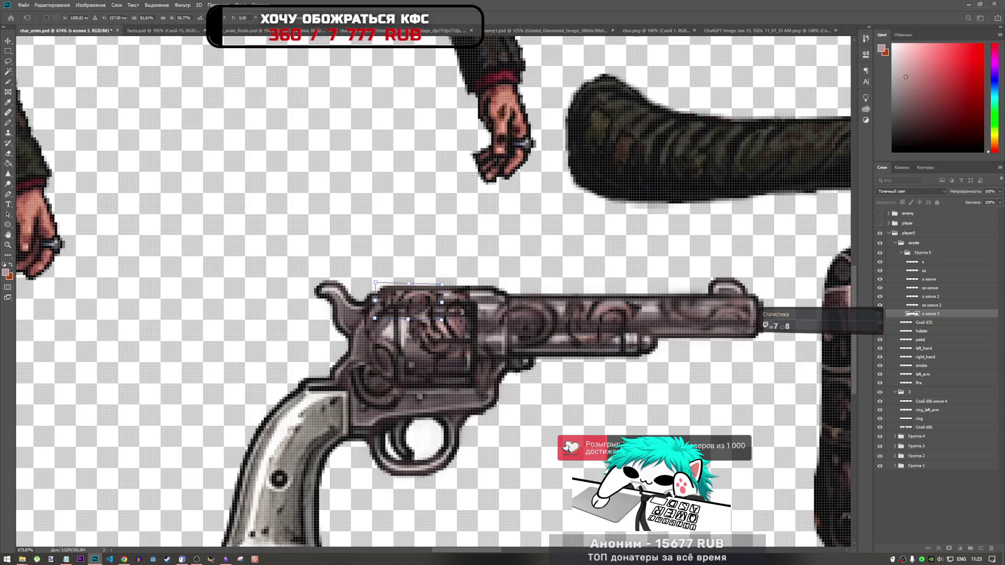
key("l")
left_click(926, 297)
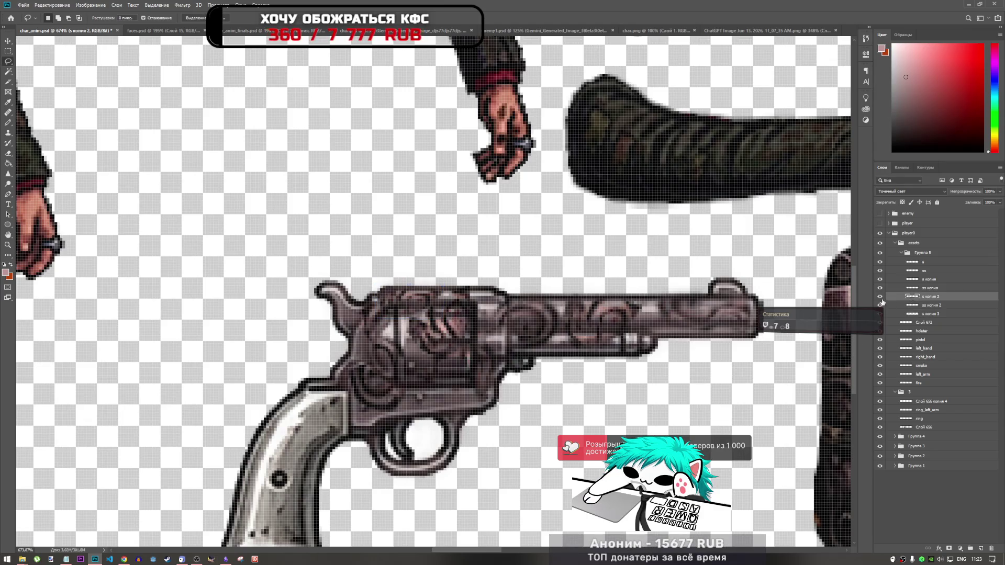
scroll(423, 340, "down", 5)
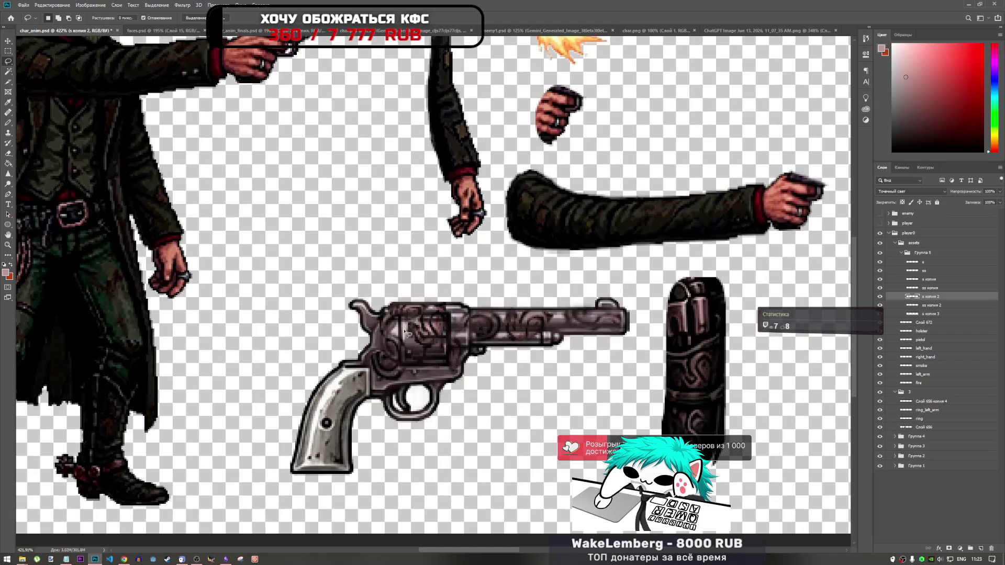
scroll(428, 349, "up", 4)
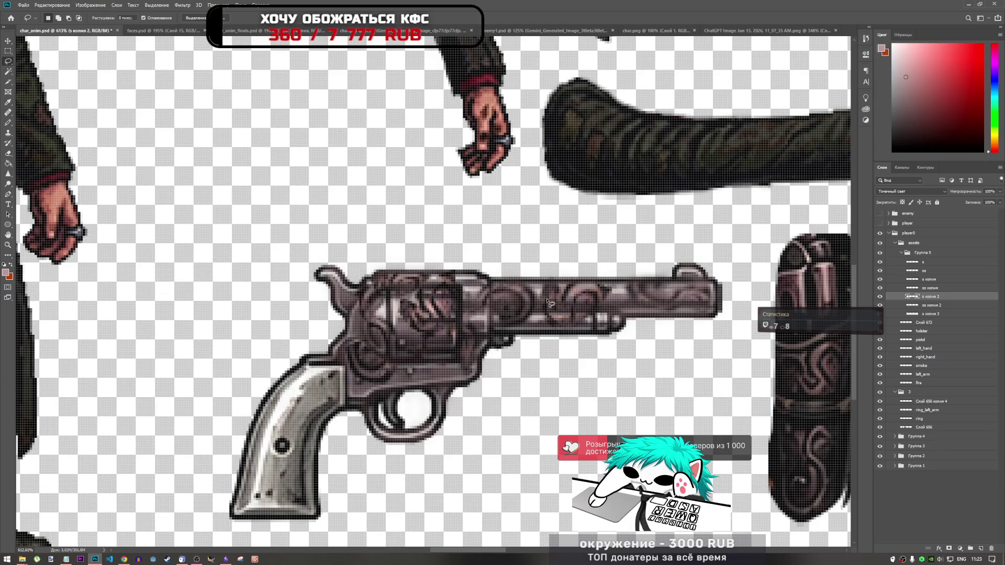
left_click(910, 254)
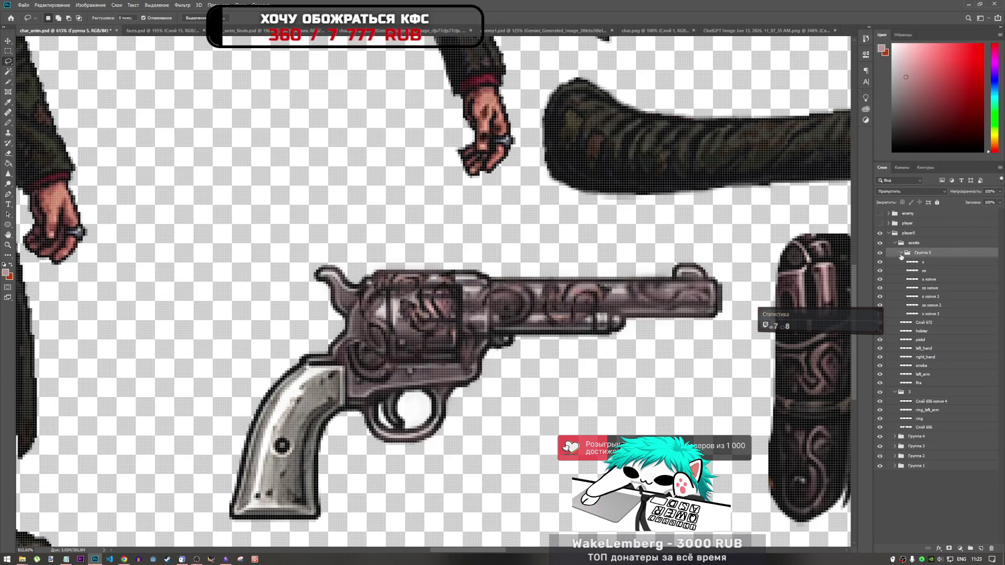
- Collapse Группа 5 and set its blend mode to Pass Through
left_click(901, 253)
left_click(905, 193)
left_click(906, 193)
scroll(902, 193, "down", 5)
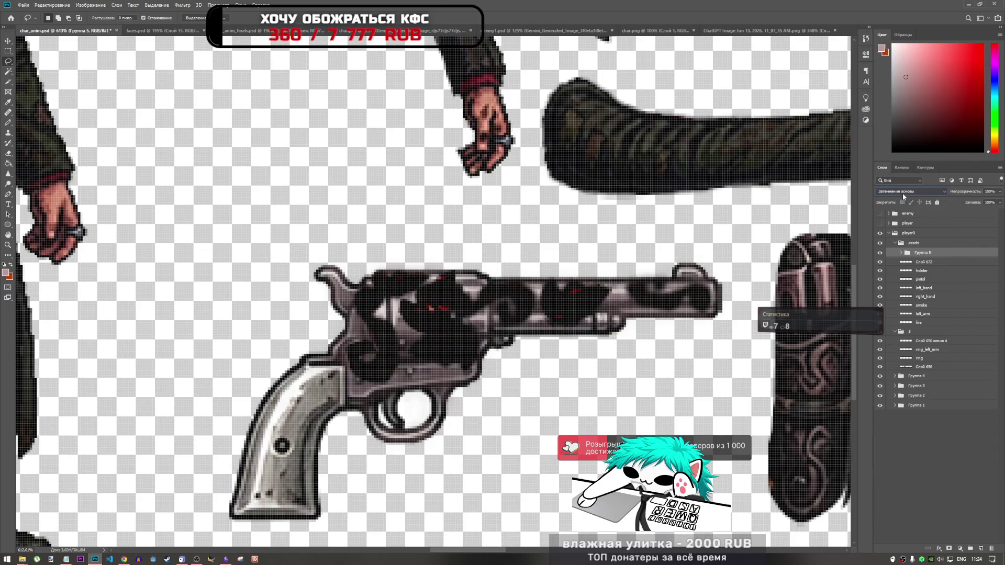
scroll(902, 193, "down", 2)
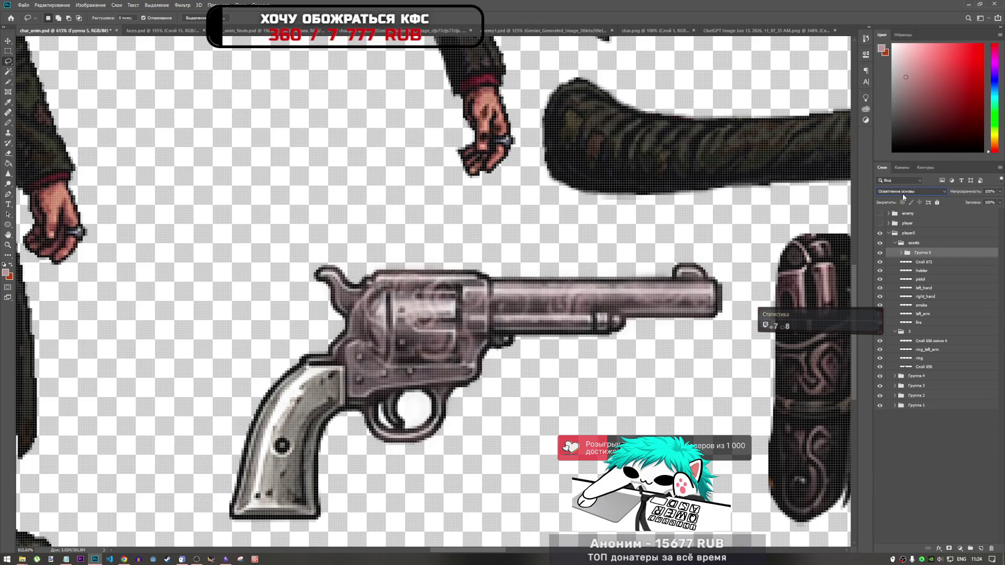
scroll(902, 194, "up", 1)
scroll(902, 194, "down", 1)
scroll(902, 194, "up", 1)
scroll(902, 194, "down", 1)
scroll(902, 194, "down", 4)
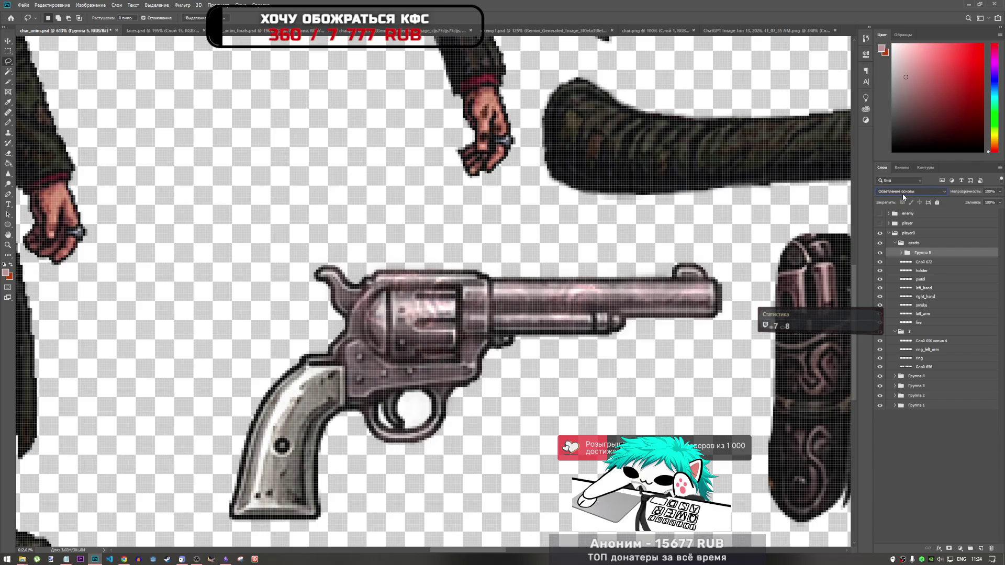
scroll(902, 194, "down", 1)
scroll(902, 192, "up", 1)
scroll(902, 192, "down", 1)
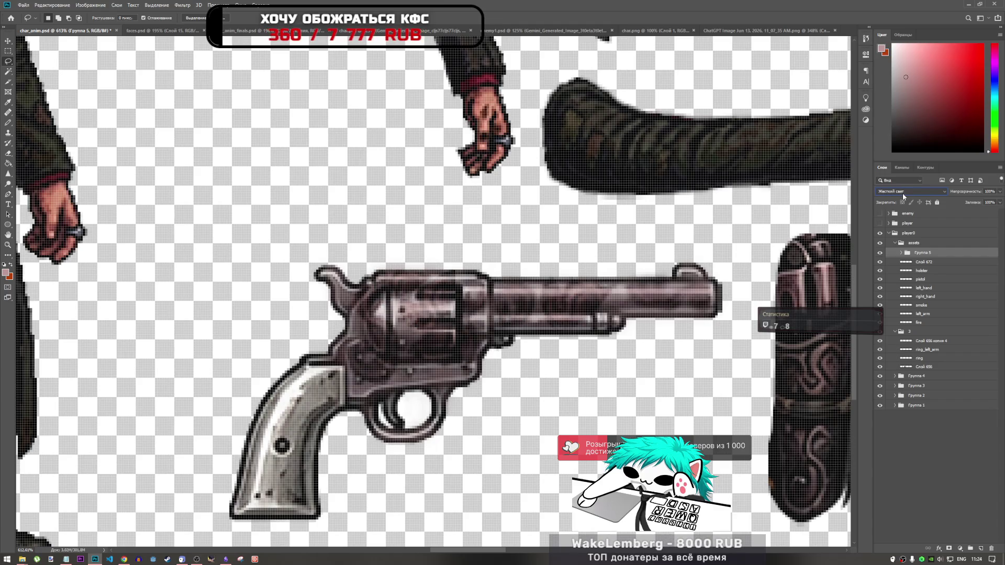
scroll(902, 193, "down", 4)
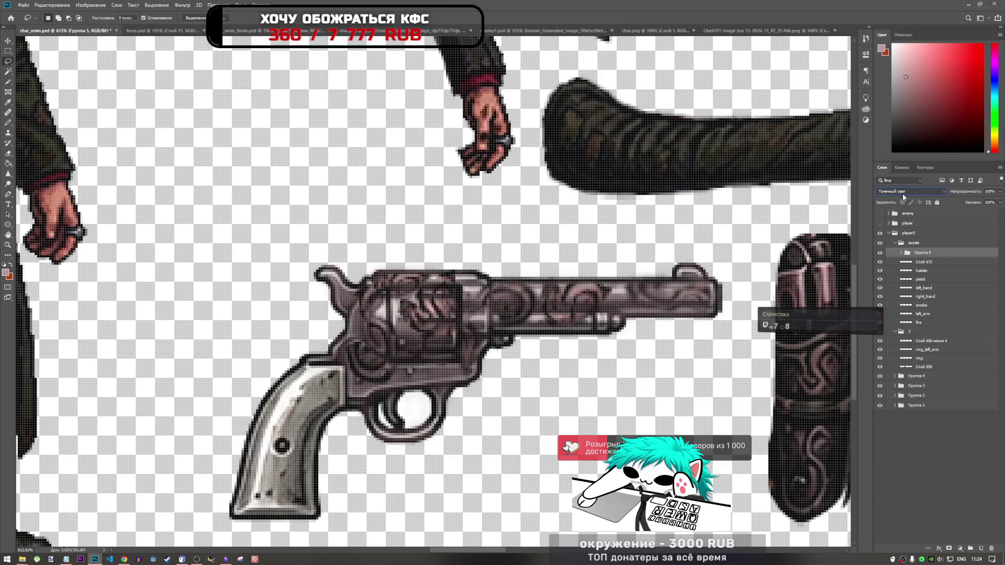
scroll(902, 193, "down", 4)
scroll(902, 193, "down", 5)
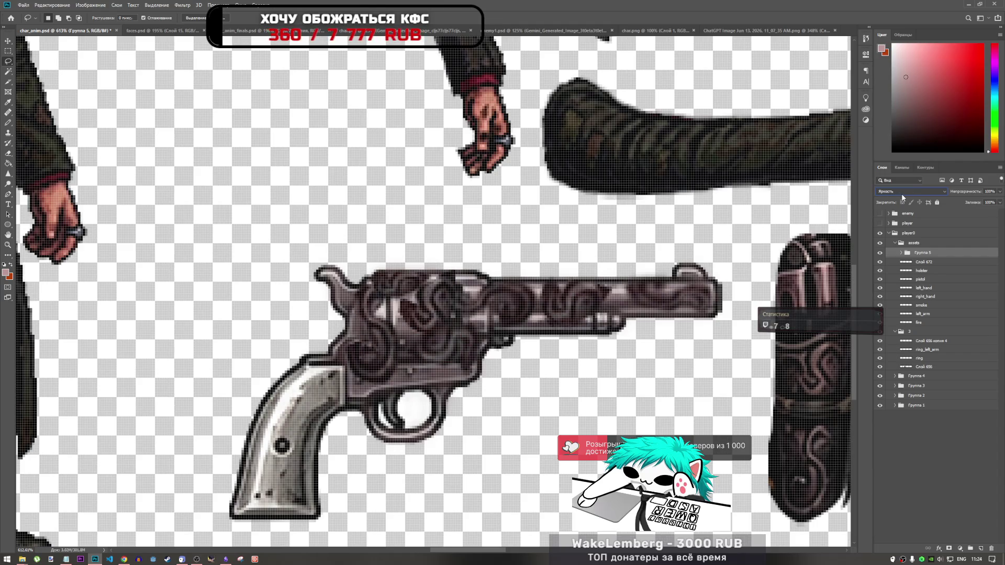
left_click(902, 194)
left_click(896, 194)
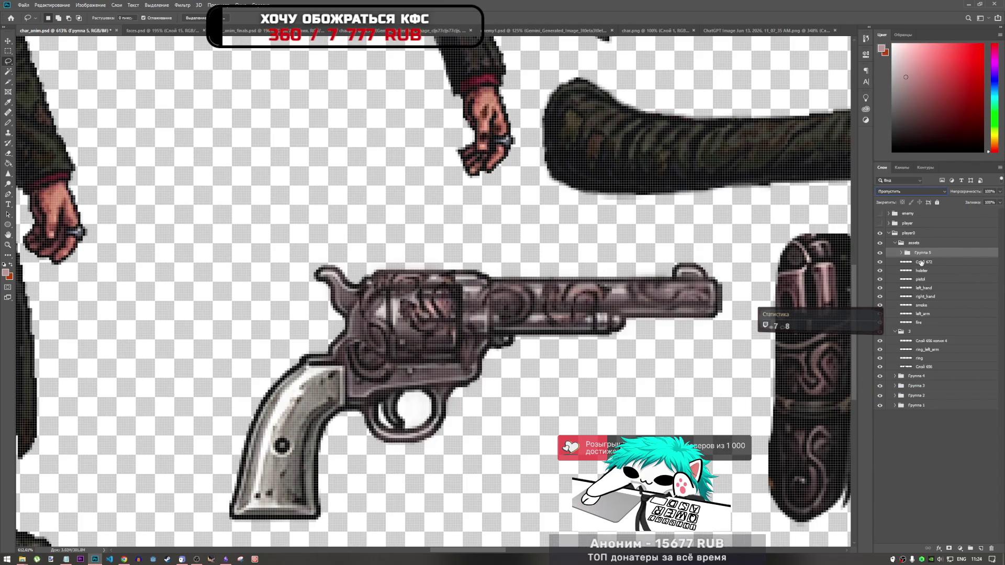
- Test Группа 5 below Слой 672, then return it above, keeping Pass Through
left_click_drag(925, 255, 925, 261)
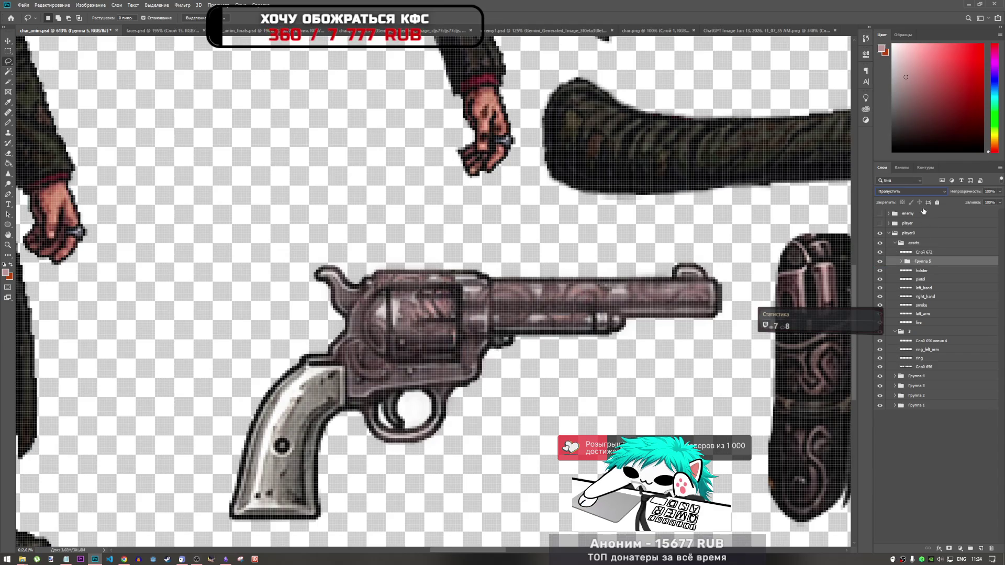
left_click(915, 193)
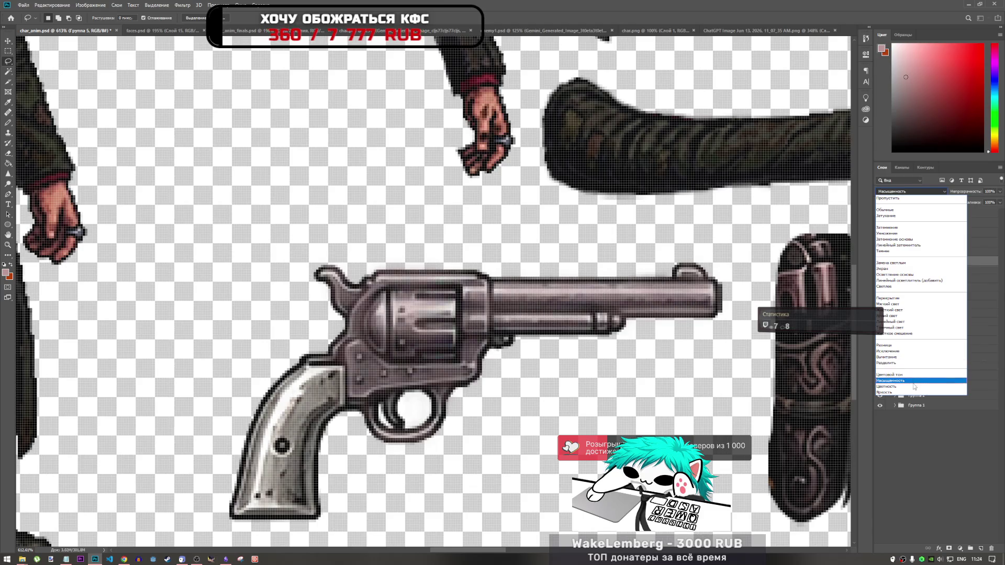
left_click(890, 198)
left_click_drag(918, 265, 917, 249)
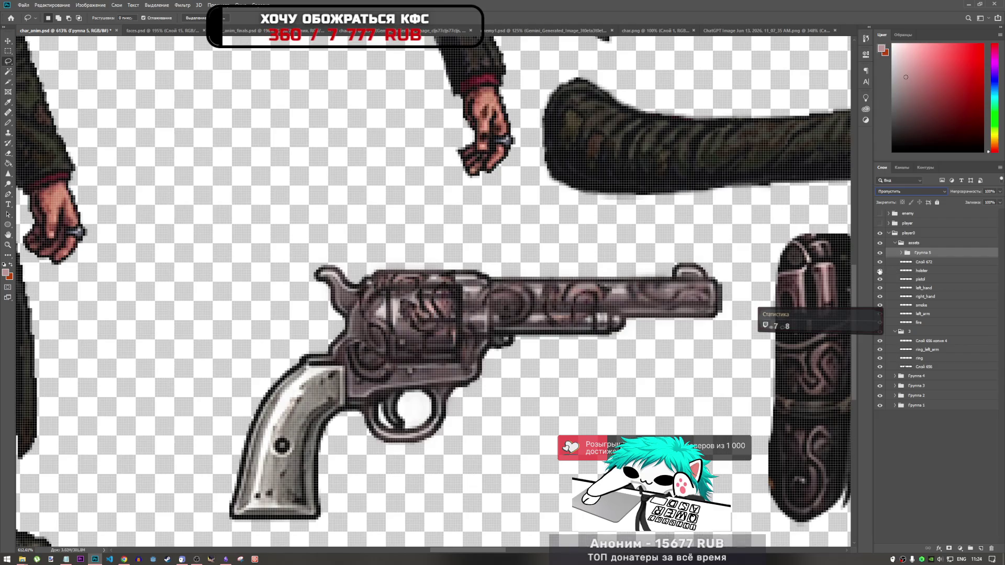
- Set Группа 5's fill to about 64% and its opacity to 100%
left_click(999, 203)
left_click_drag(977, 214, 982, 213)
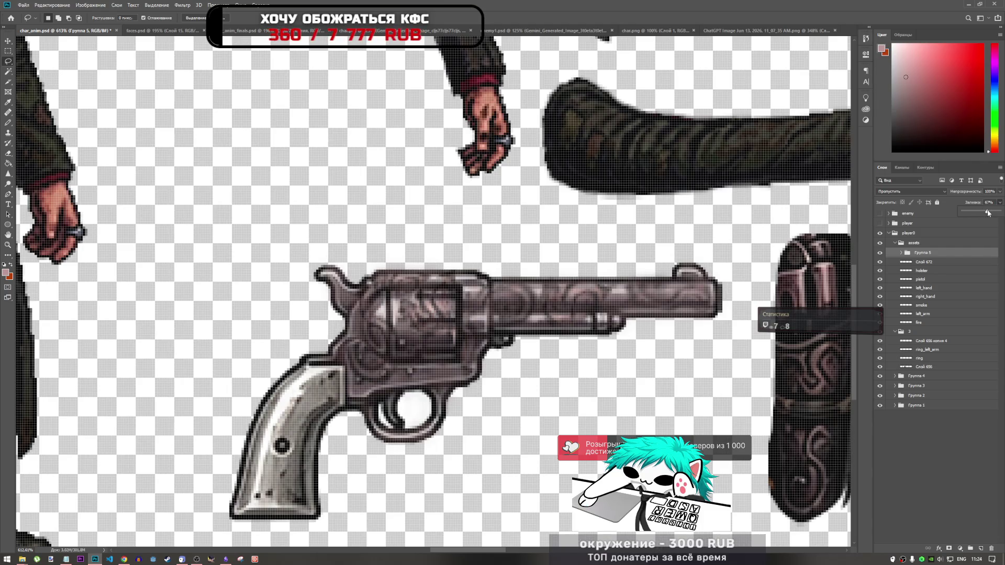
left_click_drag(987, 213, 996, 212)
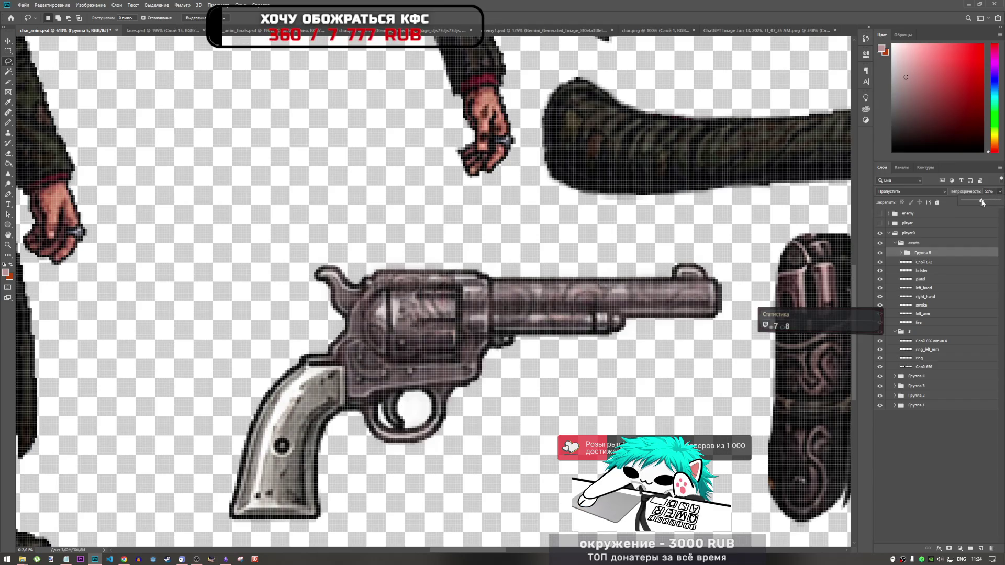
left_click(1000, 203)
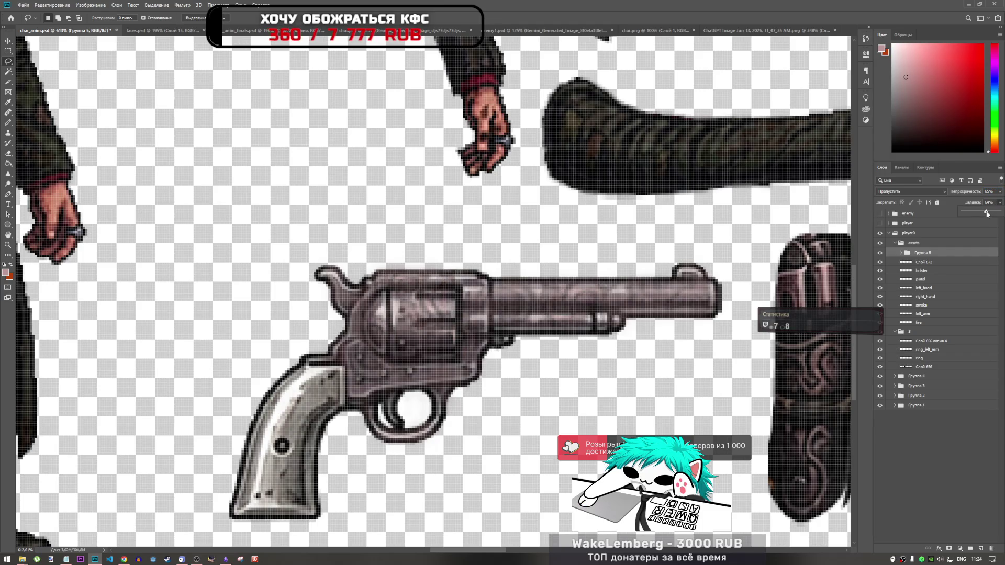
left_click(999, 192)
left_click_drag(997, 205, 1003, 205)
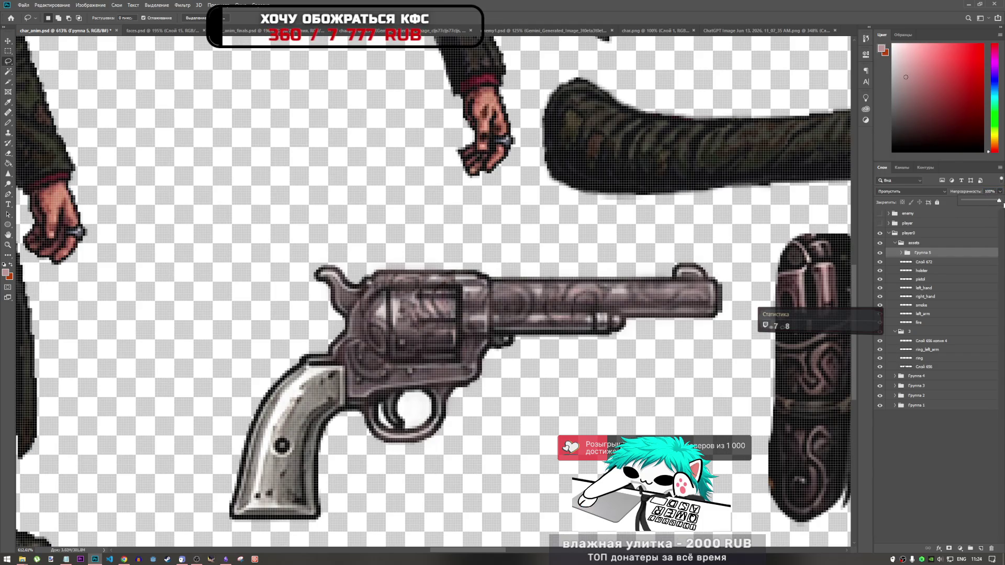
left_click(1001, 195)
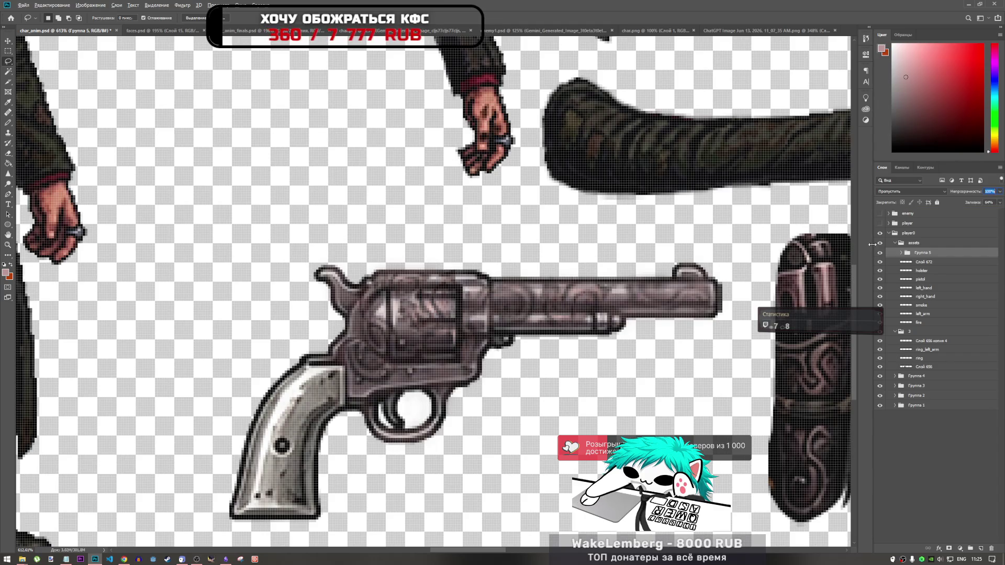
- Toggle Слой 672's visibility to compare the shading and view its blend mode list
left_click(929, 262)
left_click(880, 262)
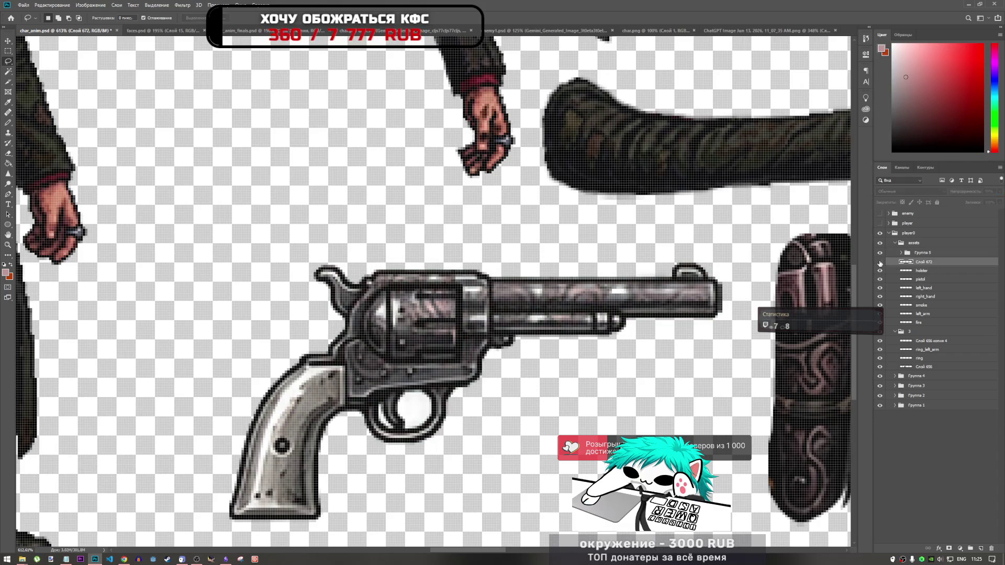
left_click(879, 263)
left_click(910, 192)
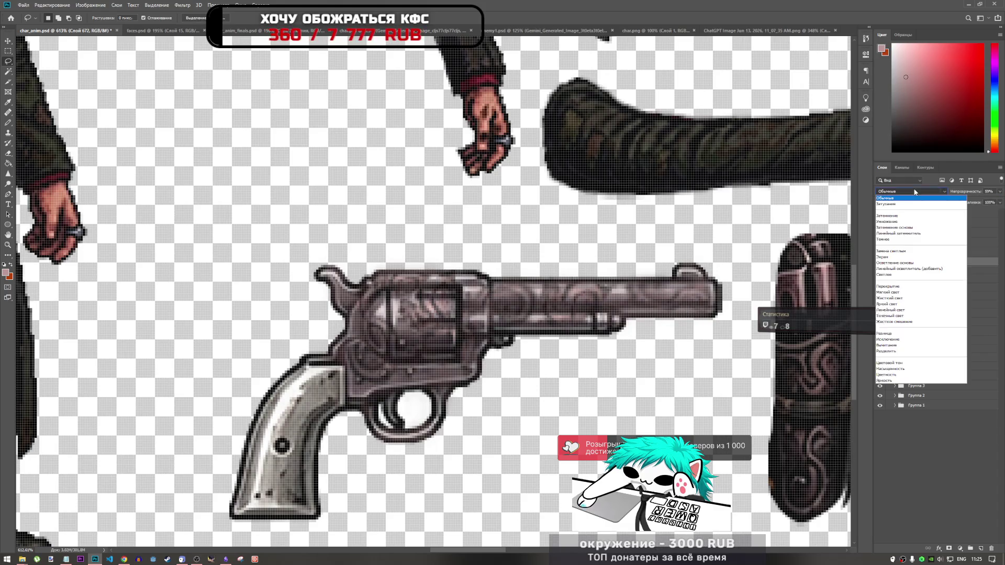
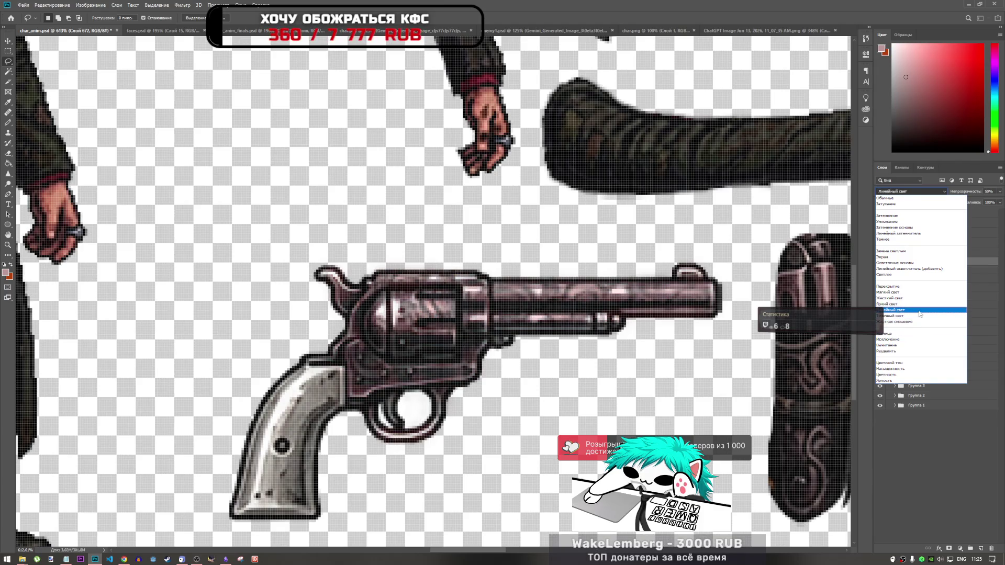
- Set Слой 672 to Linear Light, then test a rectangular selection around the holster and deselect
left_click(920, 313)
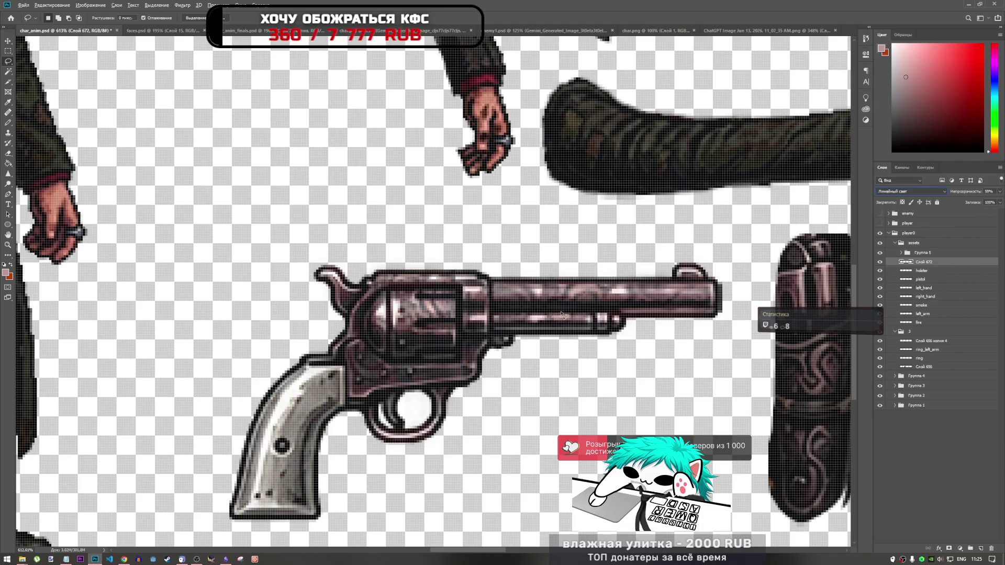
left_click(8, 51)
scroll(440, 298, "down", 5)
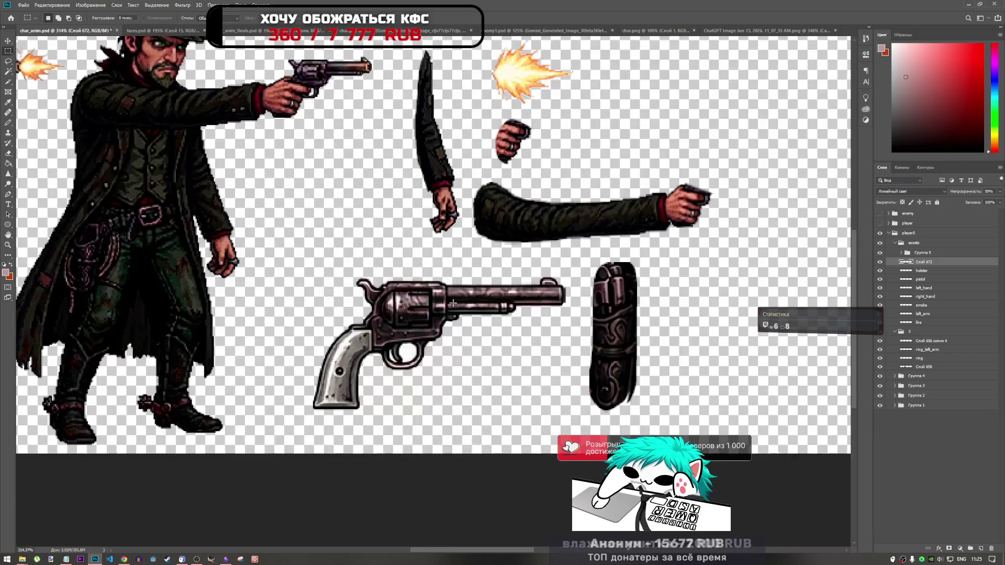
scroll(457, 307, "up", 2)
scroll(456, 306, "up", 3)
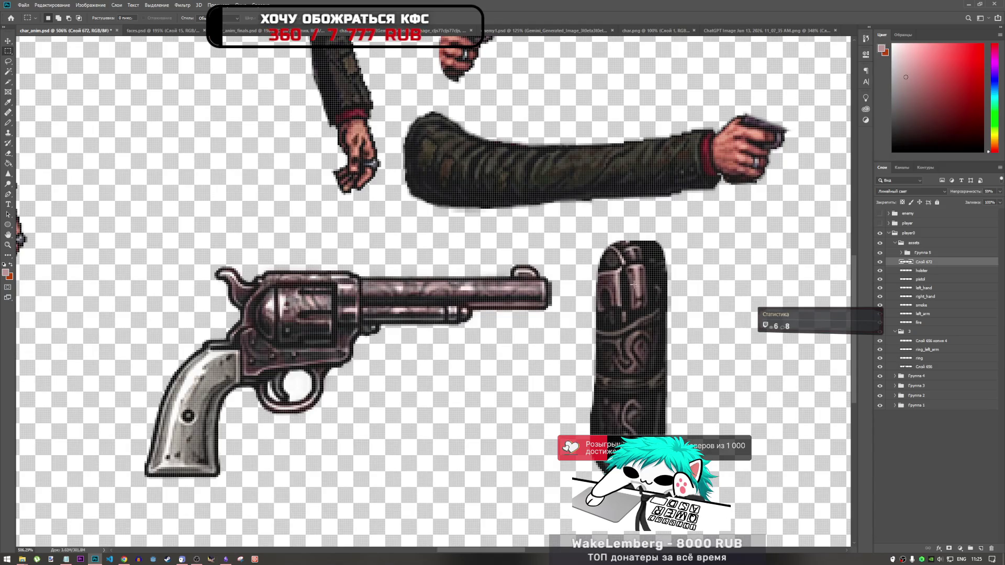
scroll(601, 305, "down", 2)
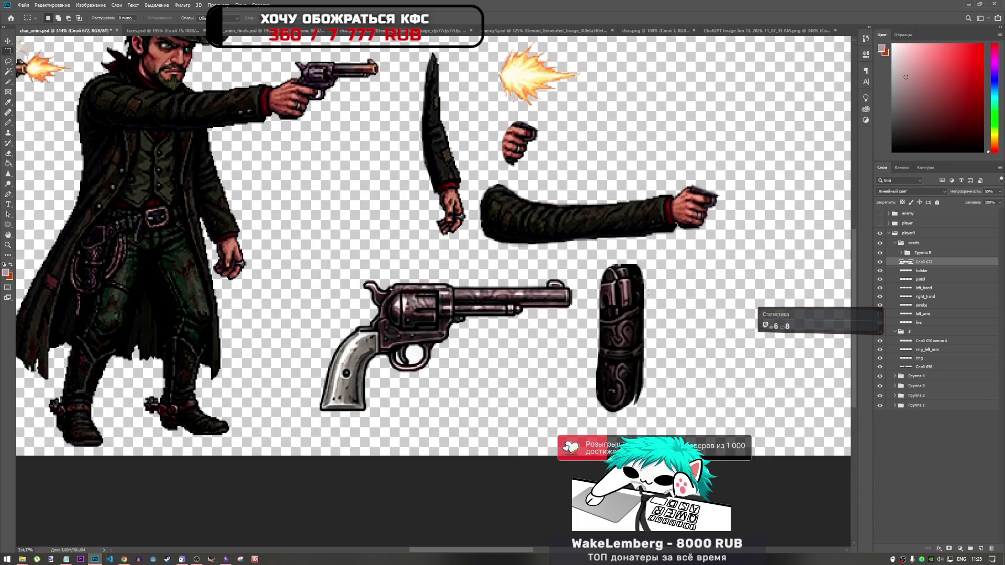
left_click_drag(577, 258, 642, 306)
left_click(589, 341)
scroll(589, 341, "down", 3)
scroll(456, 304, "up", 4)
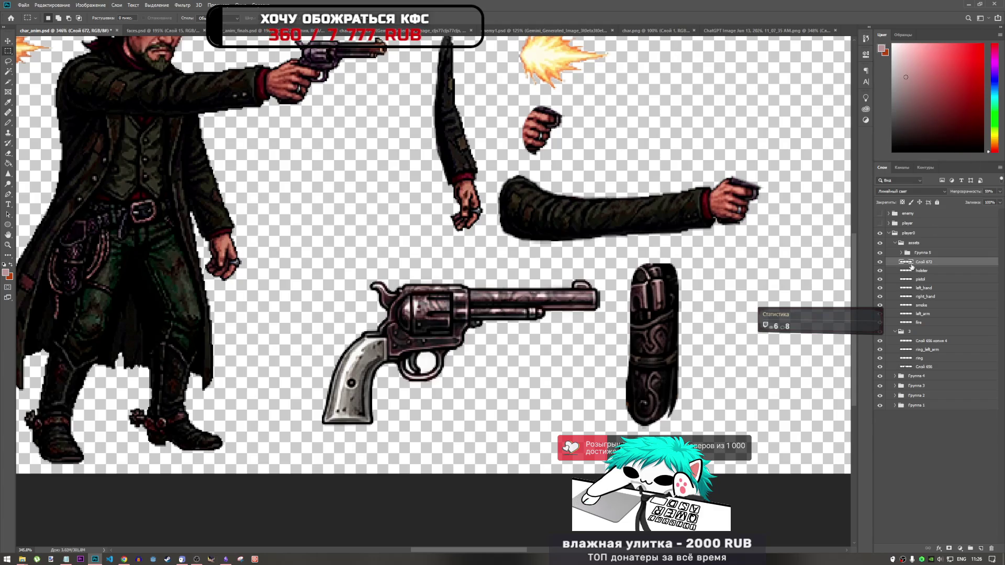
left_click(915, 254)
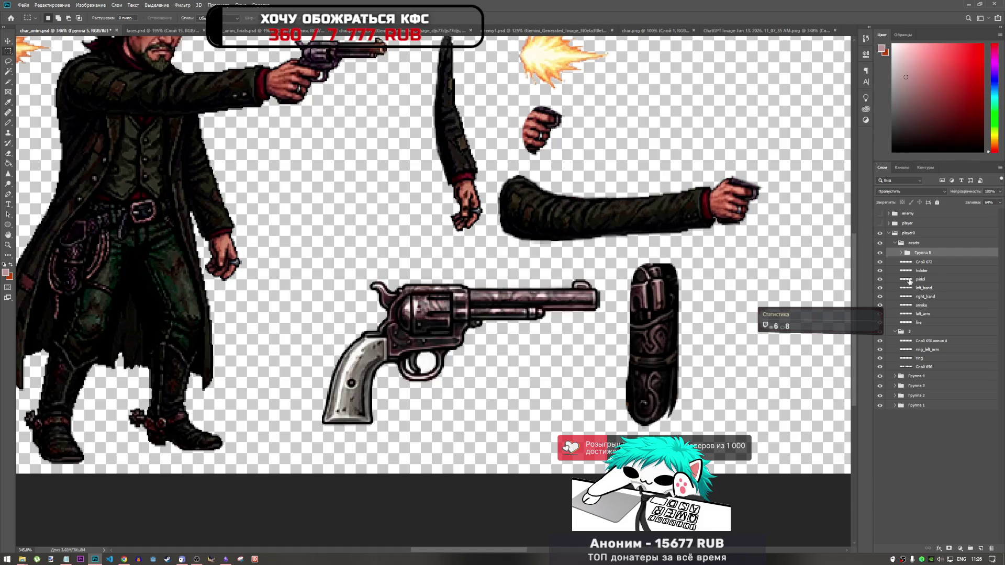
- Move pistol above holster and group it with Группа 5 and Слой 672 as 'pistol'
key("ctrl+0")
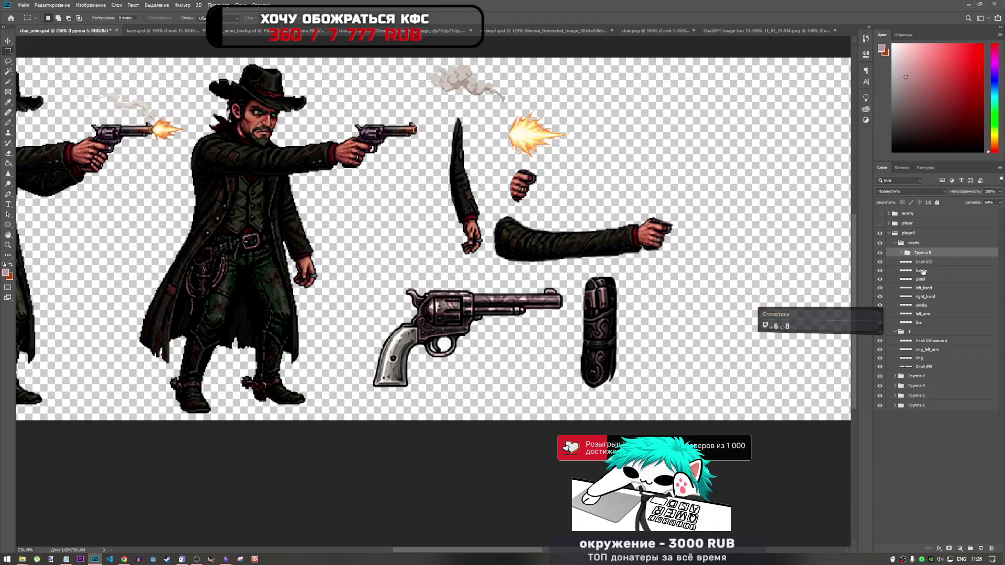
left_click_drag(923, 280, 926, 268)
left_click(924, 256, "shift")
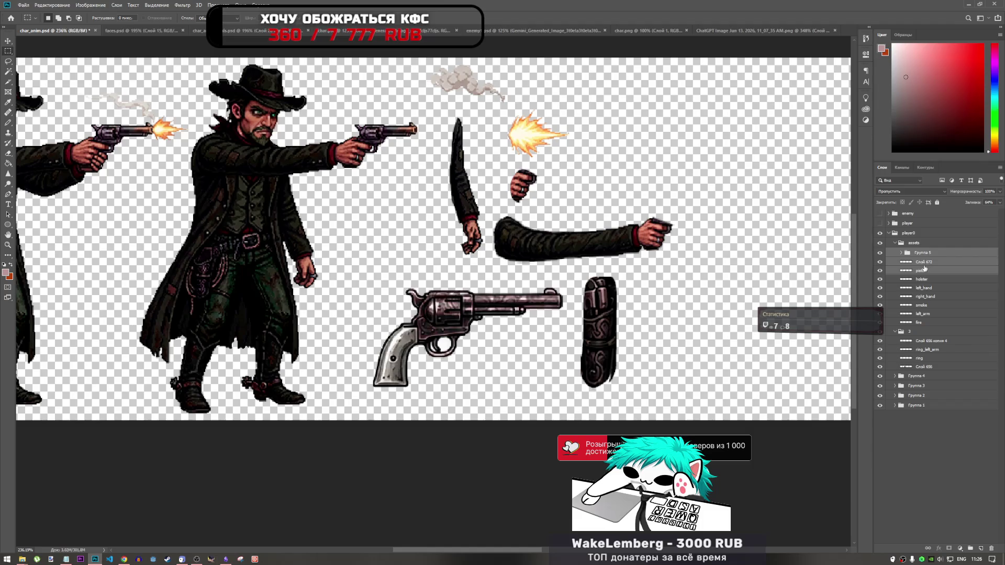
key("ctrl+g")
double_click(923, 254)
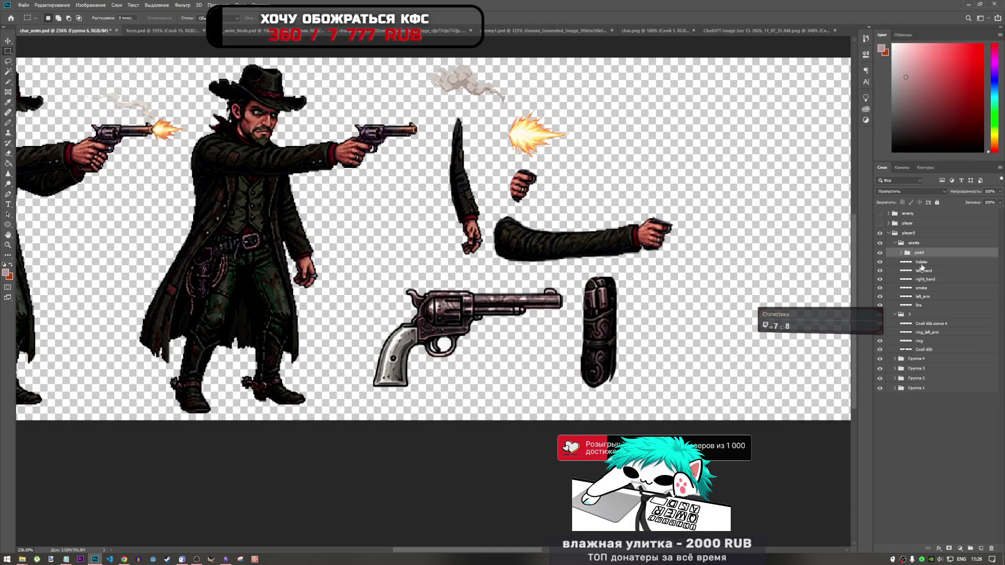
left_click(927, 261)
left_click(901, 253)
left_click(921, 280)
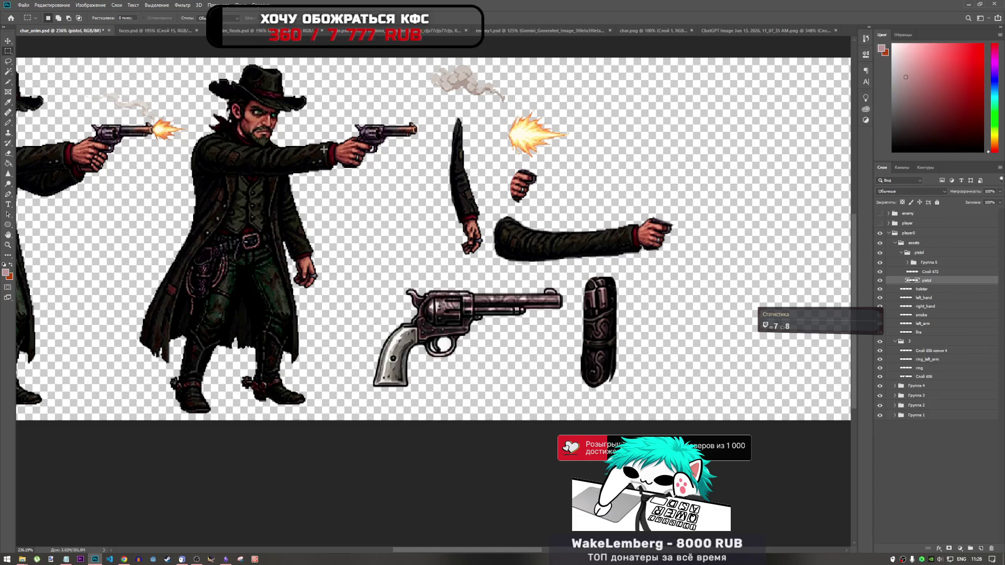
- Inspect the frame groups by toggling their visibility and expanding Группа 3
scroll(201, 182, "down", 2)
scroll(201, 182, "up", 4)
scroll(201, 182, "up", 2)
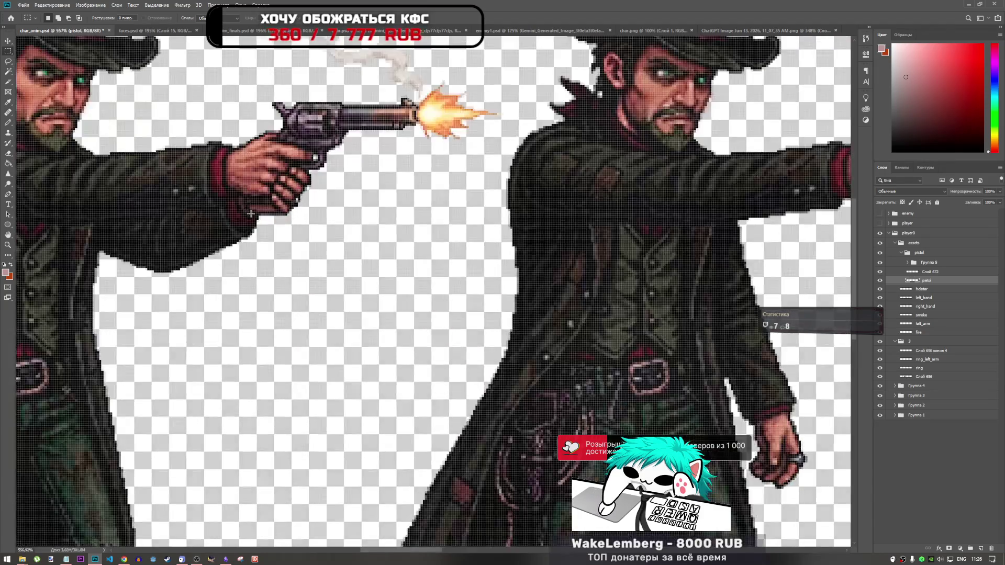
scroll(435, 268, "down", 4)
scroll(435, 268, "up", 2)
scroll(435, 268, "down", 2)
scroll(238, 304, "up", 5)
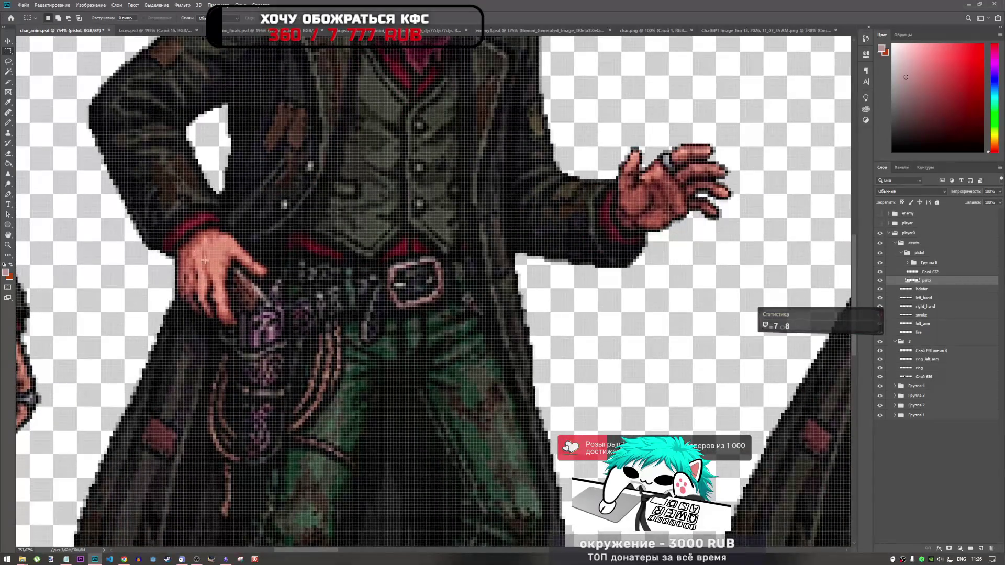
key("l")
left_click(880, 405)
left_click(879, 405)
left_click(879, 395)
left_click(879, 395)
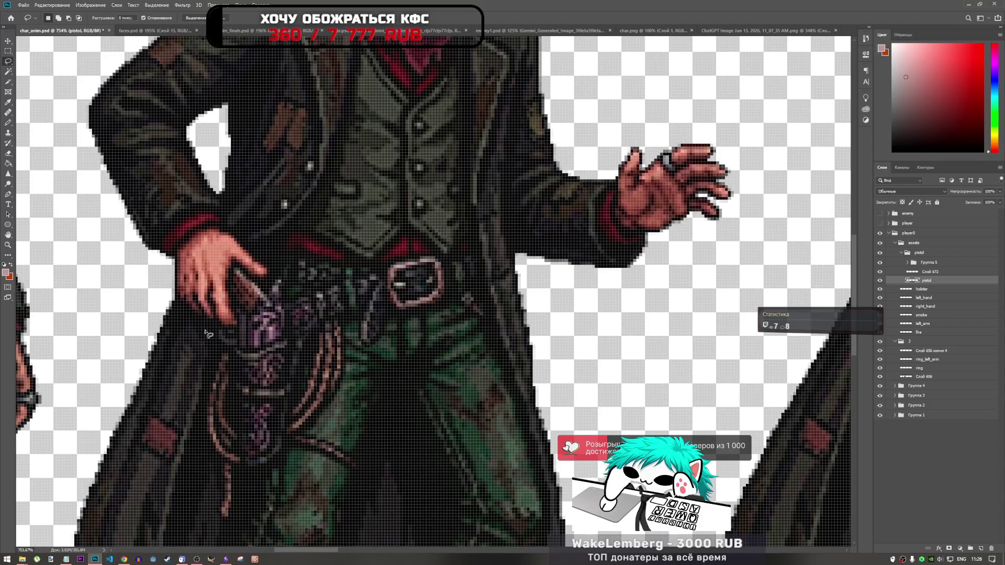
left_click(895, 396)
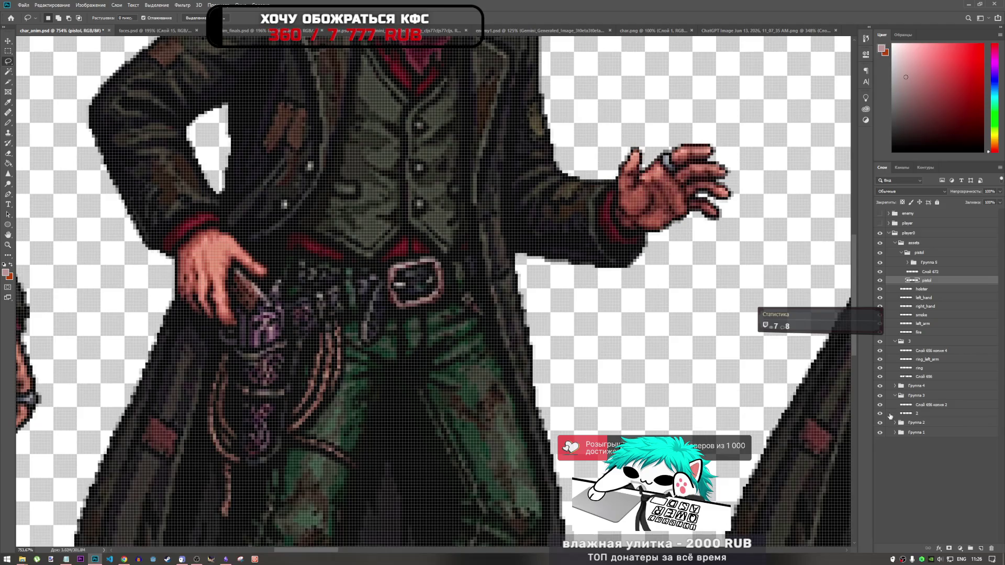
- Rename the frame groups Группа 1–4 to 1, 2, 3 and 4
double_click(916, 432)
type("1")
double_click(915, 422)
type("2")
key("Return")
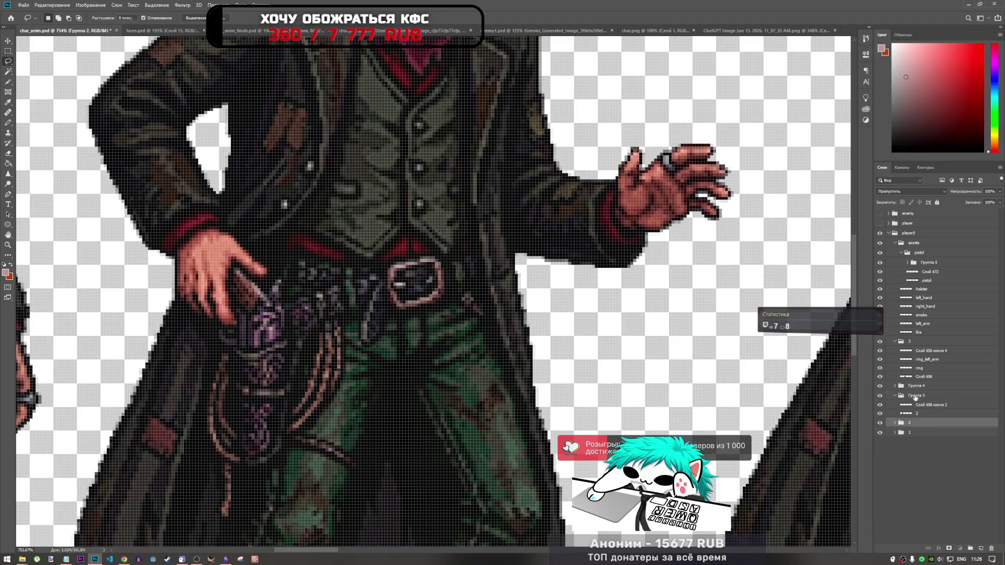
double_click(915, 396)
type("3")
double_click(911, 387)
left_click(900, 344)
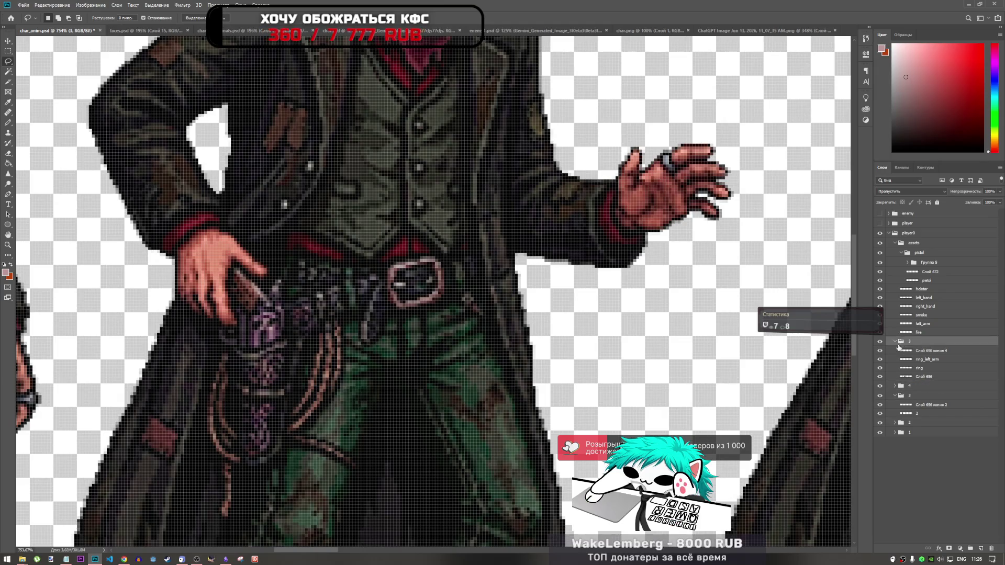
left_click(894, 341)
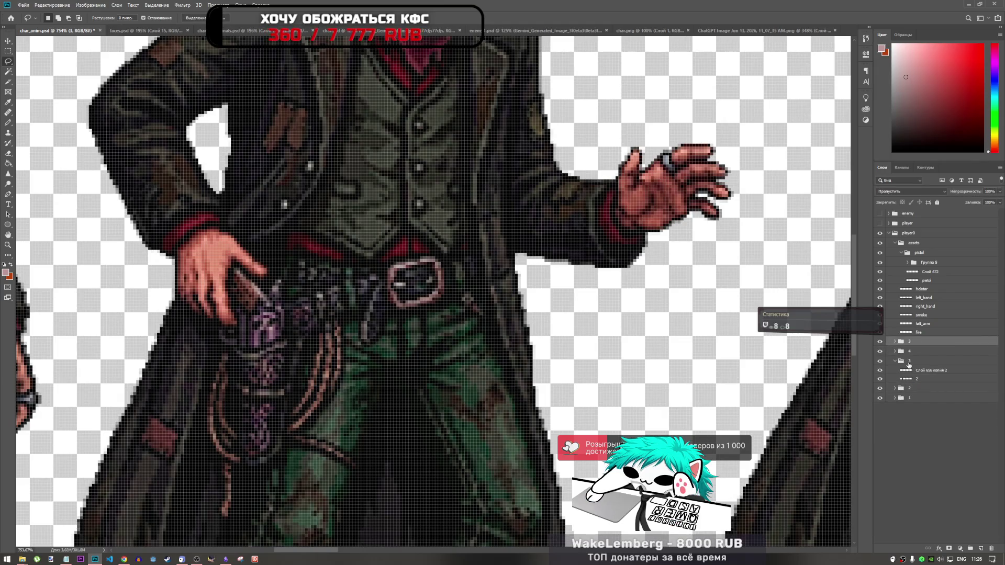
left_click(907, 363)
- Zoom out, make the top frame group visible and rename it 5
key("ctrl+0")
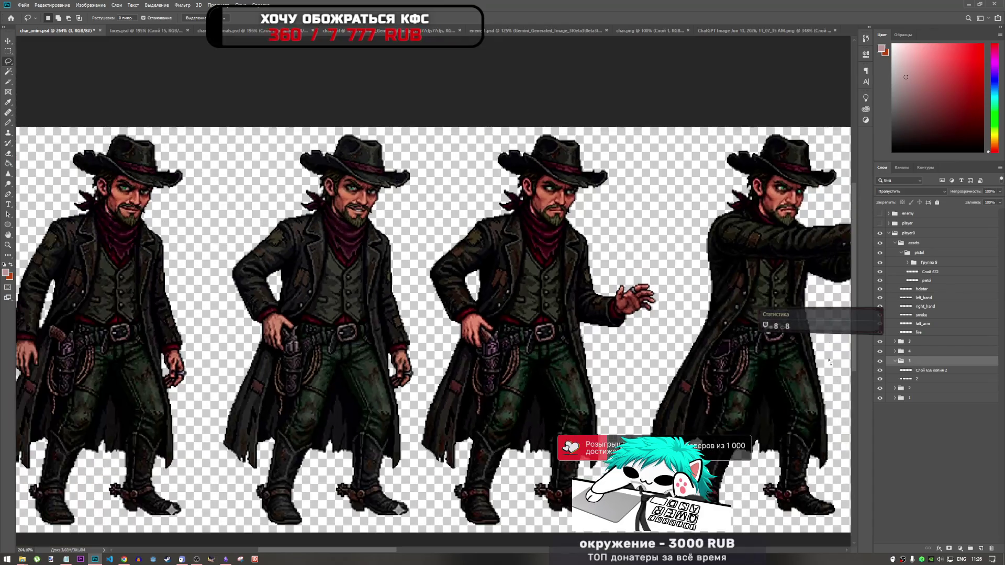
key("ctrl+minus")
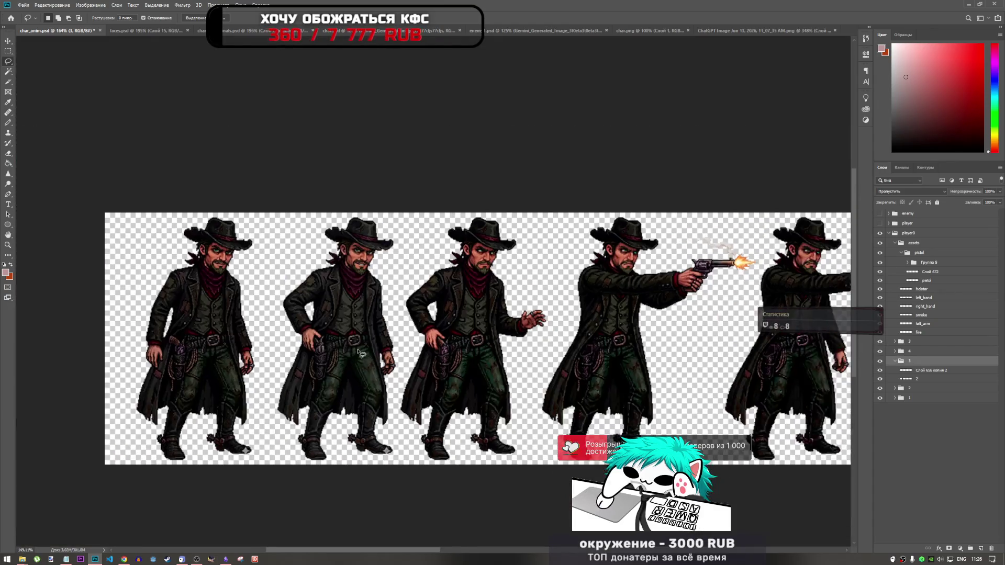
left_click(880, 342)
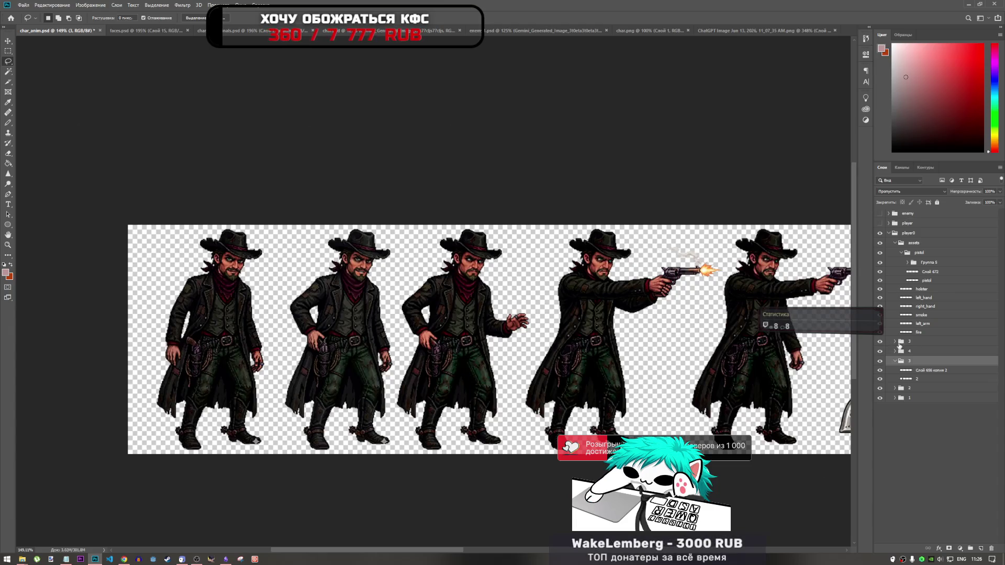
double_click(910, 341)
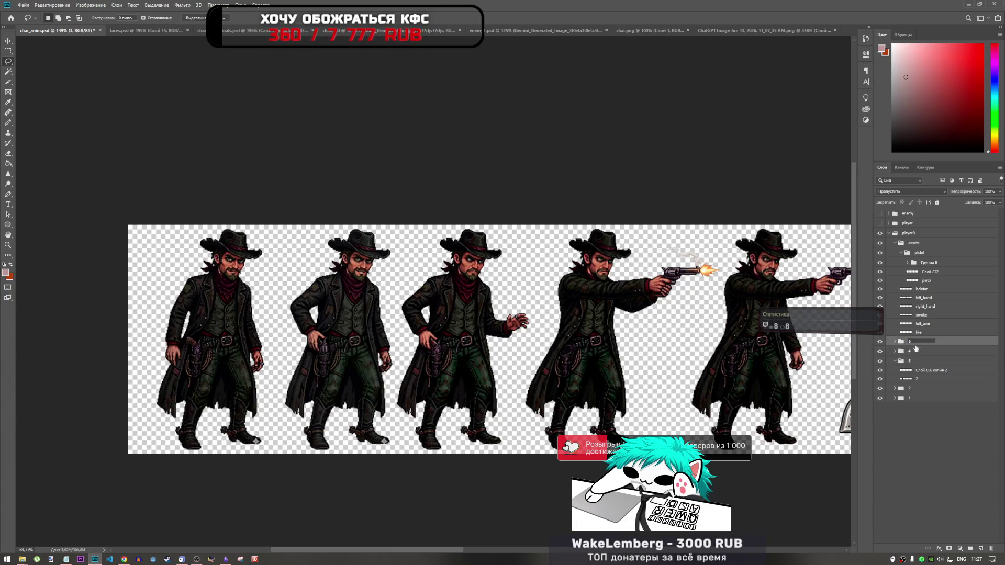
type("5")
left_click(916, 361)
left_click(894, 361)
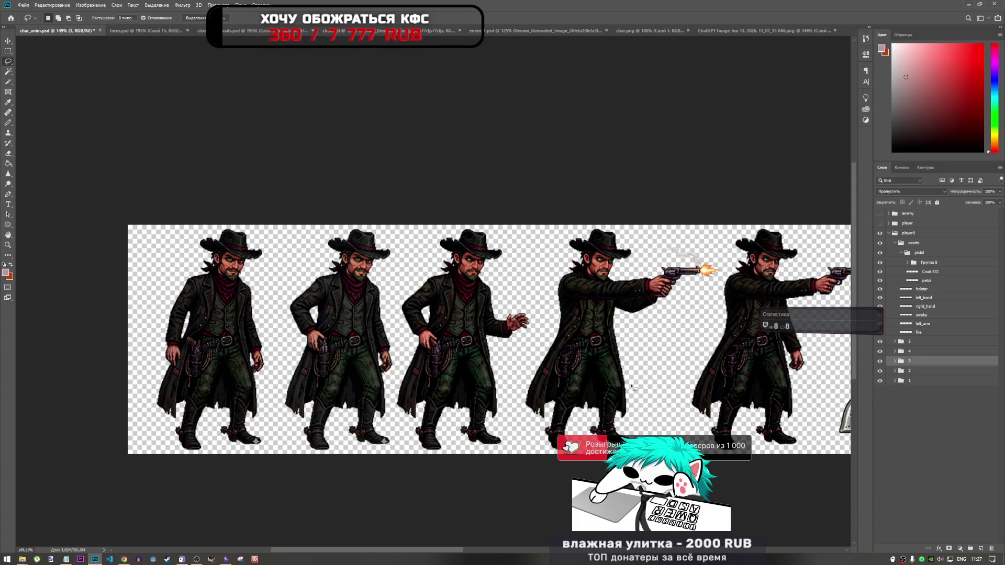
left_click(126, 559)
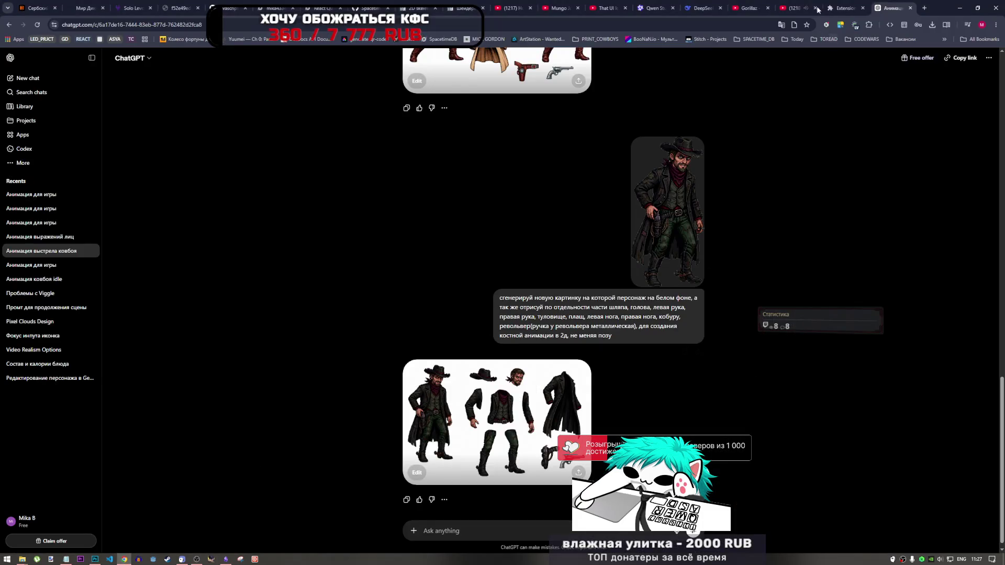
- Seek the YouTube mix video to 4:38, skip to the next song, and return to Photoshop
left_click(795, 8)
key("Left")
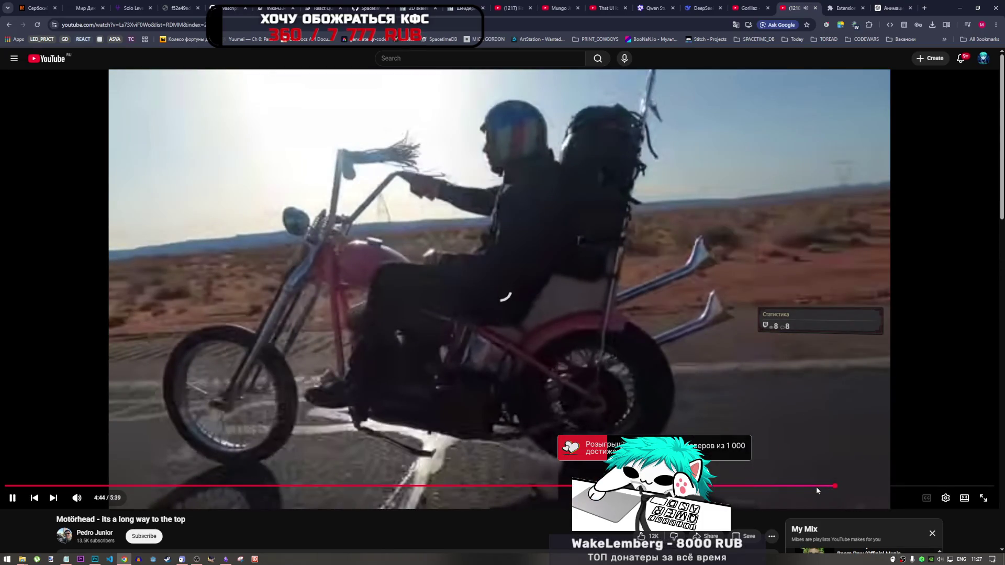
left_click(815, 486)
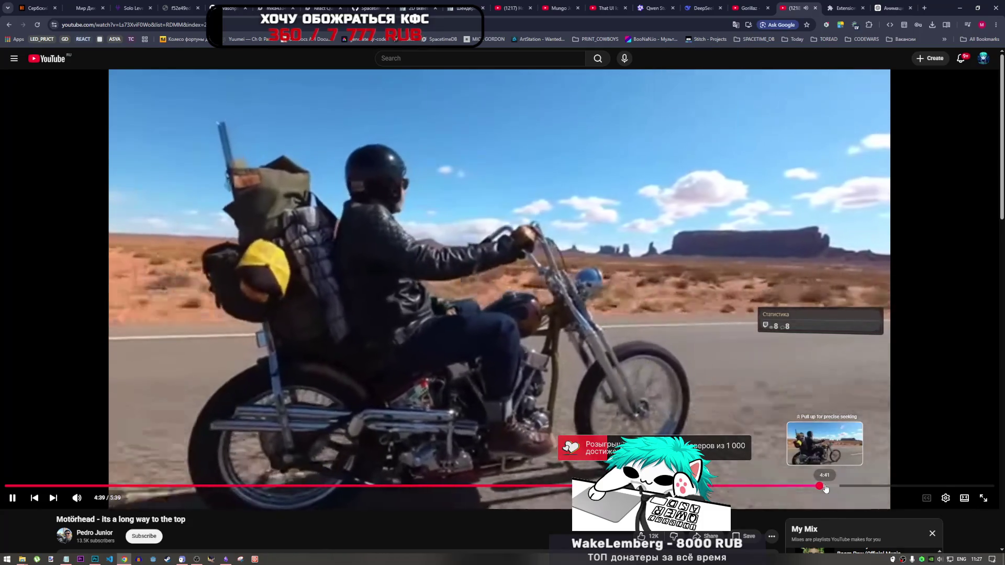
scroll(585, 423, "down", 4)
scroll(585, 423, "down", 2)
scroll(711, 403, "up", 2)
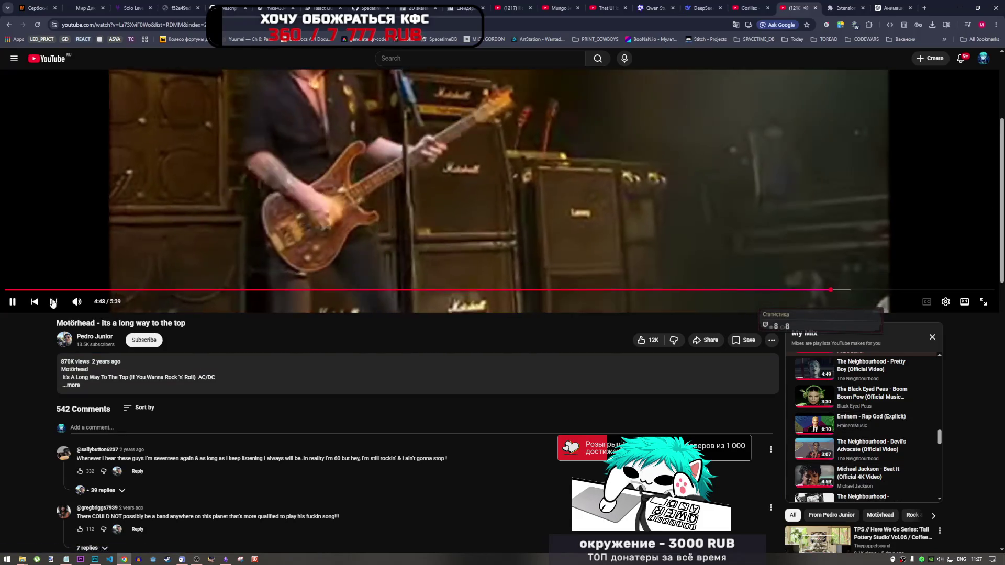
key("shift+n")
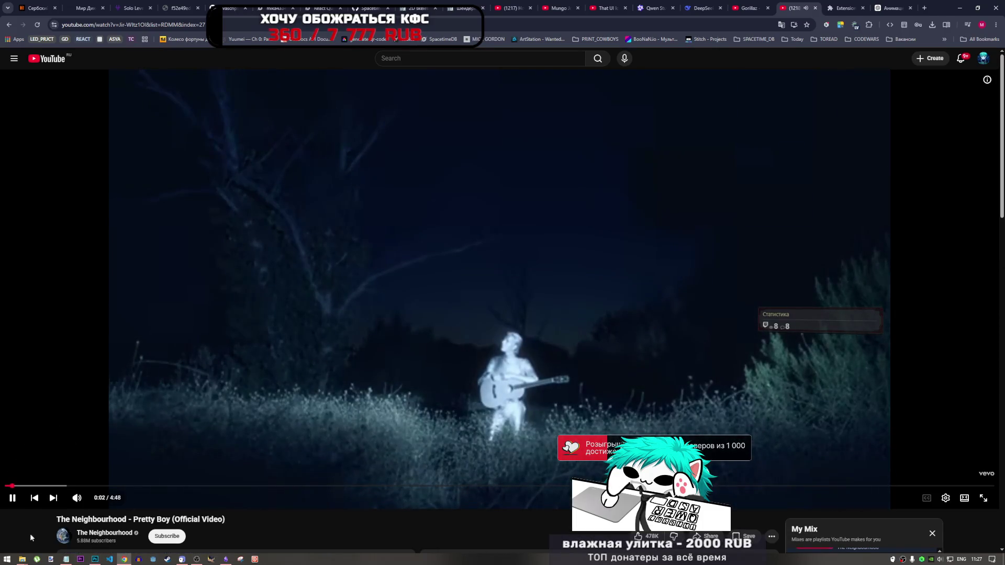
left_click(94, 560)
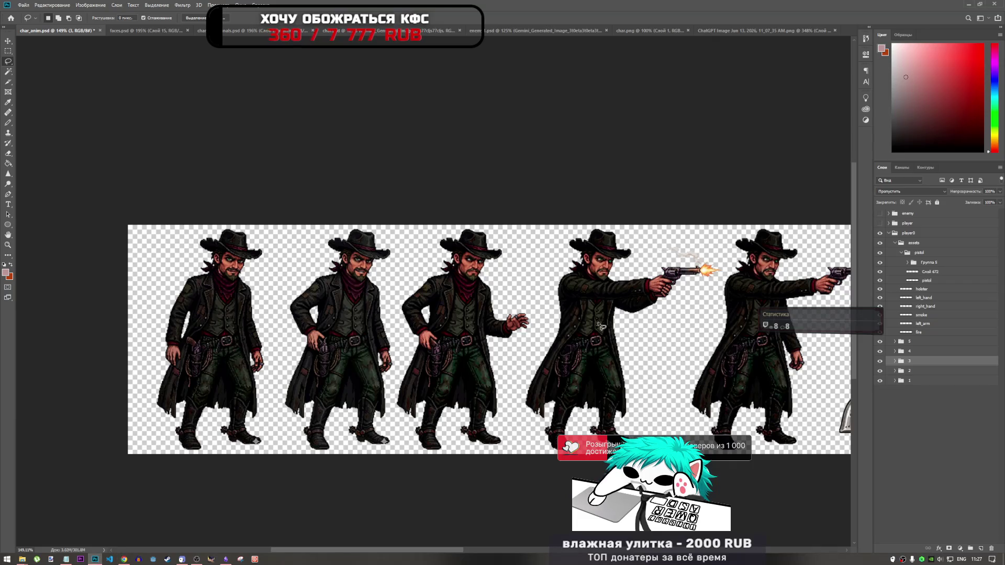
- Compare frames 2 and 3, then lasso the hand resting on the holster in frame 2
left_click(880, 362)
left_click(880, 362)
left_click(879, 372)
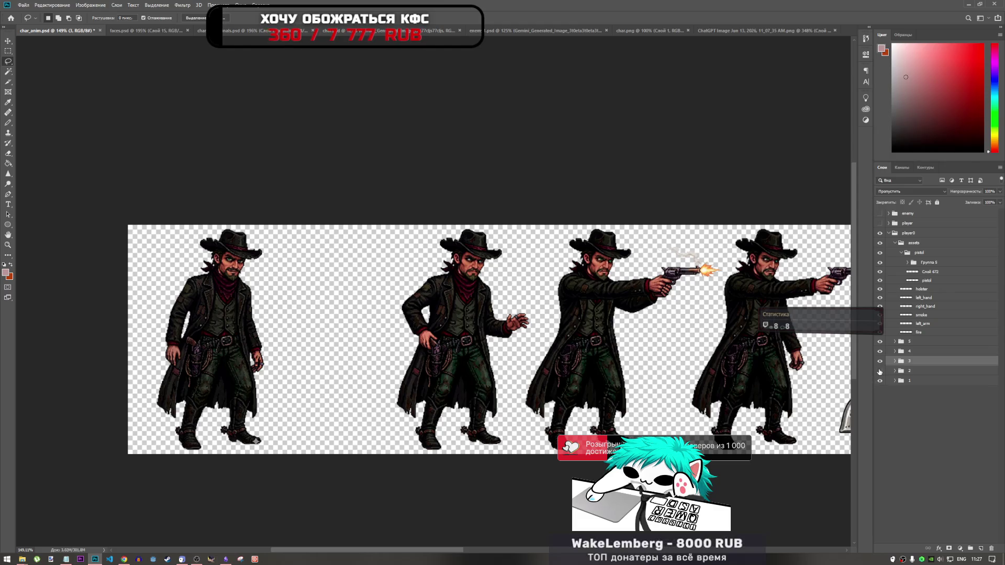
left_click(879, 370)
left_click(879, 361)
left_click(879, 361)
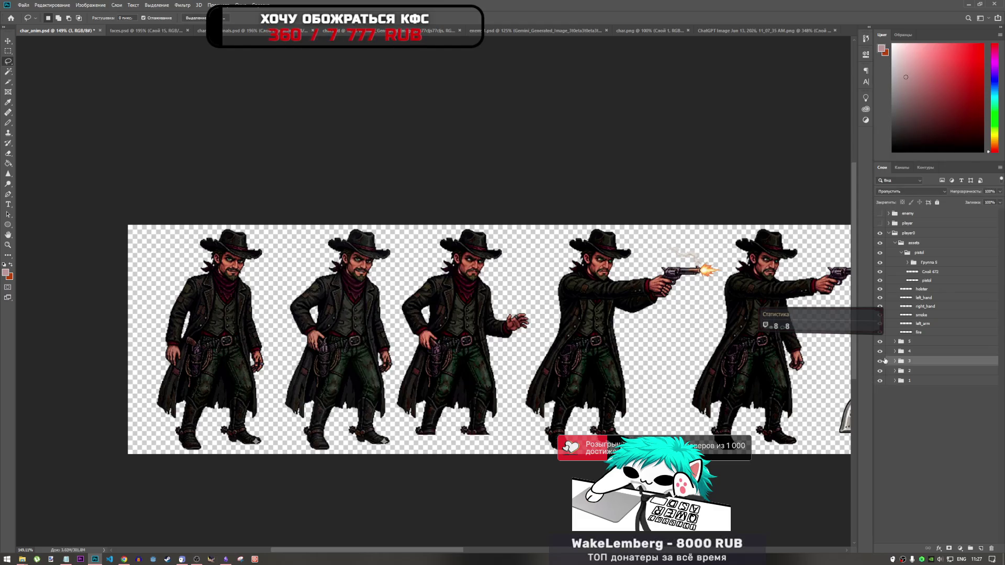
left_click(894, 361)
left_click(916, 372)
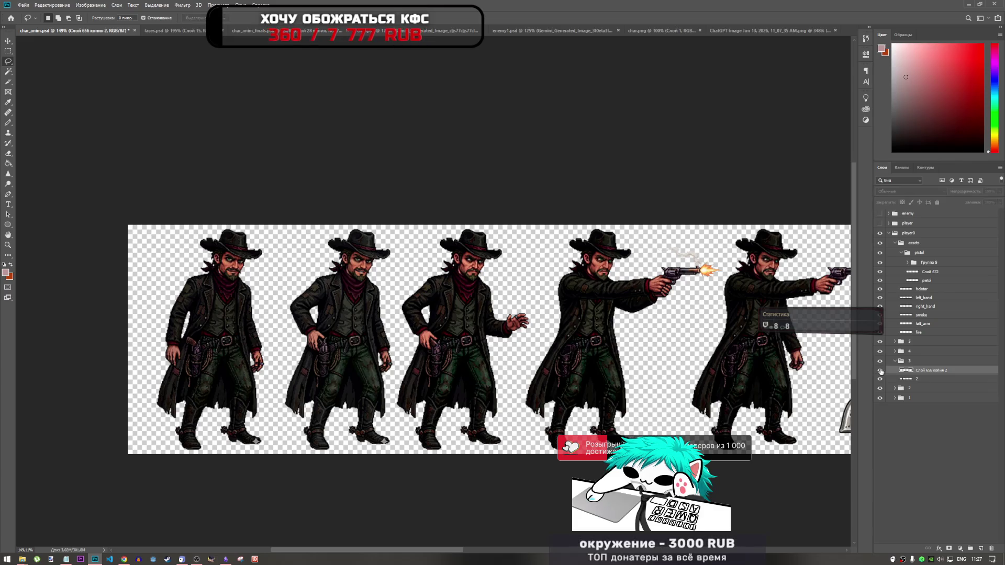
left_click(917, 379)
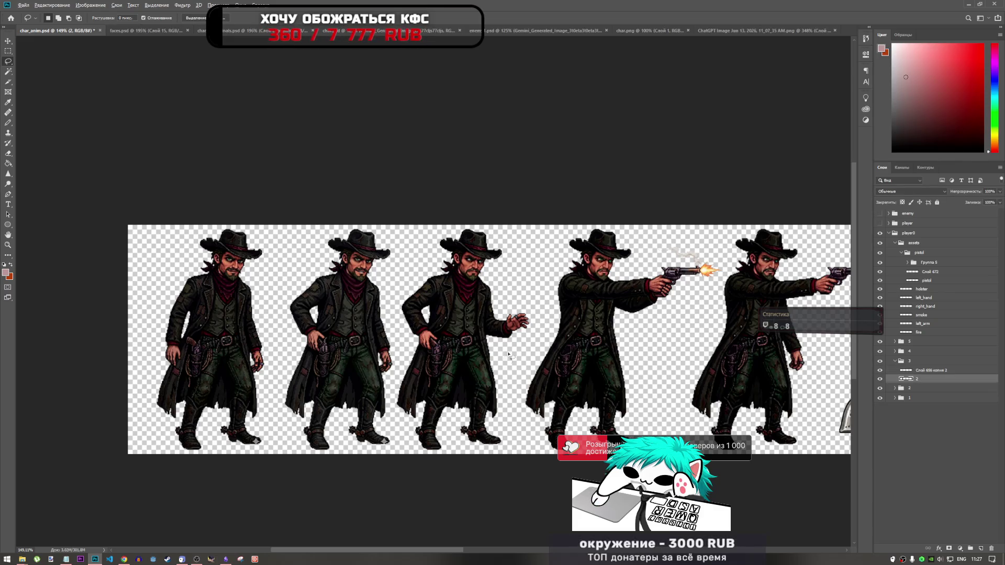
scroll(472, 361, "up", 5)
mouse_move(358, 318)
left_mouse_down()
mouse_move(398, 342)
mouse_move(388, 350)
mouse_move(352, 333)
mouse_move(387, 295)
mouse_move(392, 309)
left_mouse_up()
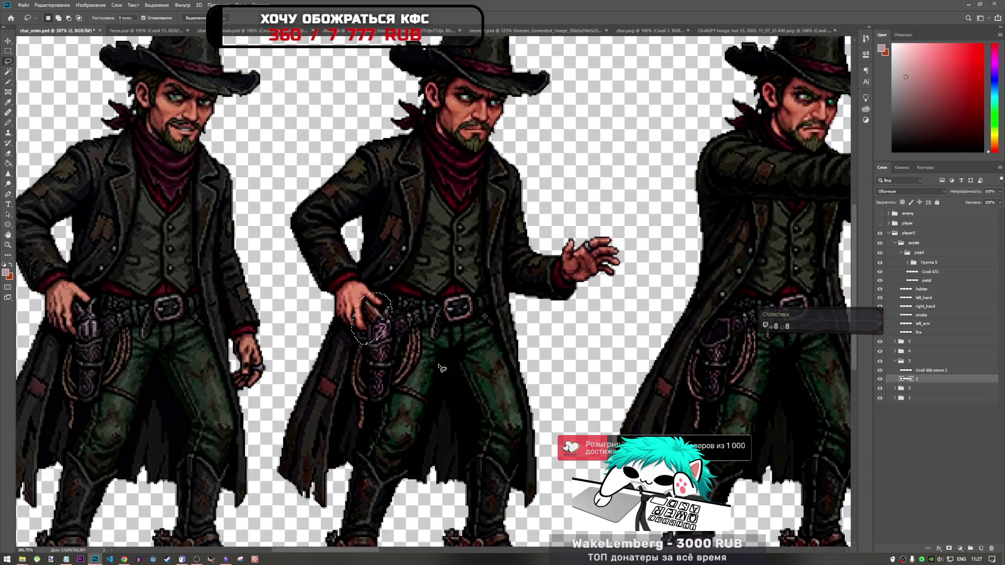
- Collapse frame group 3 and select the pistol group in the Layers panel
scroll(505, 189, "down", 6)
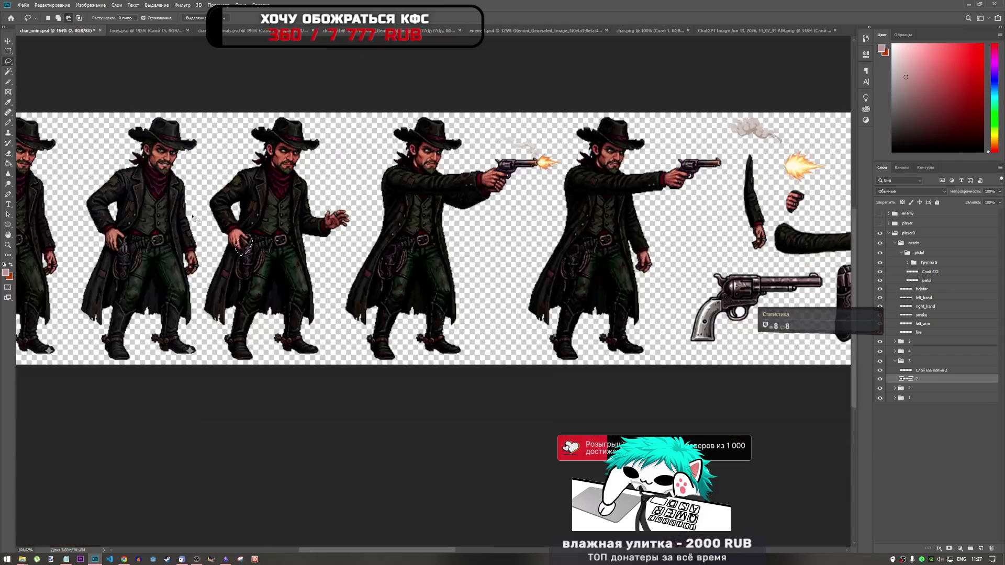
scroll(659, 319, "up", 5)
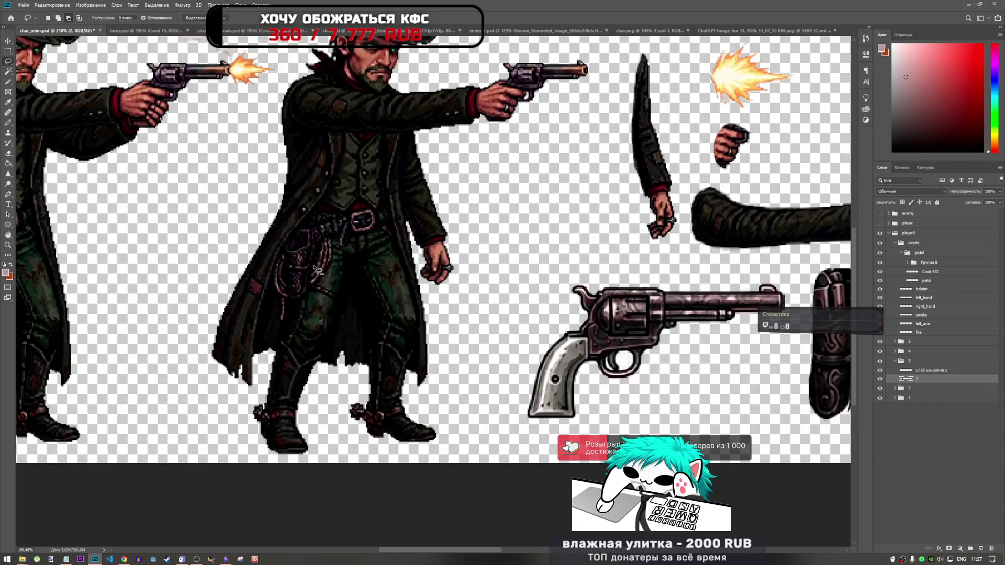
scroll(366, 262, "down", 4)
scroll(530, 282, "up", 3)
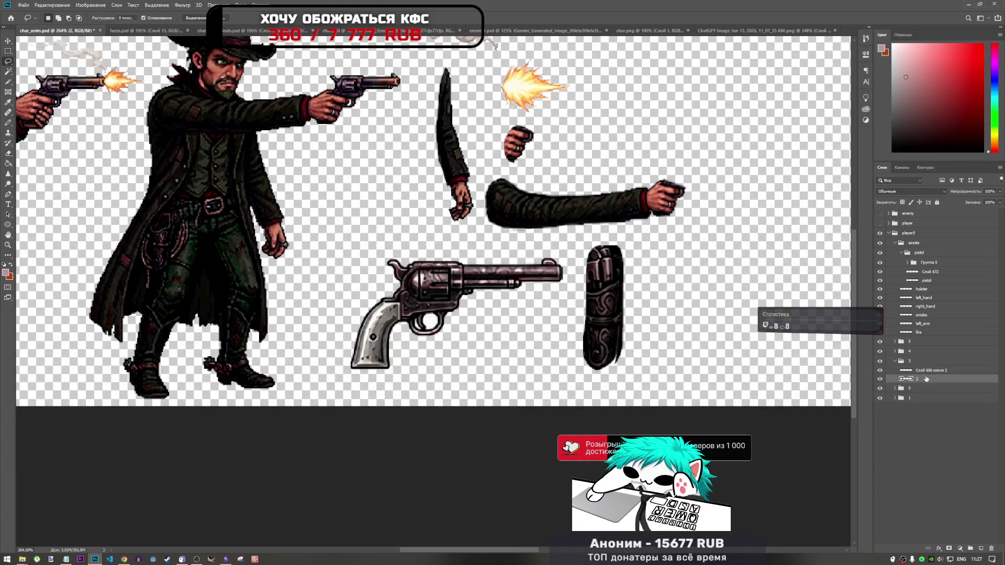
left_click(921, 370)
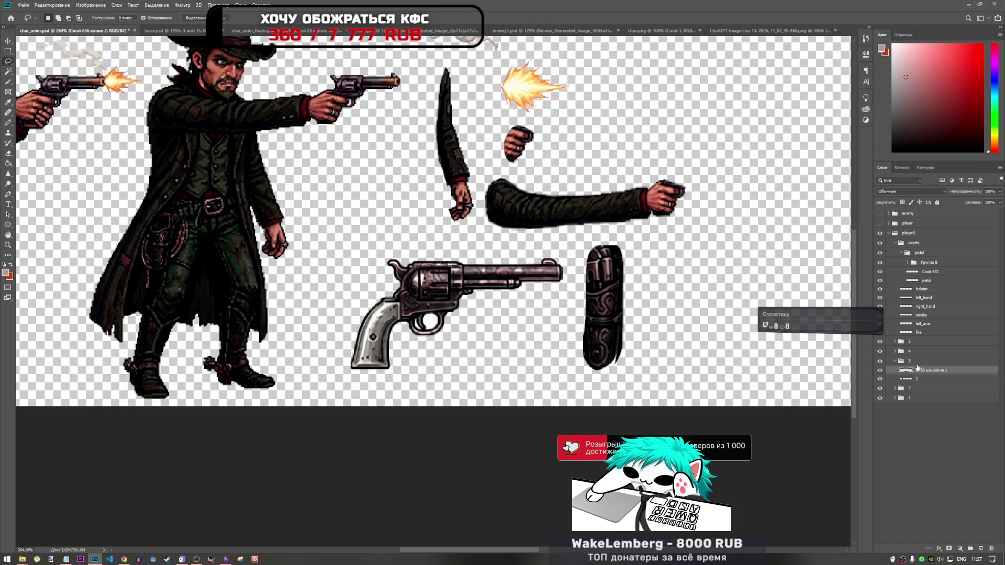
left_click(895, 363)
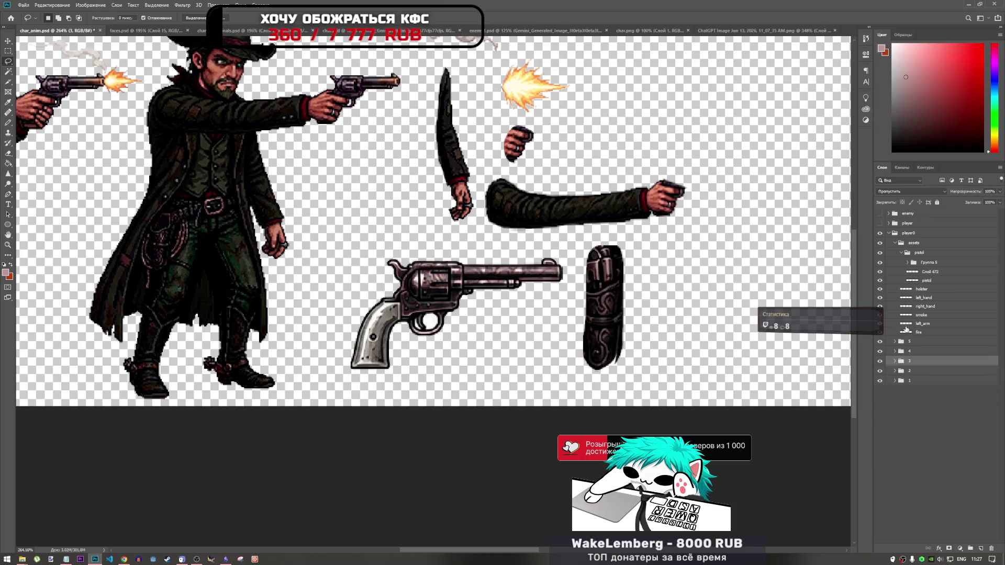
left_click(911, 333)
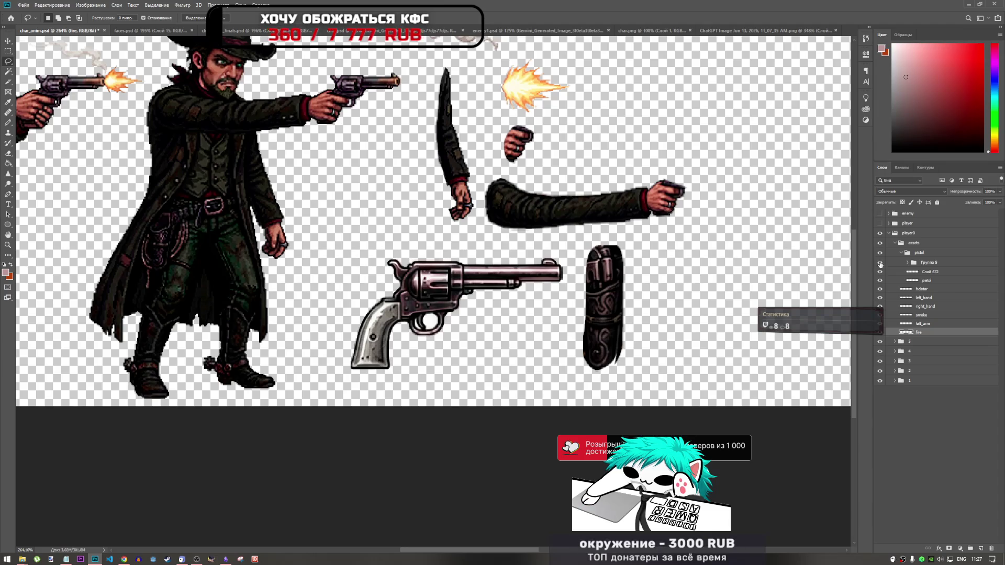
left_click(905, 255)
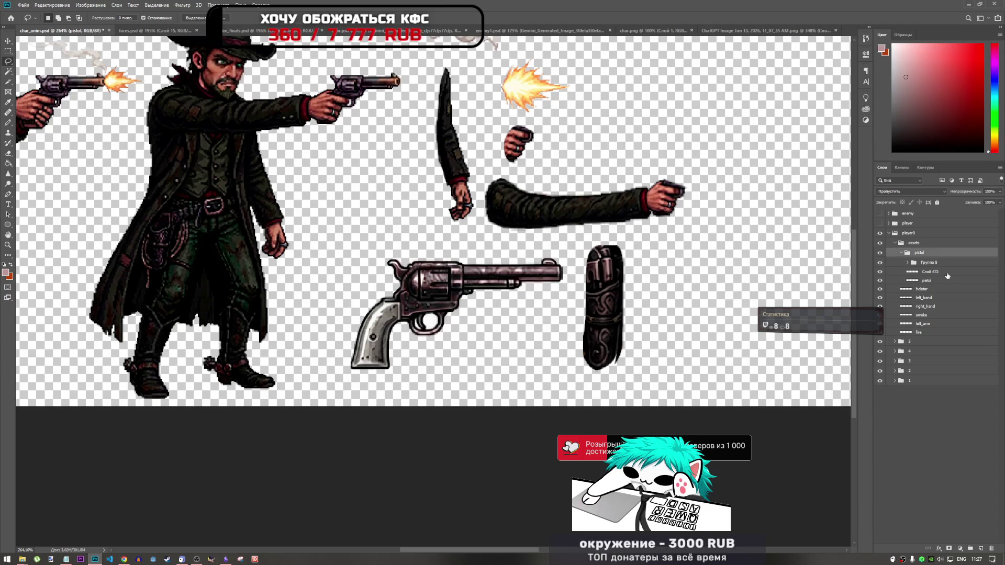
- Put the outlined hand on new layer Слой 684 and move it beside the revolver
key("ctrl+shift+alt+n")
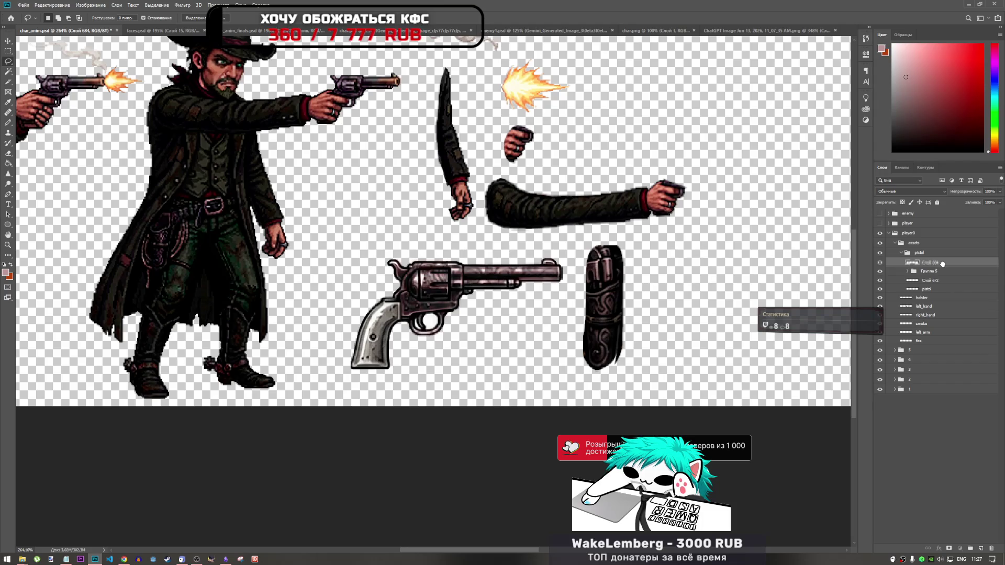
key("ctrl+t")
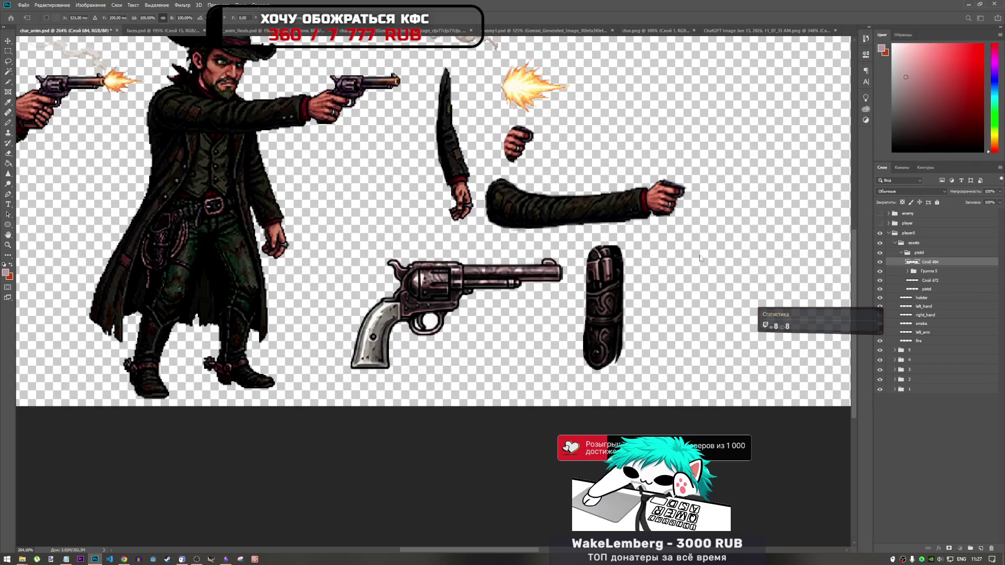
scroll(519, 314, "down", 6)
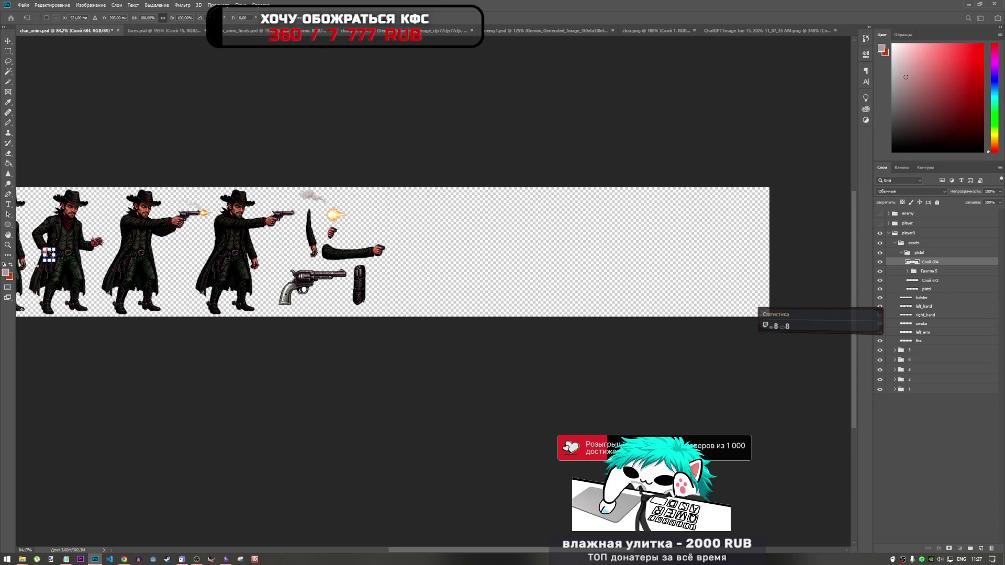
mouse_move(49, 257)
left_mouse_down()
mouse_move(210, 235)
mouse_move(346, 248)
mouse_move(333, 298)
left_mouse_up()
scroll(270, 244, "up", 5)
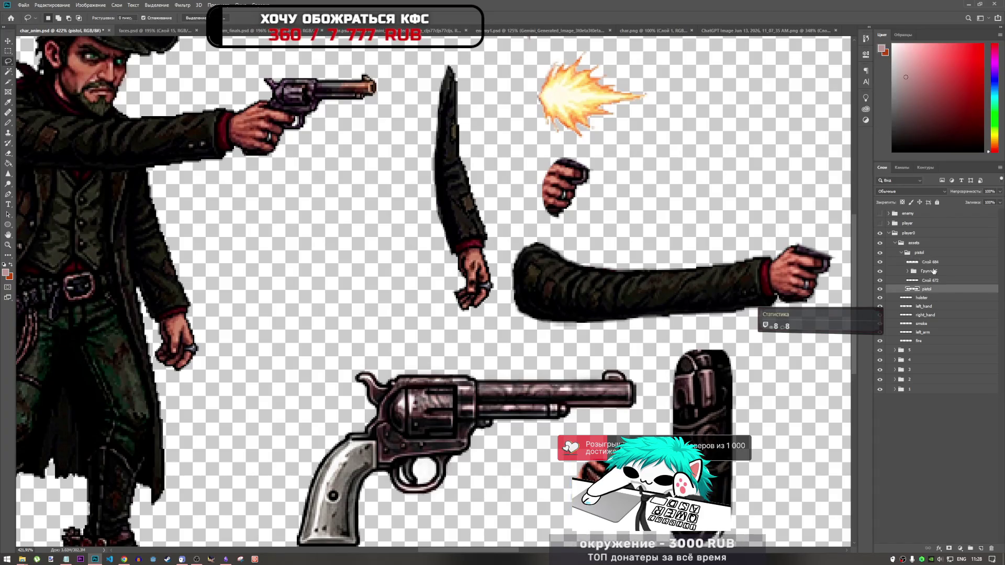
left_click(924, 271)
left_click(893, 262)
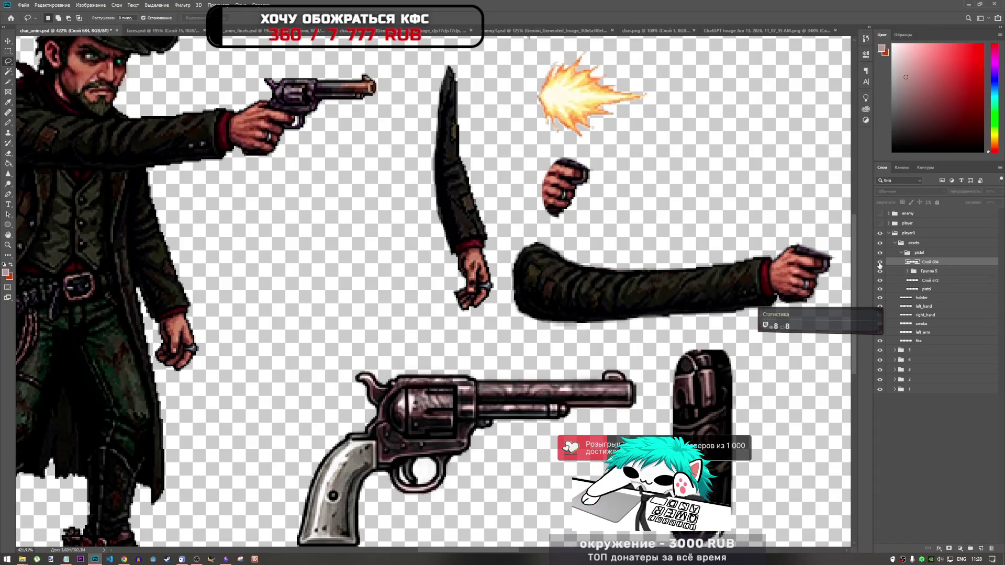
left_click(921, 275)
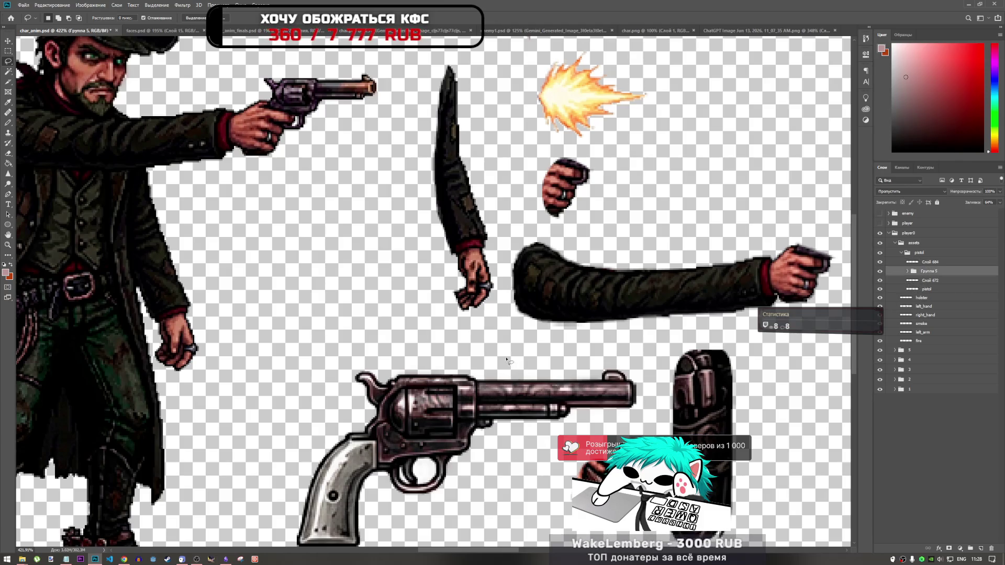
scroll(494, 352, "down", 2)
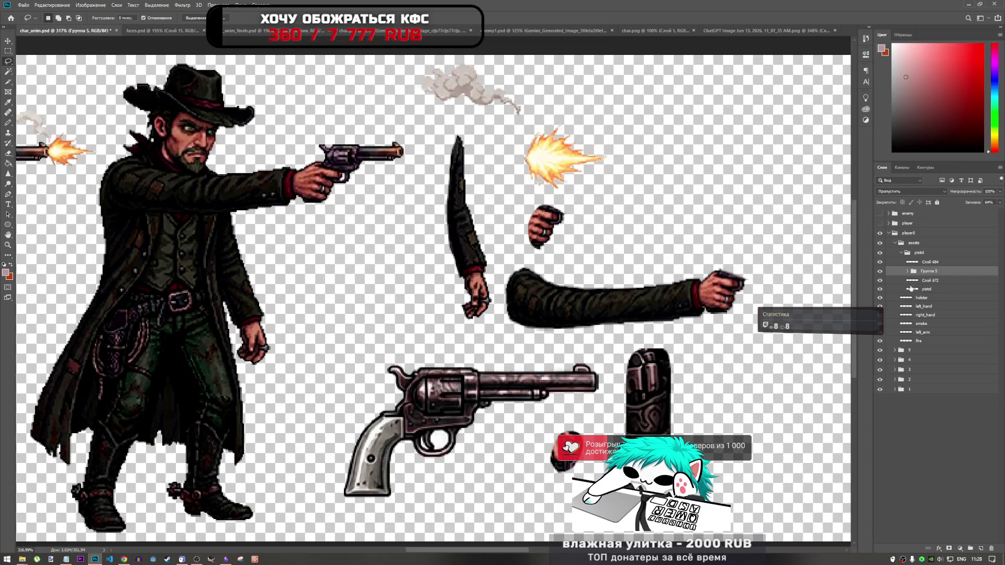
- Drag Слой 684 out of the pistol group so it sits just above it
left_click(912, 282)
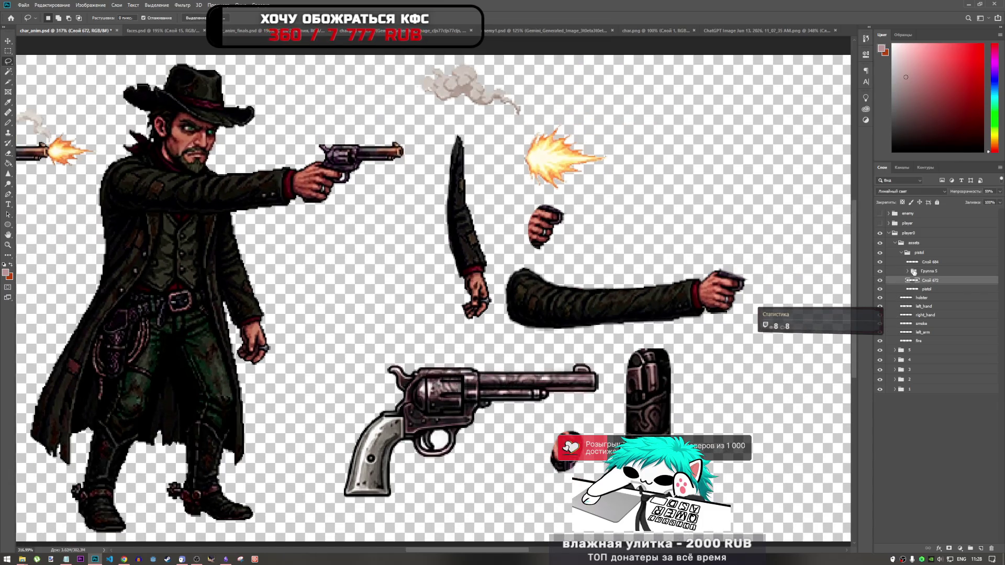
left_click(916, 263)
left_click_drag(917, 262, 922, 248)
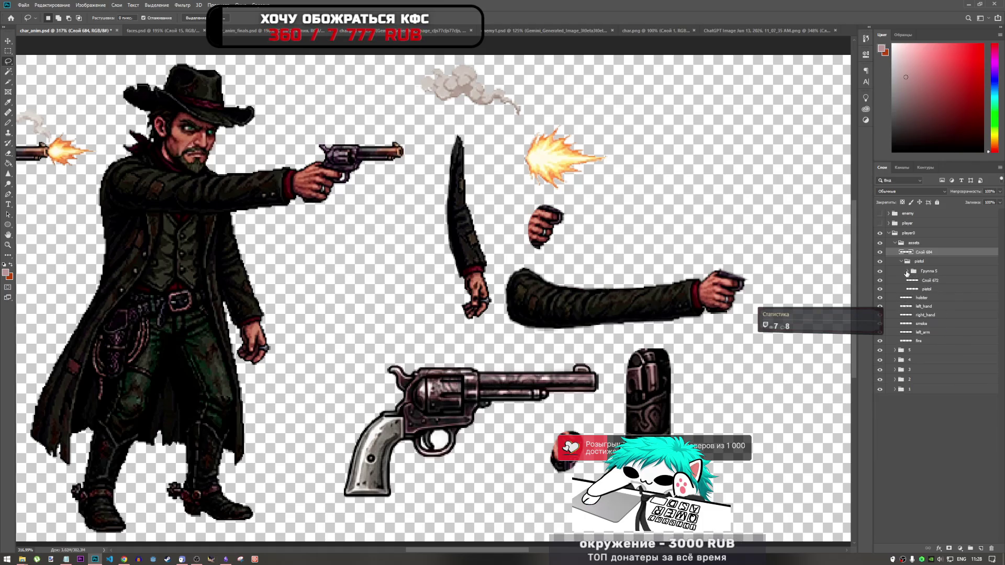
left_click(916, 283)
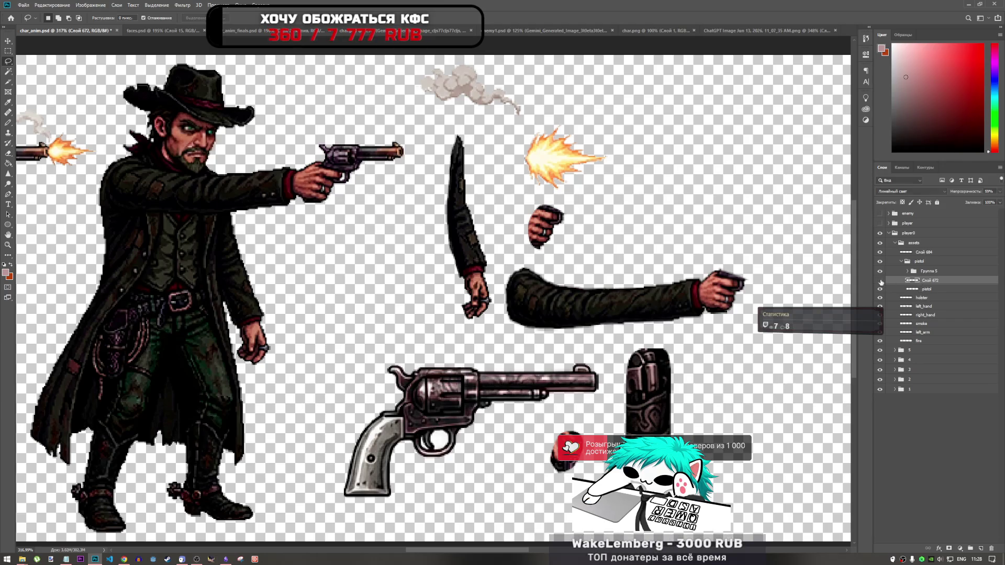
left_click(911, 290)
left_click(907, 262)
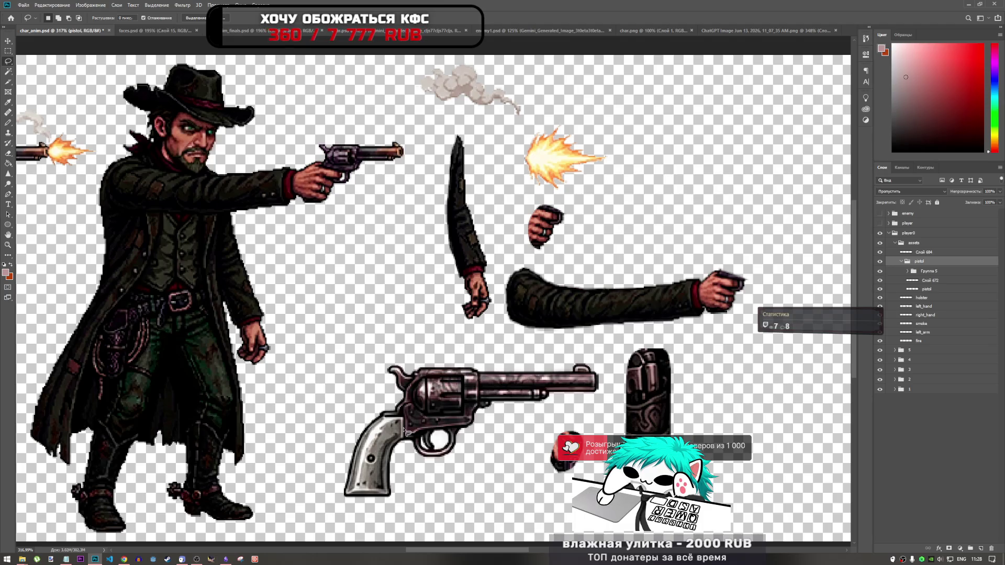
scroll(534, 471, "up", 3)
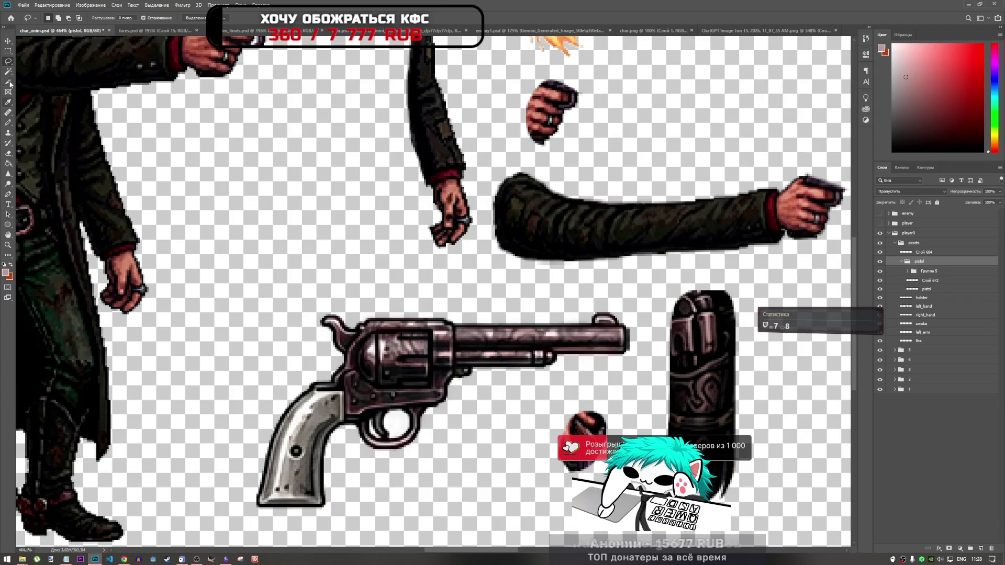
left_click(8, 122)
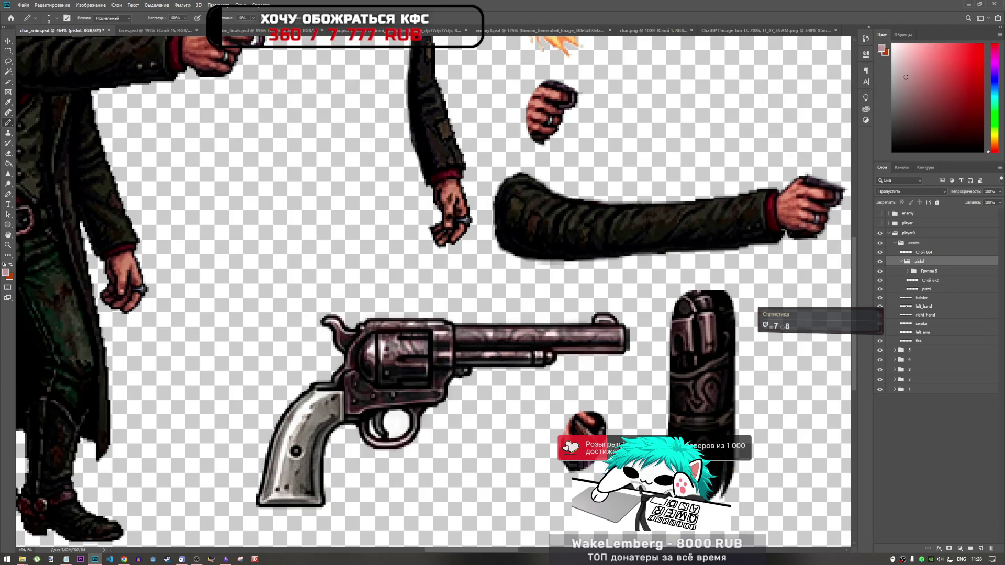
- Add a new layer above the pistol layer and pencil a first stroke along the revolver grip
left_click(925, 288)
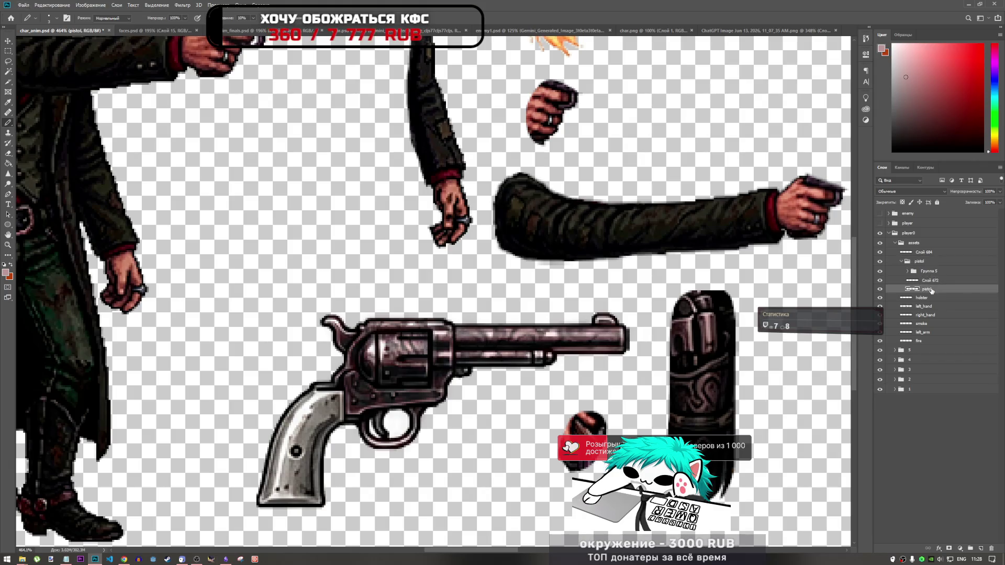
left_click(979, 550)
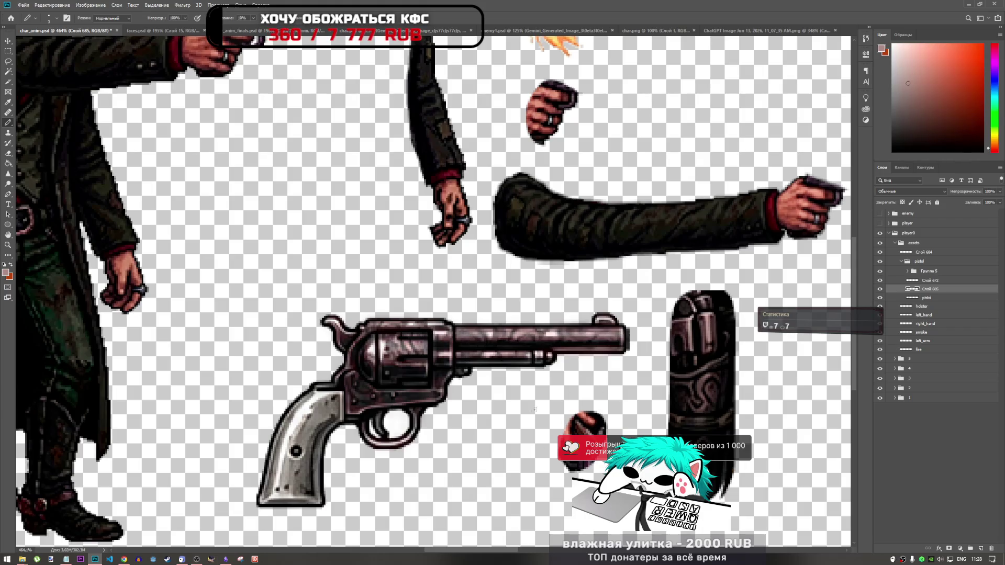
scroll(293, 417, "up", 3)
mouse_move(331, 372)
left_mouse_down()
mouse_move(296, 413)
mouse_move(267, 506)
left_mouse_up()
scroll(267, 505, "down", 2)
scroll(288, 470, "up", 2)
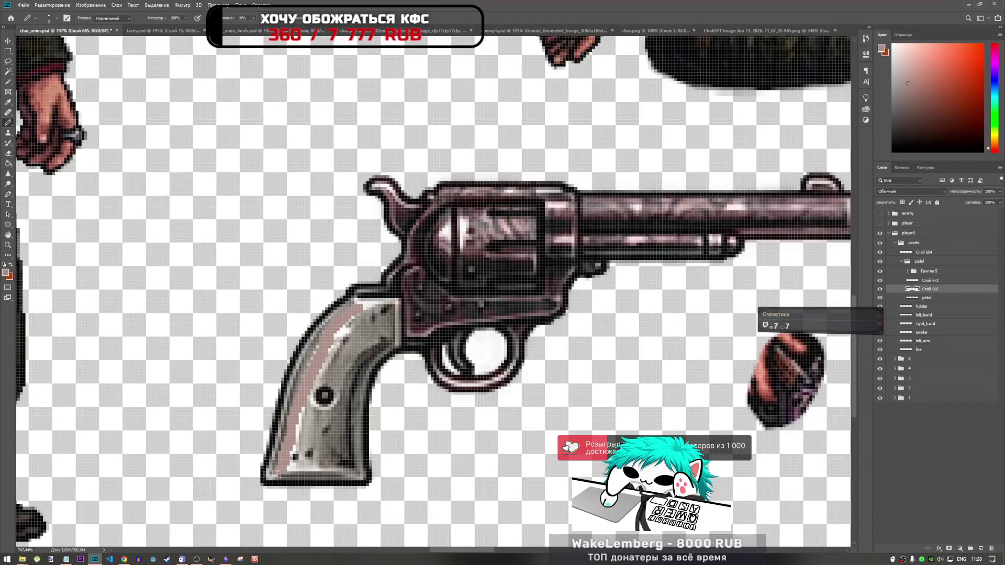
- Paint pinkish and darker edge lines on the grip and reduce the brush size
left_click_drag(288, 469, 326, 468)
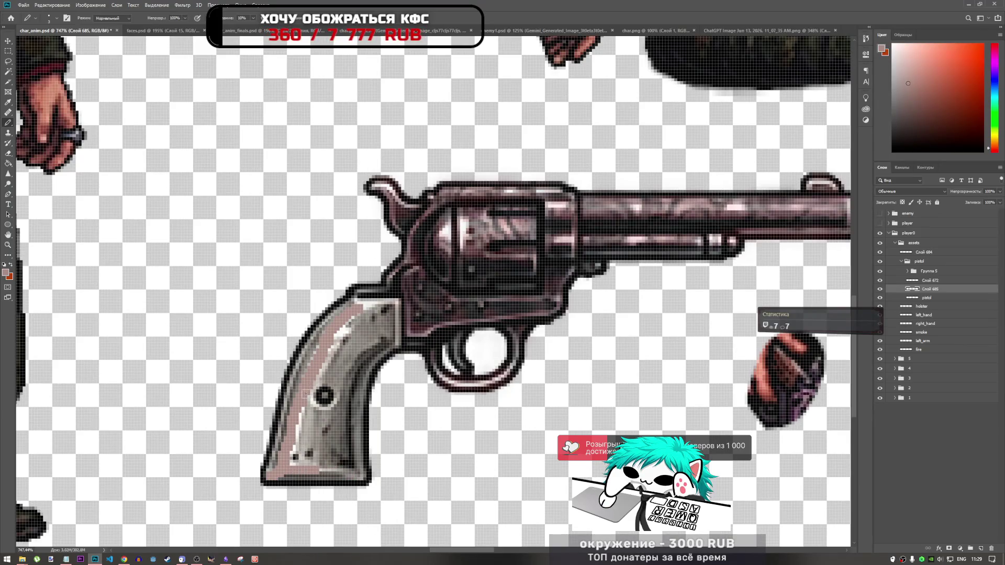
left_click_drag(356, 303, 398, 302)
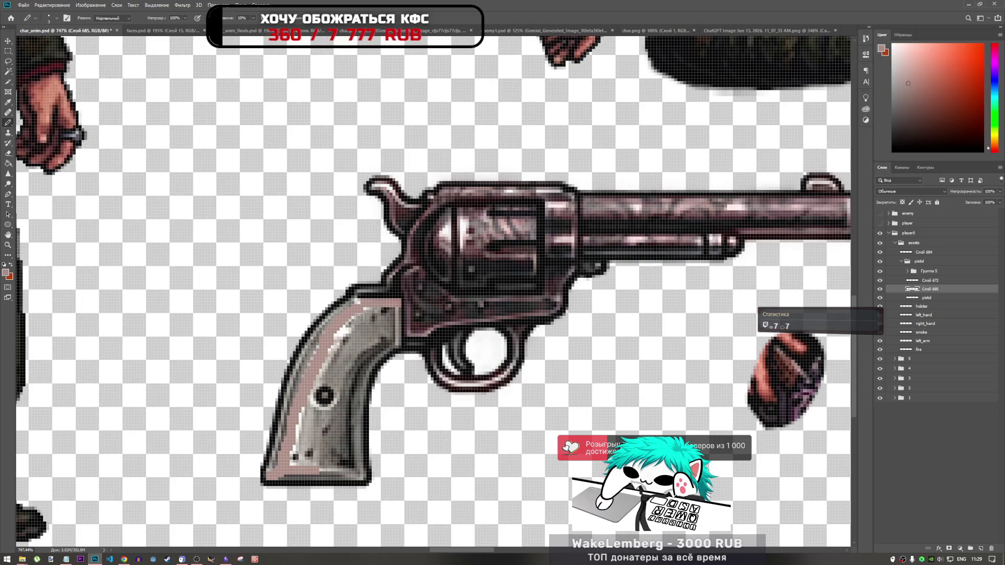
right_click(348, 324)
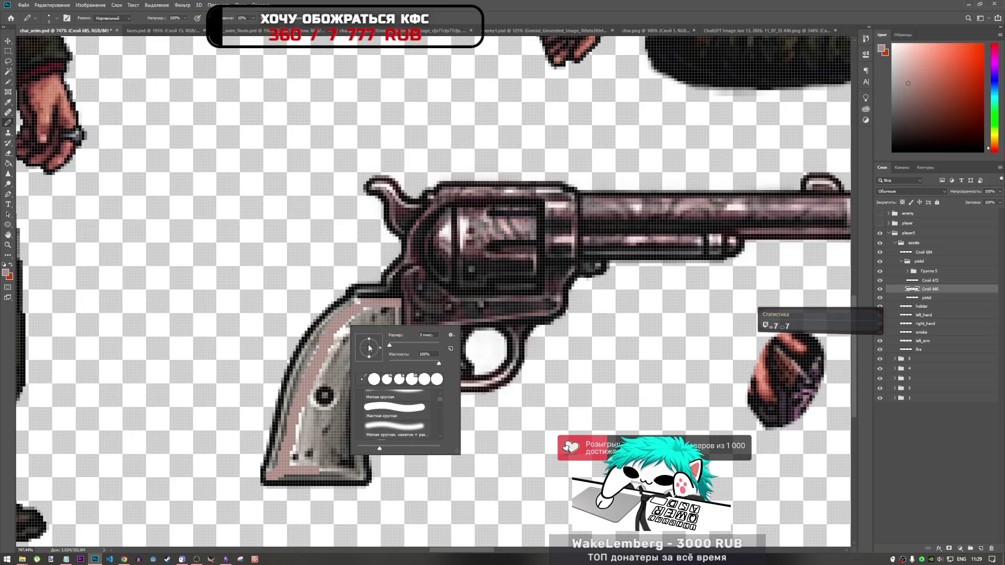
type("0")
key("Return")
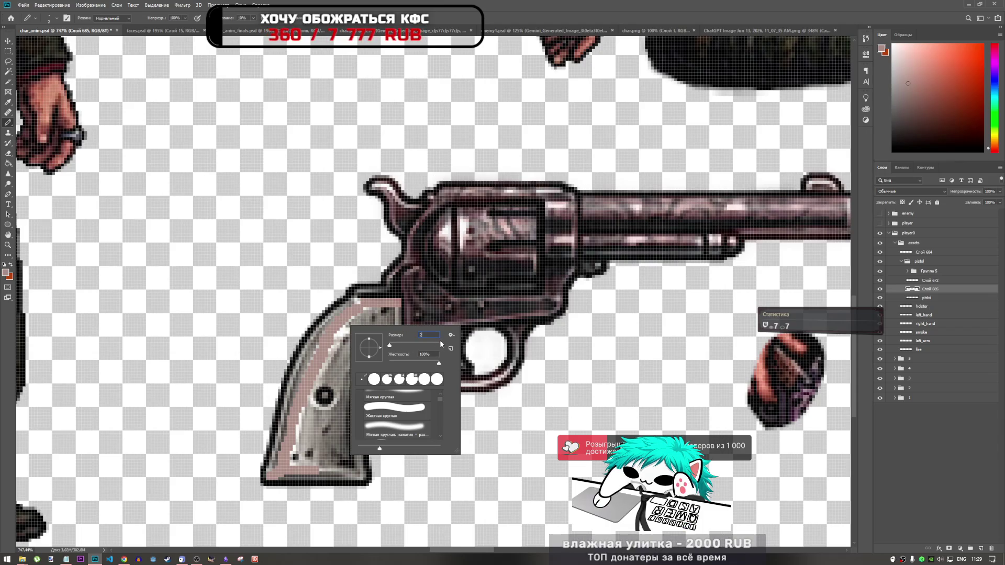
key("Return")
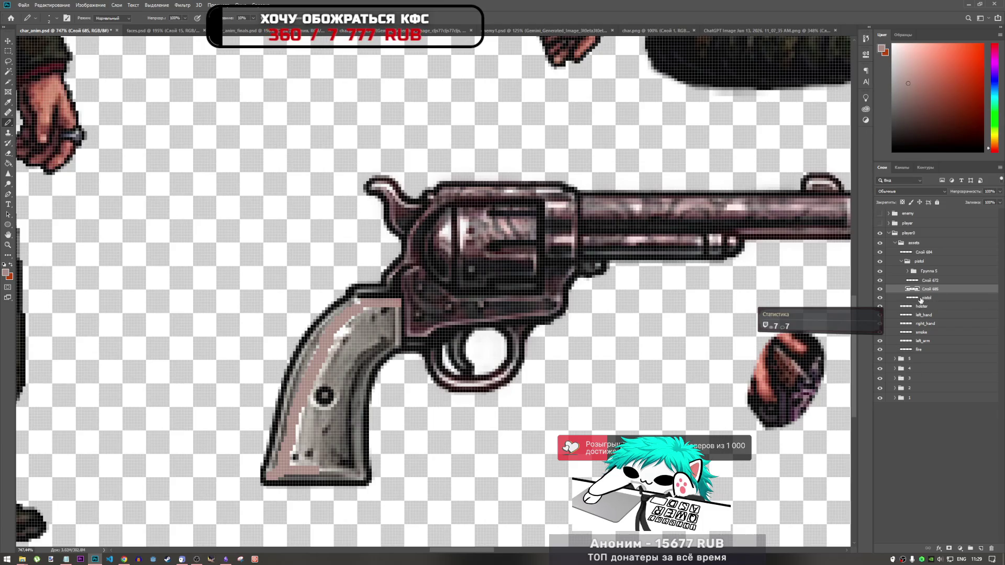
- Sample the hand's dark red, try a streak on the grip, then undo it
left_click(794, 376, "alt")
left_click_drag(322, 433, 316, 446)
key("ctrl+z")
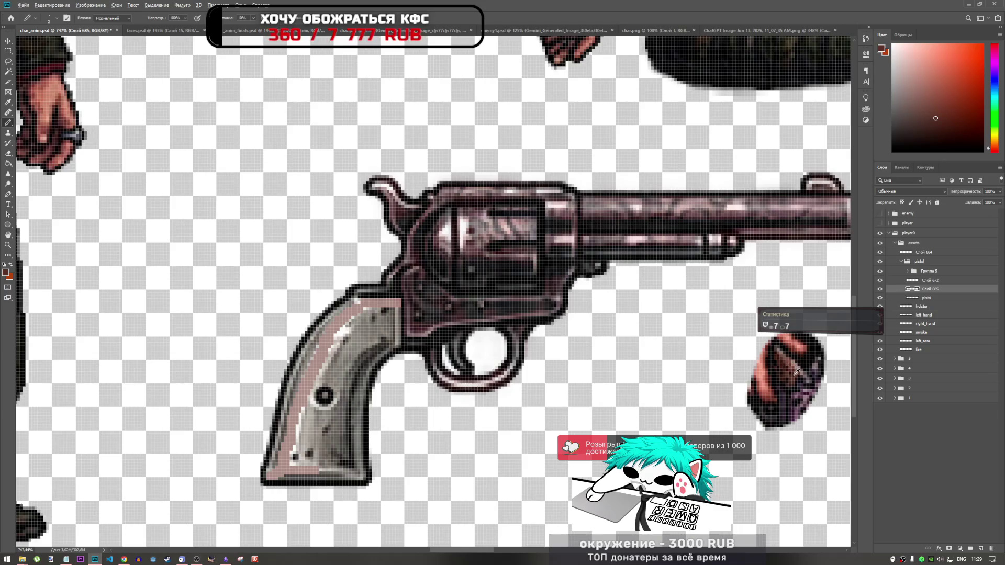